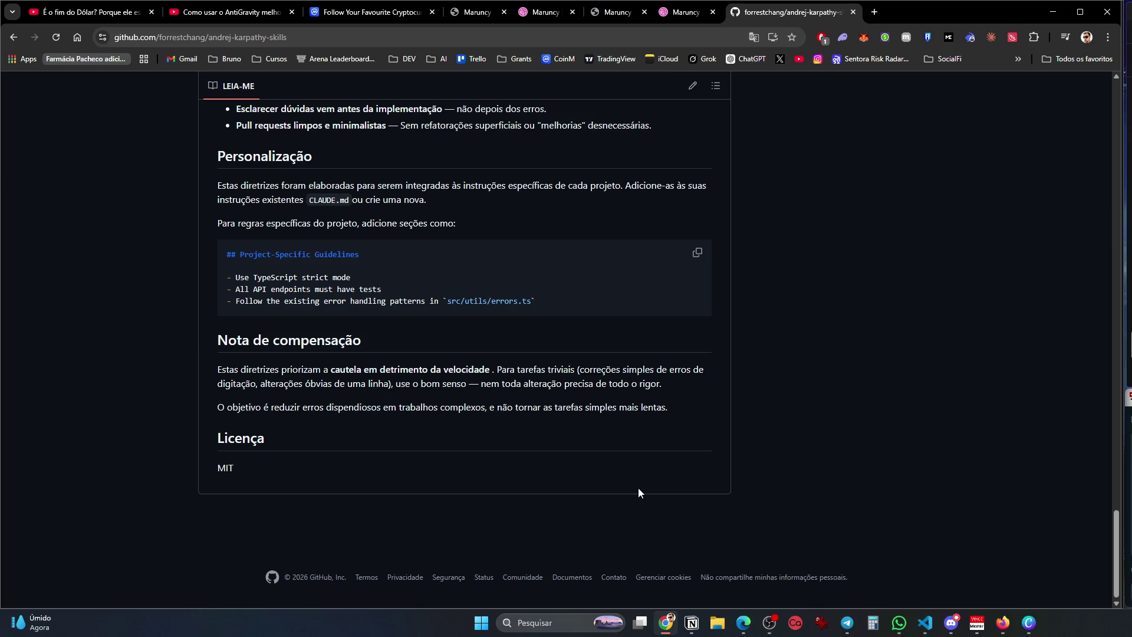
Switch the andrej-karpathy-skills page from Portuguese back to English and dismiss the translate bubble
{"action": "scroll", "coordinate": [865, 508], "scroll_direction": "up", "scroll_amount": 20}
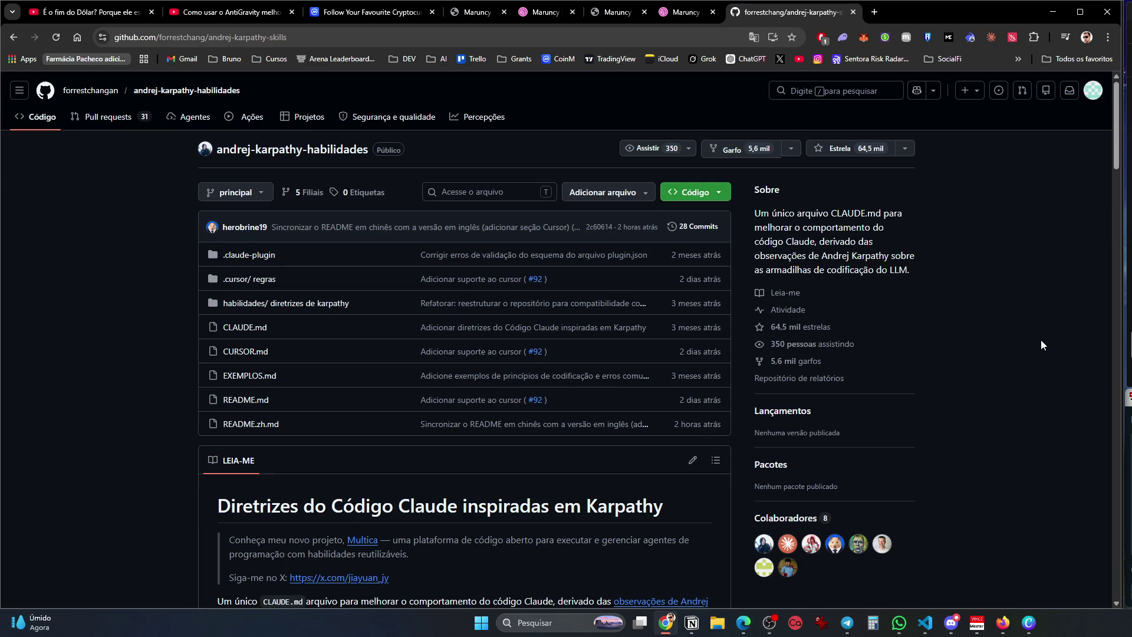
{"action": "right_click", "coordinate": [983, 320]}
{"action": "left_click", "coordinate": [1065, 234]}
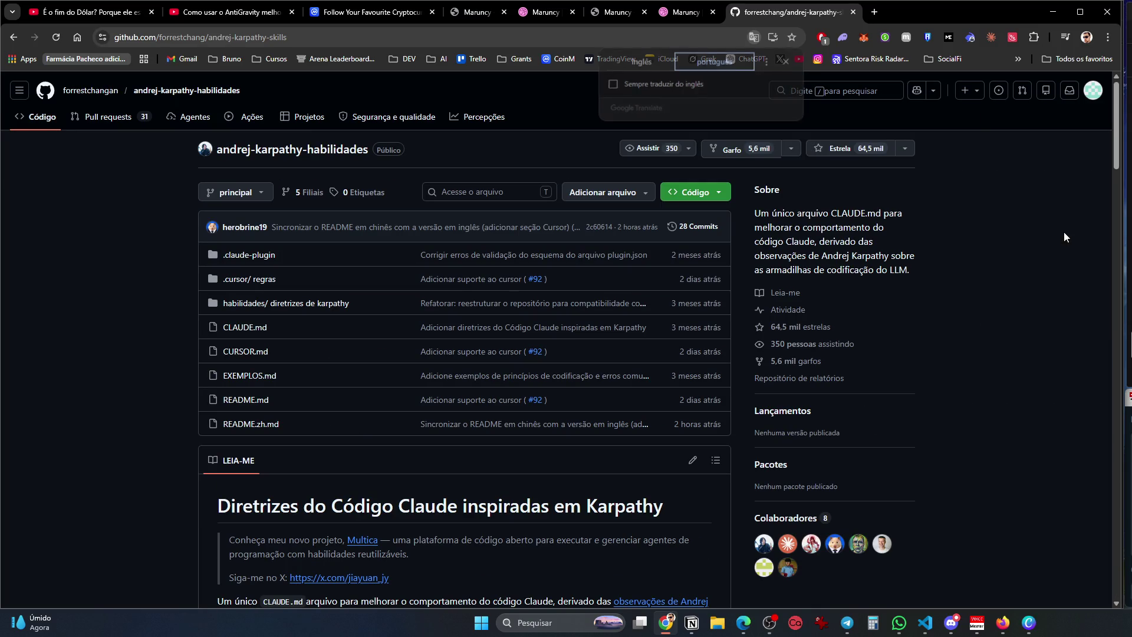
{"action": "left_click", "coordinate": [653, 56]}
{"action": "left_click", "coordinate": [967, 344]}
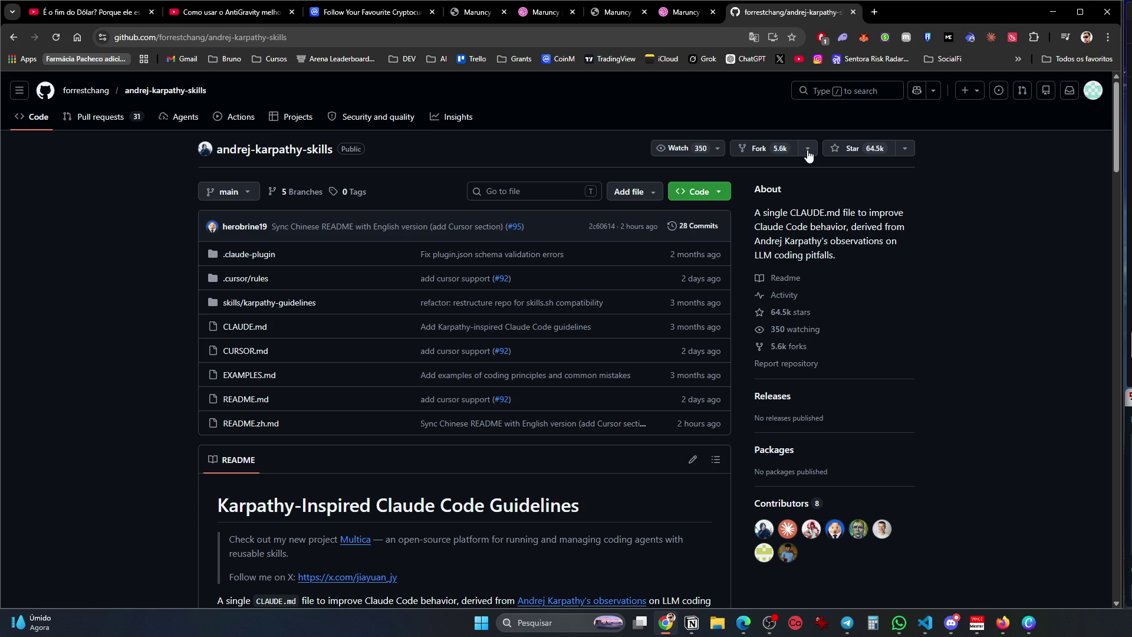
Check the Watch notification options without changes, then select the repository name in the URL
{"action": "left_click", "coordinate": [722, 151]}
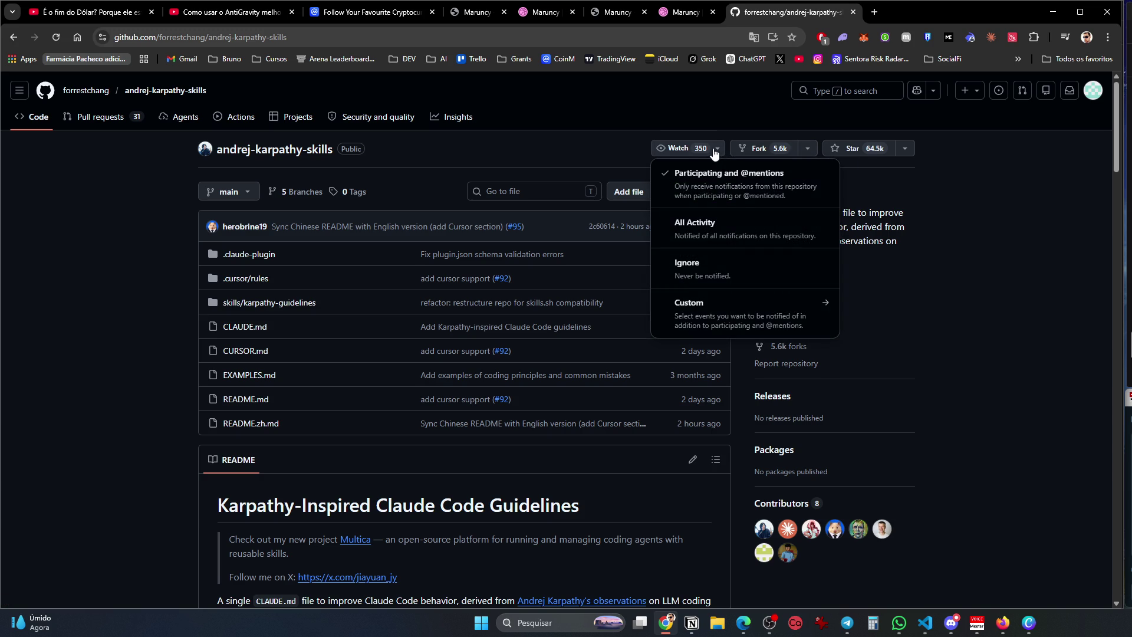
{"action": "left_click", "coordinate": [722, 151]}
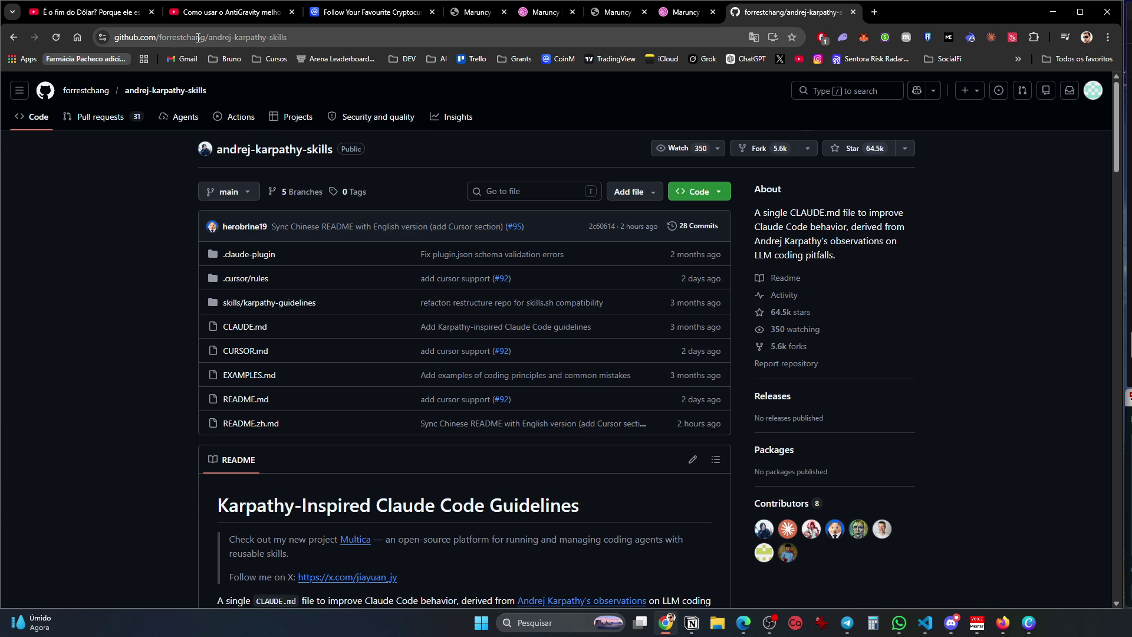
{"action": "left_click_drag", "start_coordinate": [208, 36], "coordinate": [289, 37]}
Remove the repository name from the URL to open the forrestchang profile page
{"action": "key", "text": "BackSpace"}
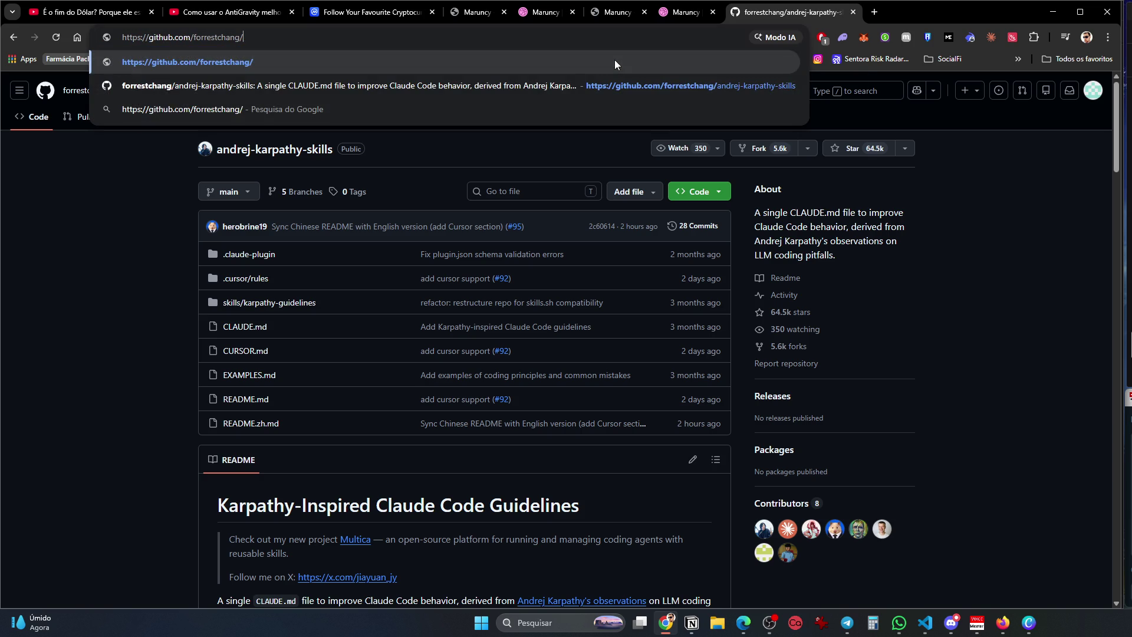
{"action": "key", "text": "Return"}
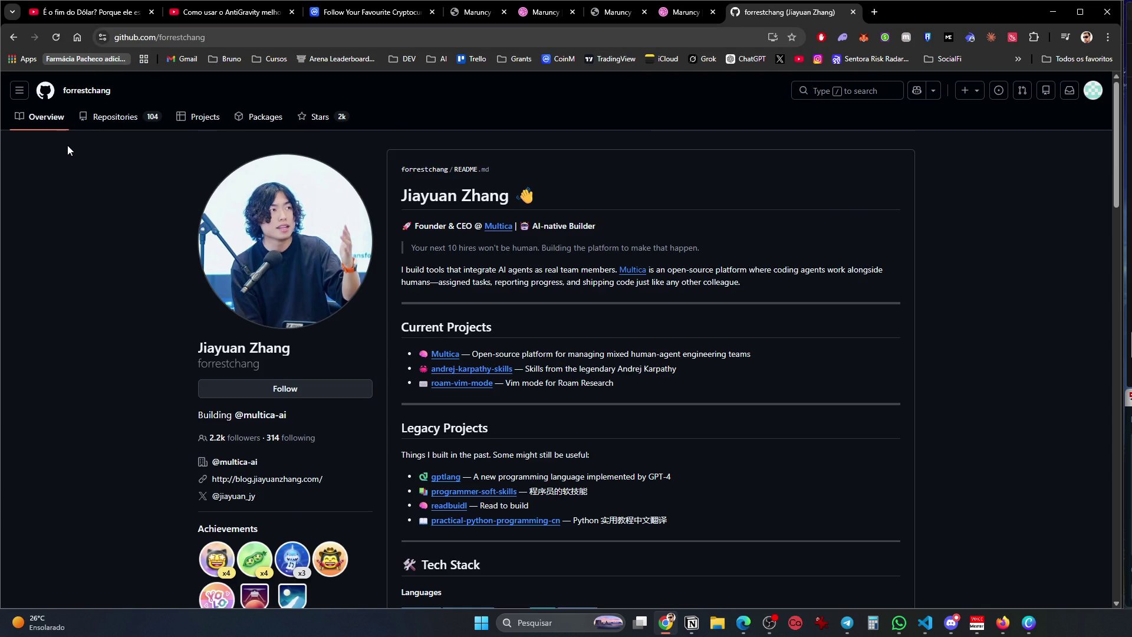
{"action": "scroll", "coordinate": [97, 184], "scroll_direction": "down", "scroll_amount": 3}
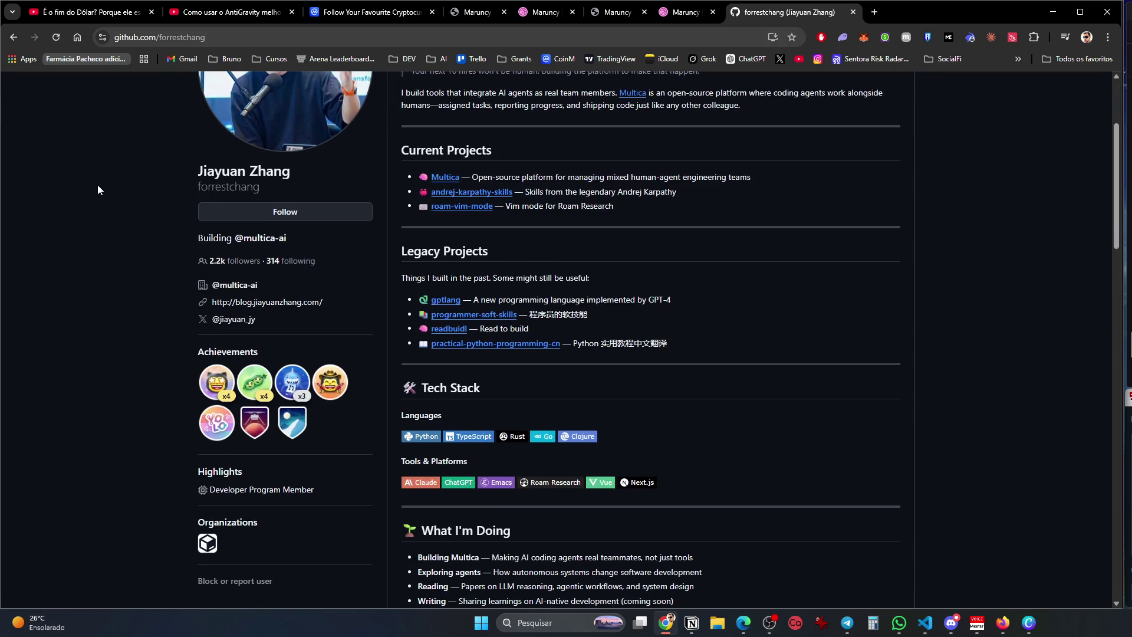
{"action": "scroll", "coordinate": [91, 195], "scroll_direction": "up", "scroll_amount": 3}
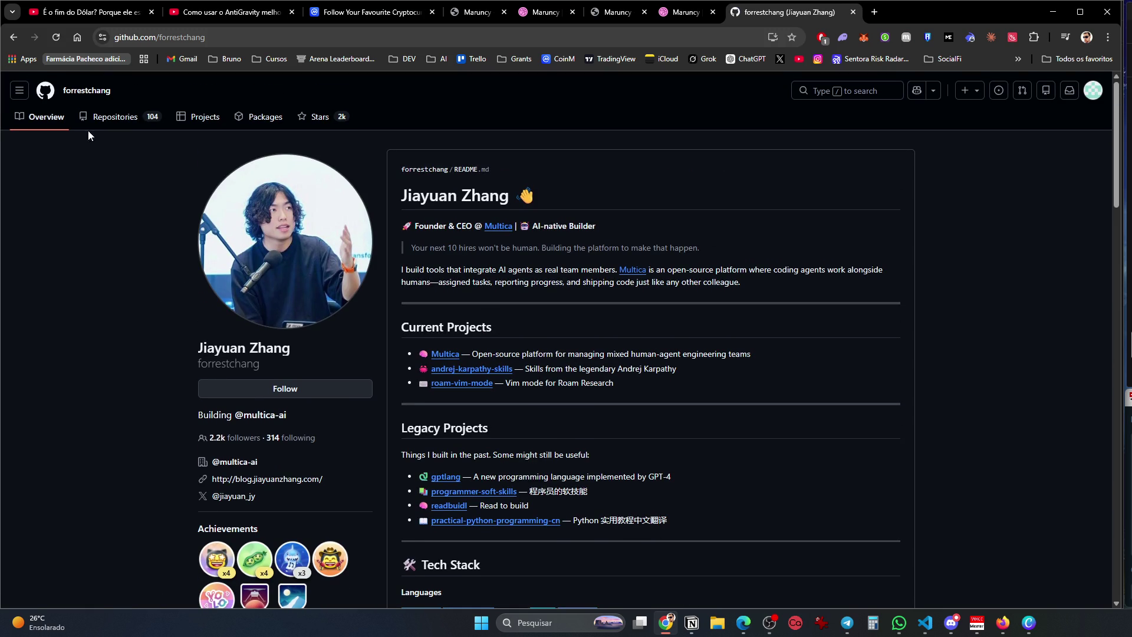
Delete 'forrestchang' from the URL to load the github.com Home dashboard
{"action": "left_click", "coordinate": [165, 37]}
{"action": "left_click", "coordinate": [410, 37]}
{"action": "key", "text": "ctrl+BackSpace"}
{"action": "key", "text": "Return"}
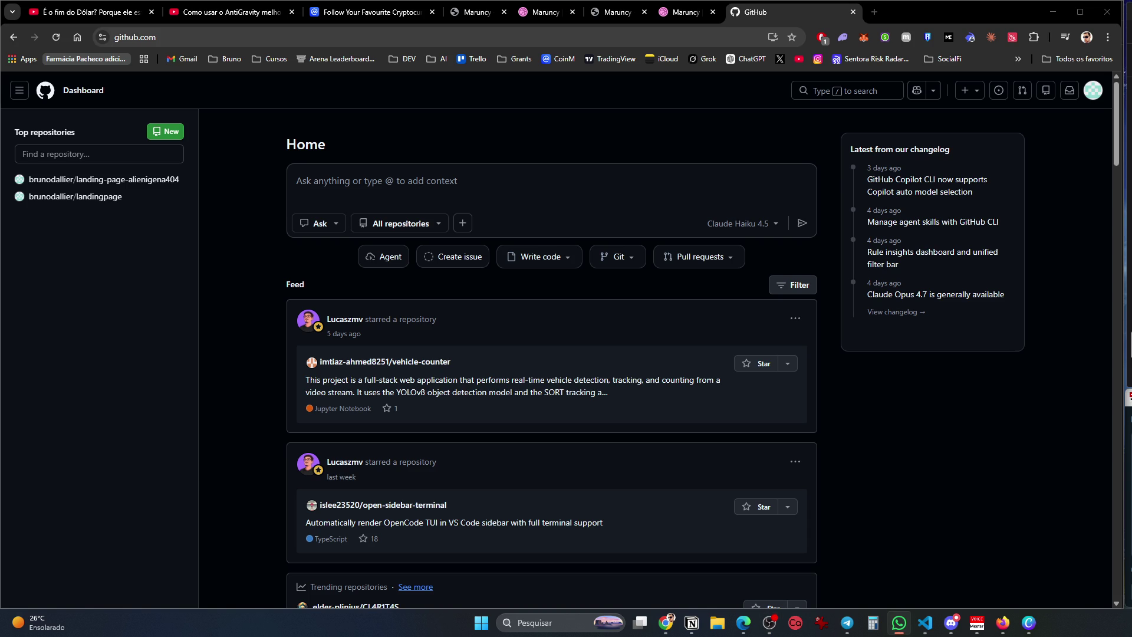
{"action": "key", "text": "alt+Tab"}
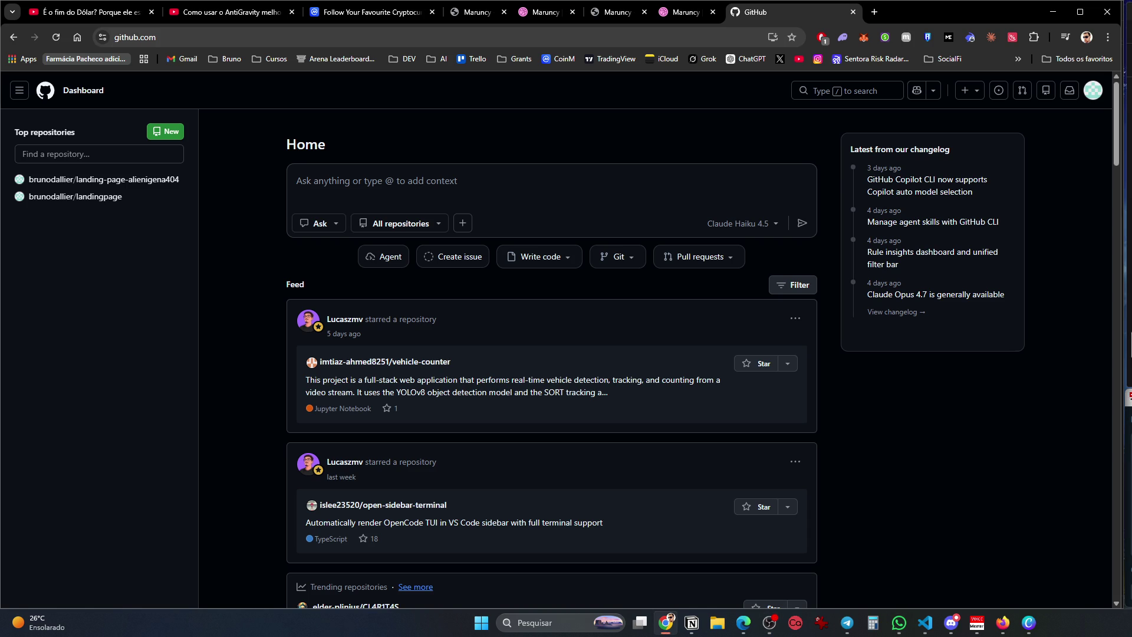
Return to the browser, reload the GitHub dashboard and glance at the Copilot options
{"action": "left_click", "coordinate": [899, 629]}
{"action": "left_click", "coordinate": [899, 631]}
{"action": "left_click", "coordinate": [45, 94]}
{"action": "scroll", "coordinate": [651, 341], "scroll_direction": "down", "scroll_amount": 5}
{"action": "scroll", "coordinate": [657, 356], "scroll_direction": "up", "scroll_amount": 5}
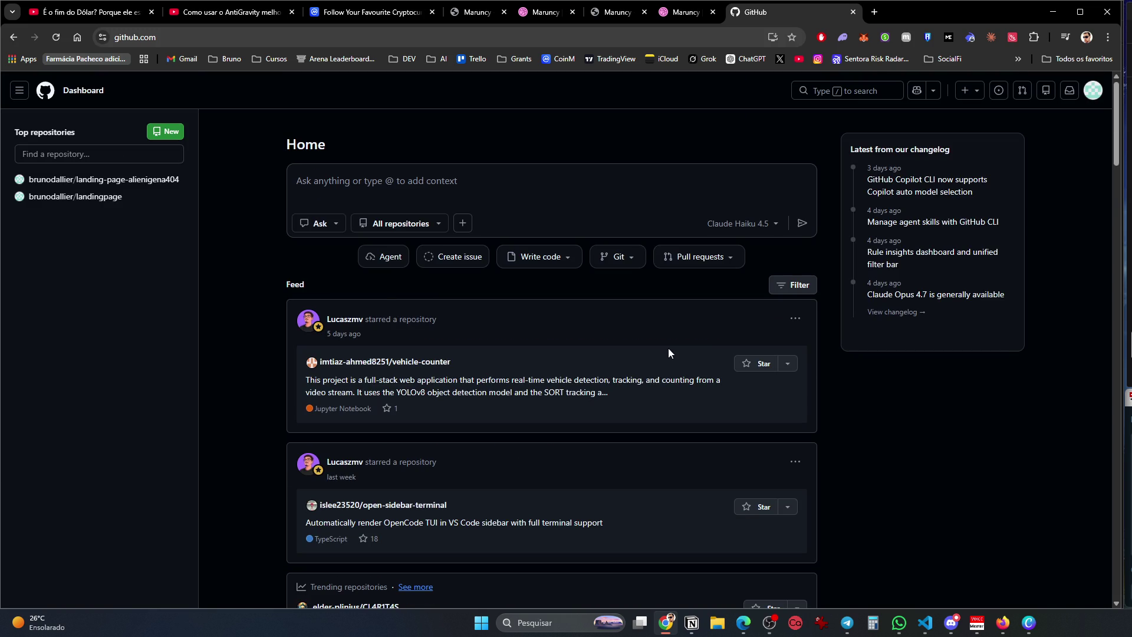
{"action": "left_click", "coordinate": [934, 92]}
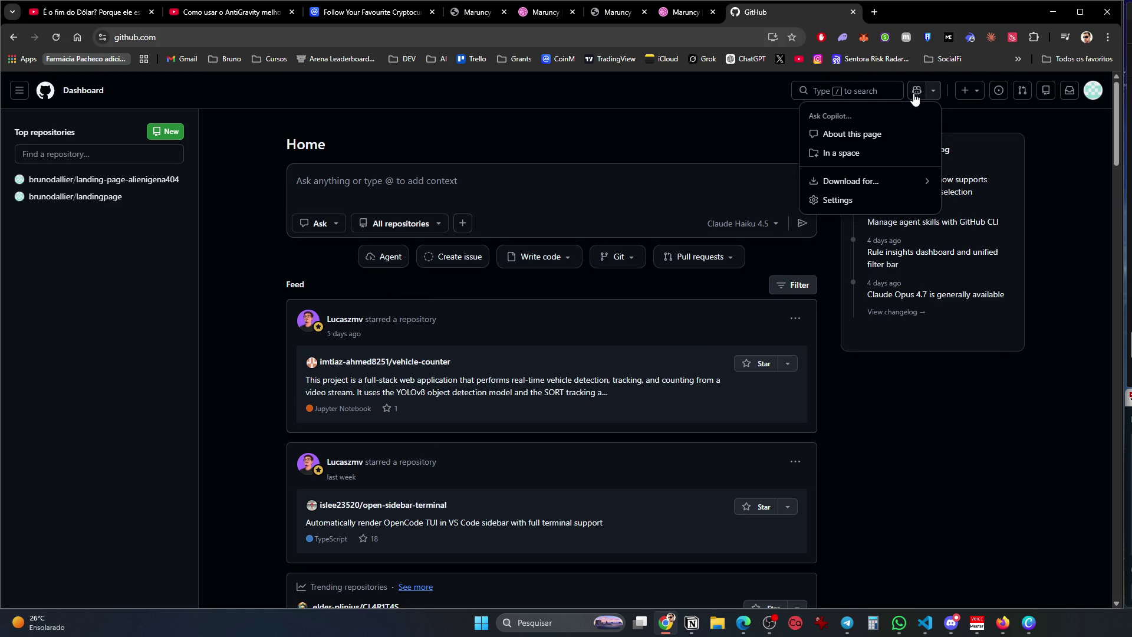
{"action": "left_click", "coordinate": [81, 95]}
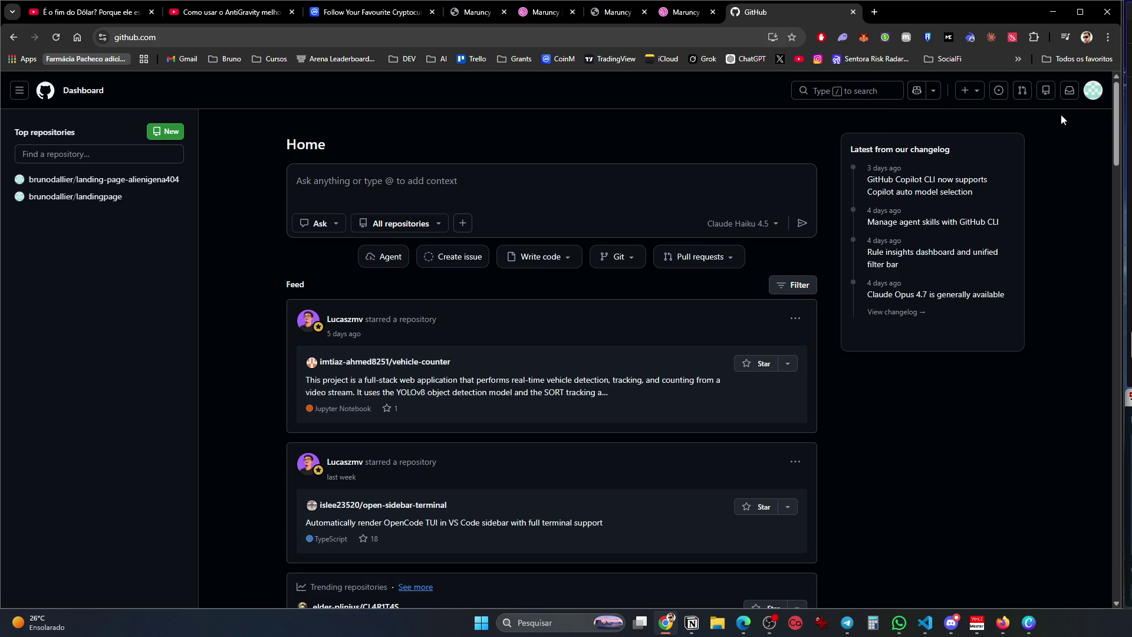
{"action": "scroll", "coordinate": [629, 436], "scroll_direction": "down", "scroll_amount": 6}
{"action": "scroll", "coordinate": [628, 436], "scroll_direction": "up", "scroll_amount": 6}
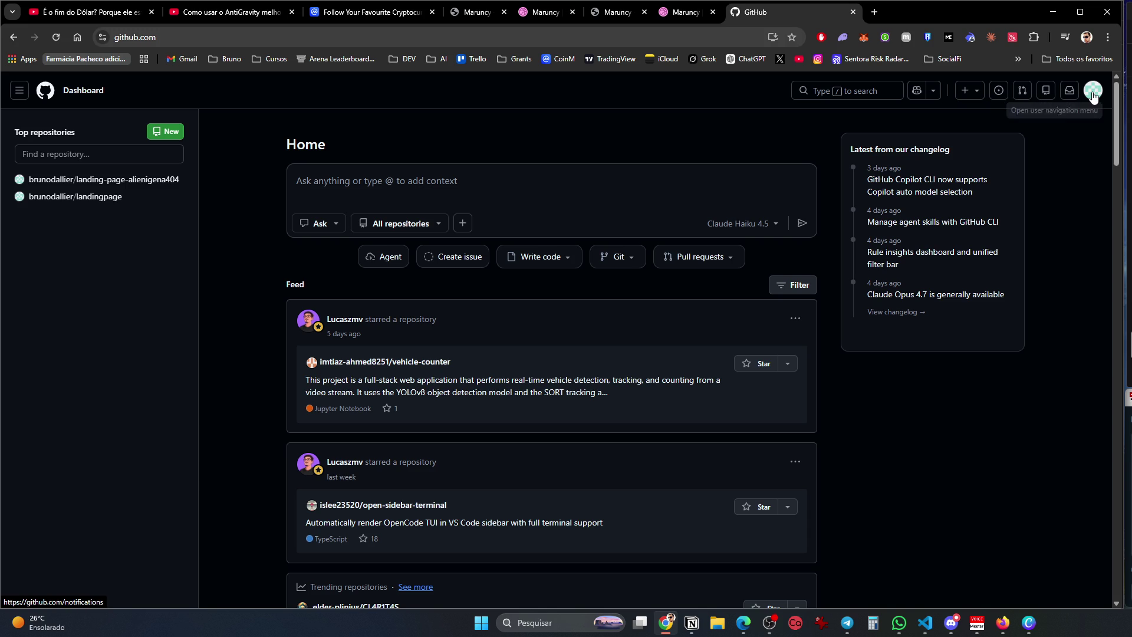
Visit Projects, dismiss its welcome introduction, then go to Explore from the navigation menu
{"action": "left_click", "coordinate": [20, 90]}
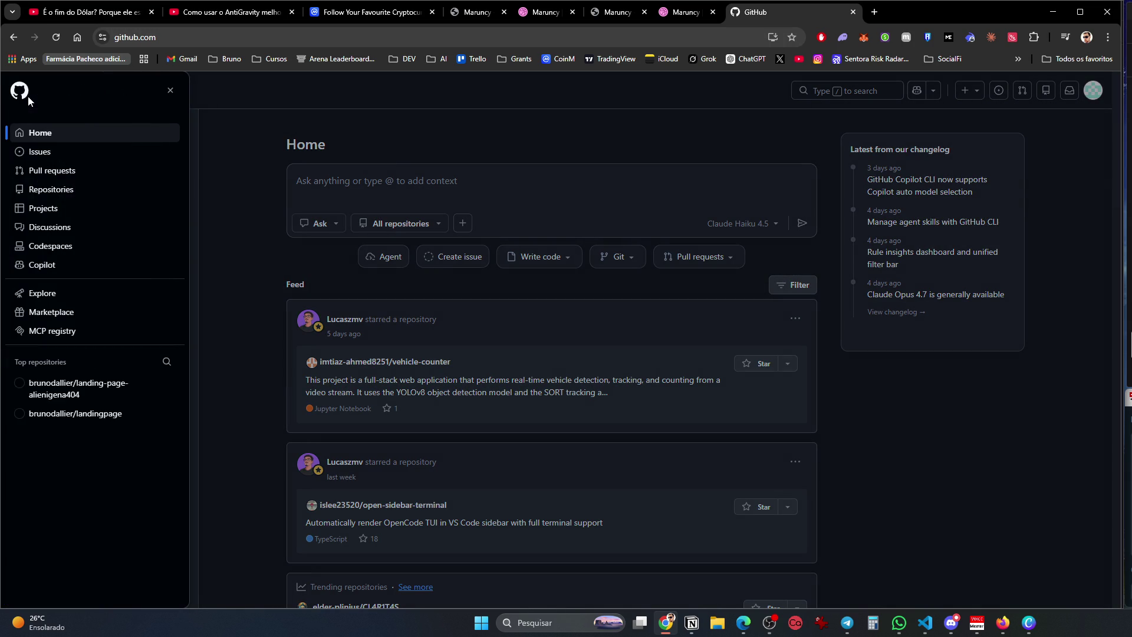
{"action": "left_click", "coordinate": [93, 210]}
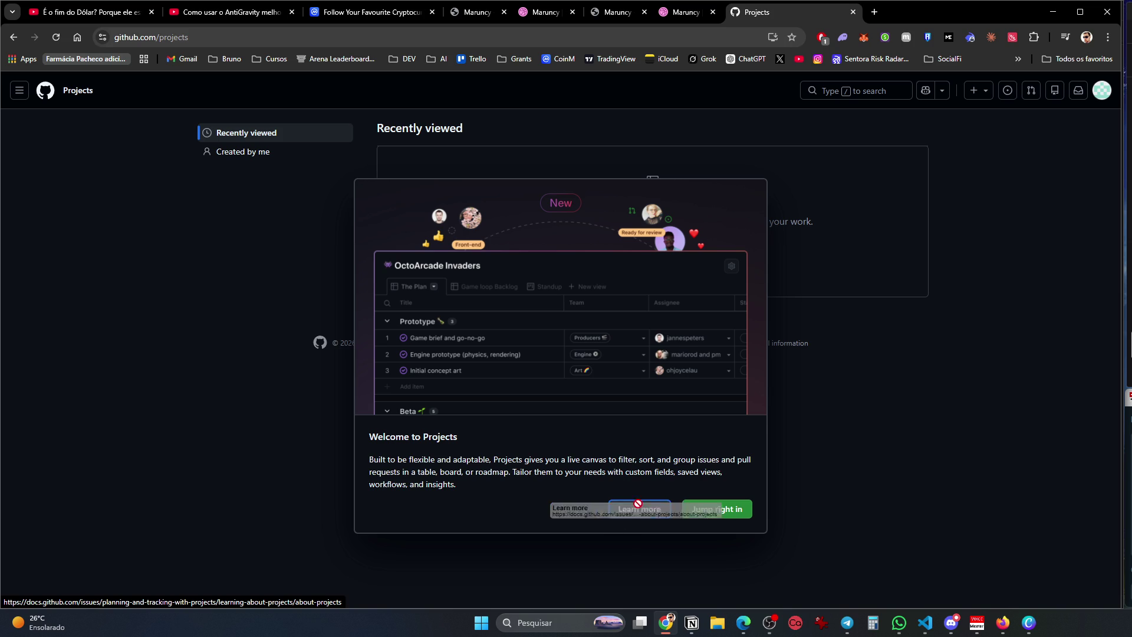
{"action": "left_click", "coordinate": [741, 520]}
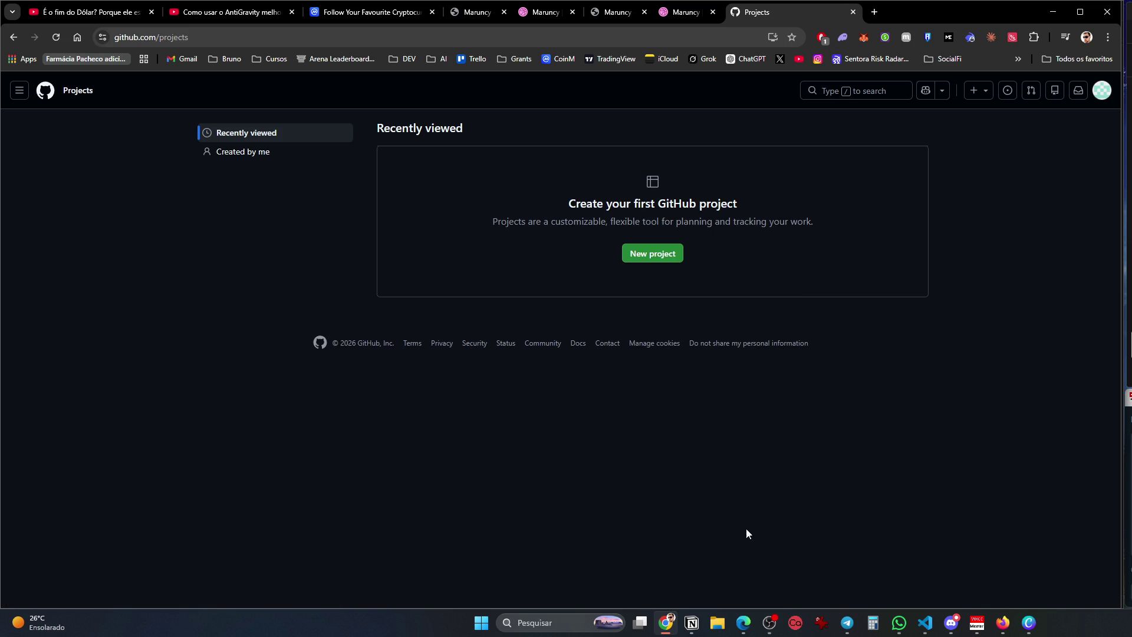
{"action": "left_click", "coordinate": [20, 91]}
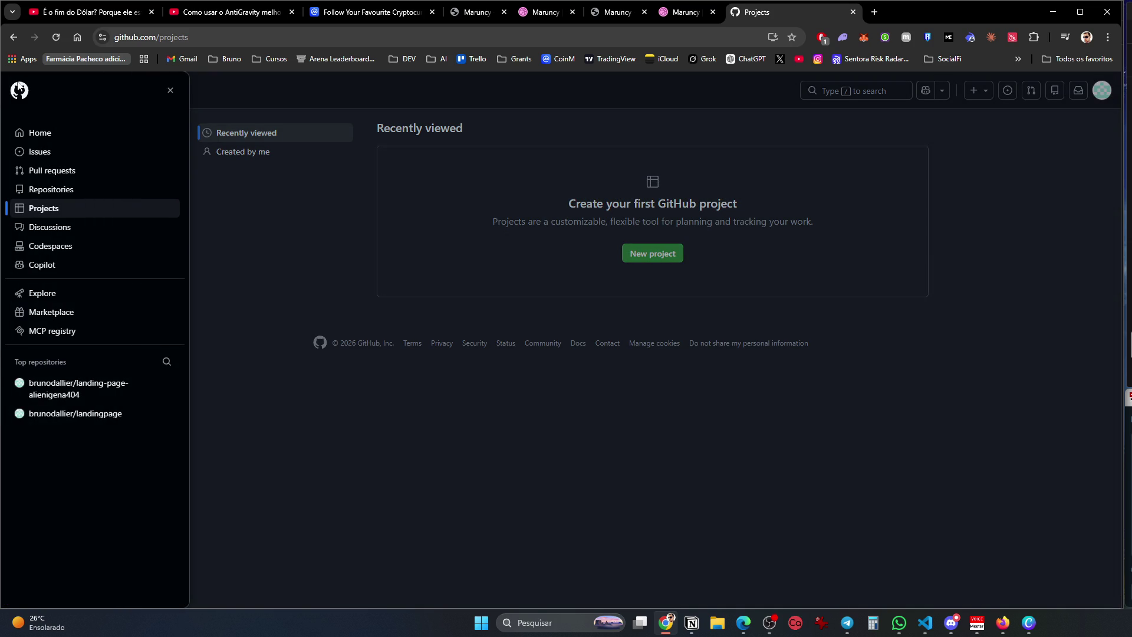
{"action": "left_click", "coordinate": [81, 294]}
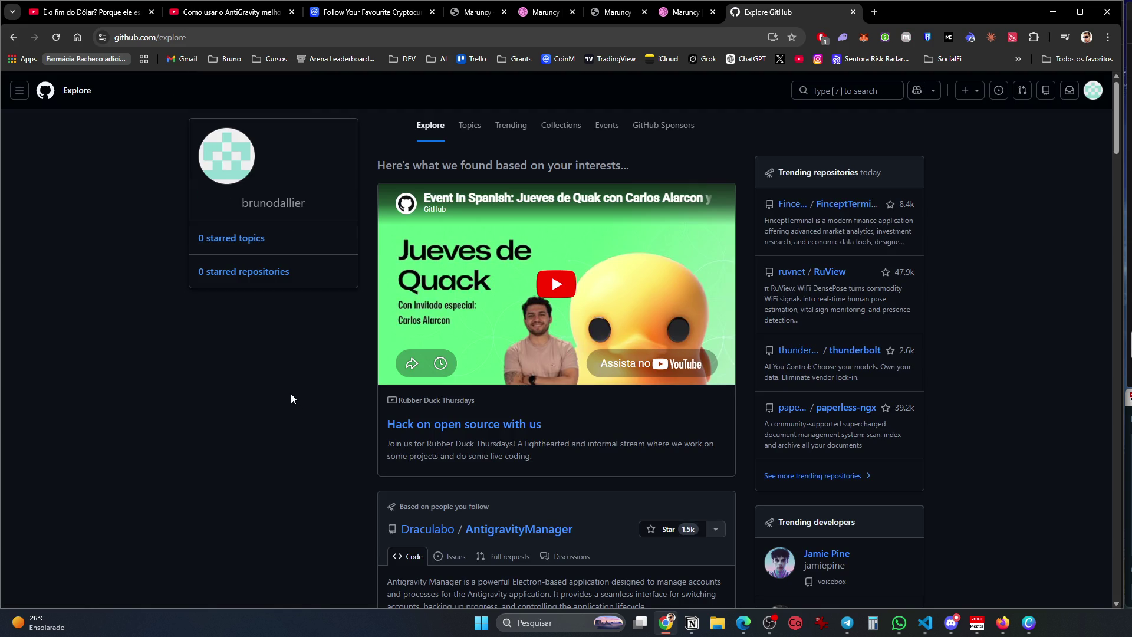
Browse the GitHub Marketplace extension listings from the navigation menu
{"action": "left_click", "coordinate": [18, 90]}
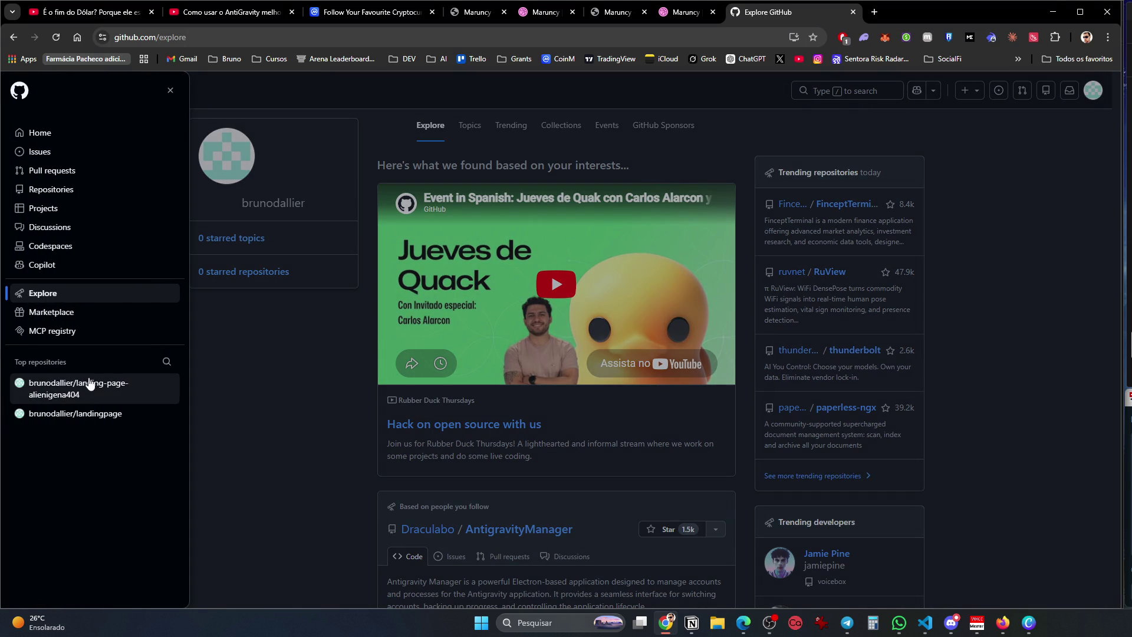
{"action": "left_click", "coordinate": [91, 313]}
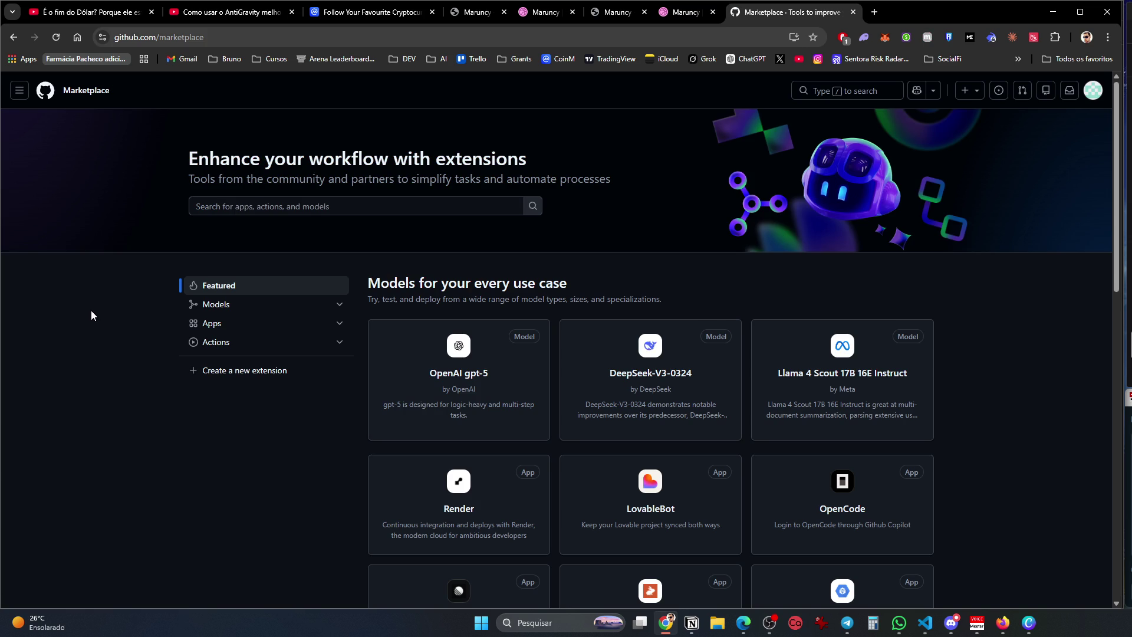
{"action": "scroll", "coordinate": [92, 330], "scroll_direction": "down", "scroll_amount": 6}
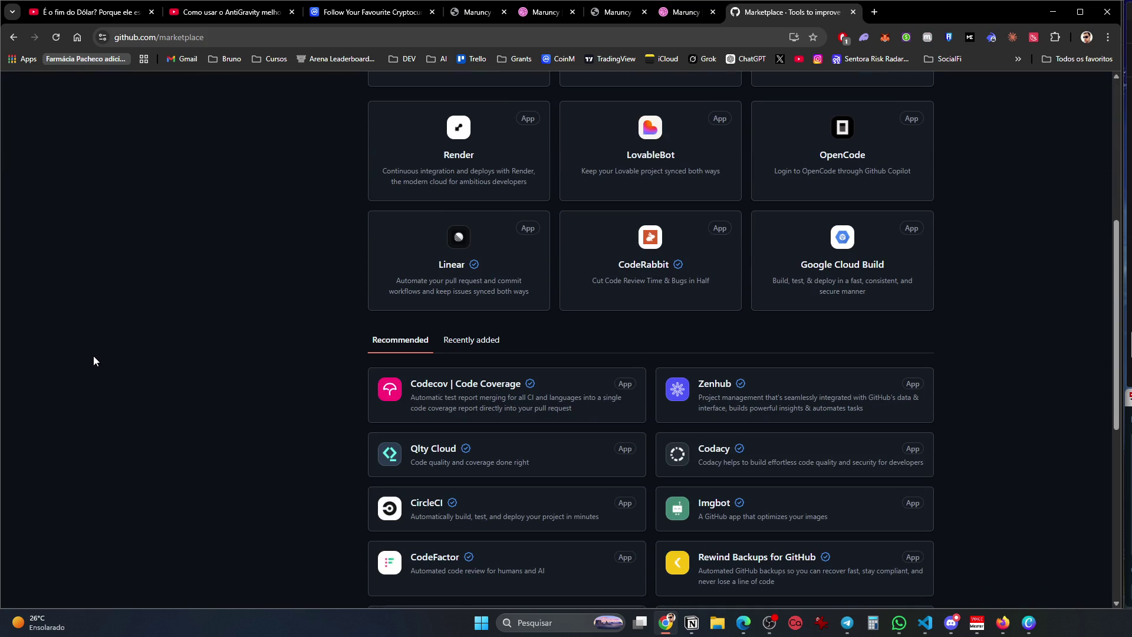
{"action": "scroll", "coordinate": [94, 355], "scroll_direction": "up", "scroll_amount": 6}
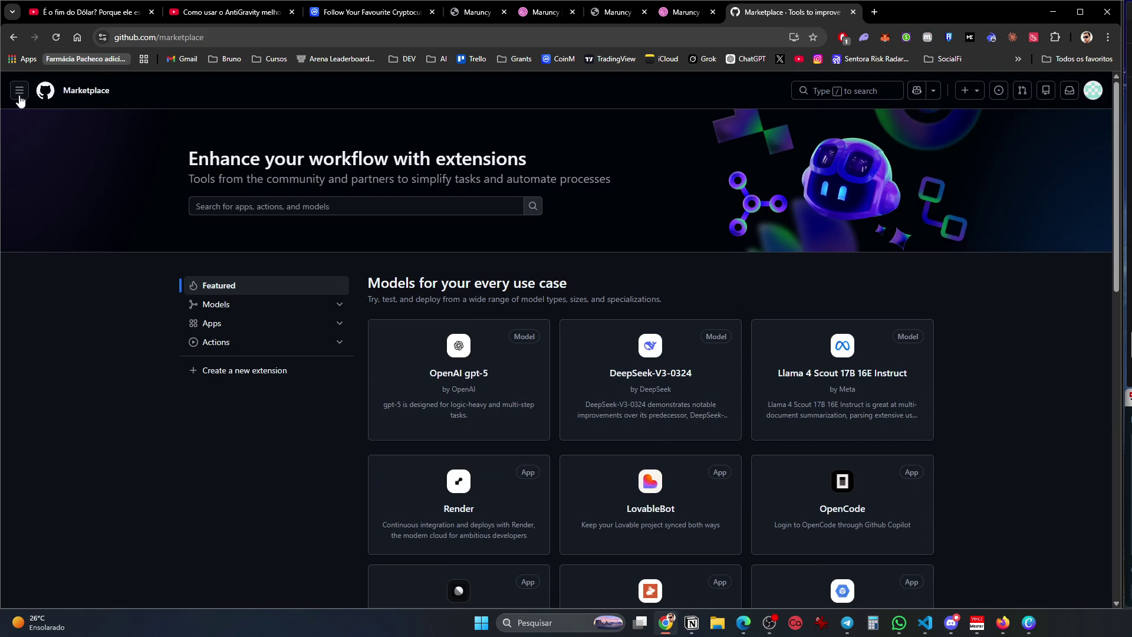
Return to Explore and open the Trendshift bookmark in a new tab
{"action": "left_click", "coordinate": [19, 91]}
{"action": "left_click", "coordinate": [69, 294]}
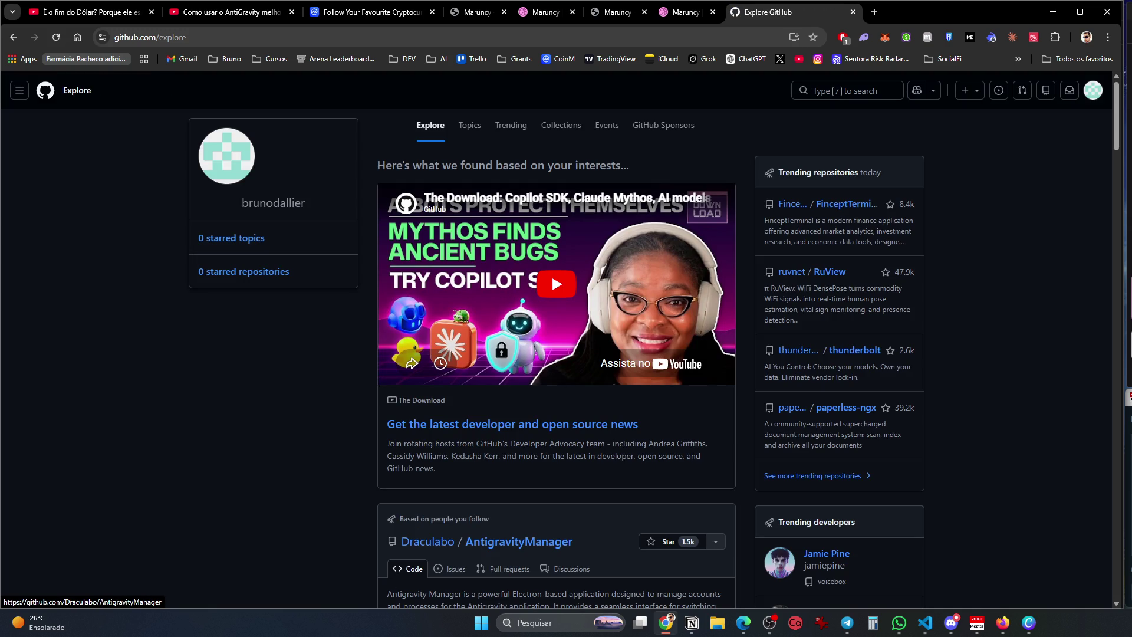
{"action": "left_click", "coordinate": [798, 59]}
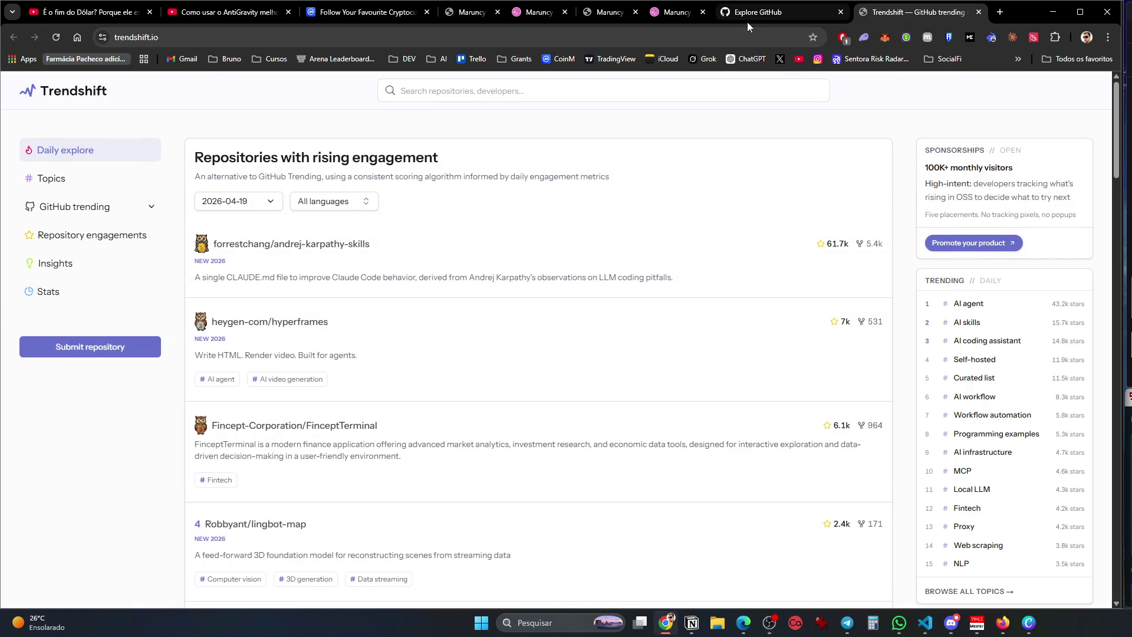
Switch to the Trendshift tab and scroll through the daily trending list
{"action": "left_click", "coordinate": [747, 16]}
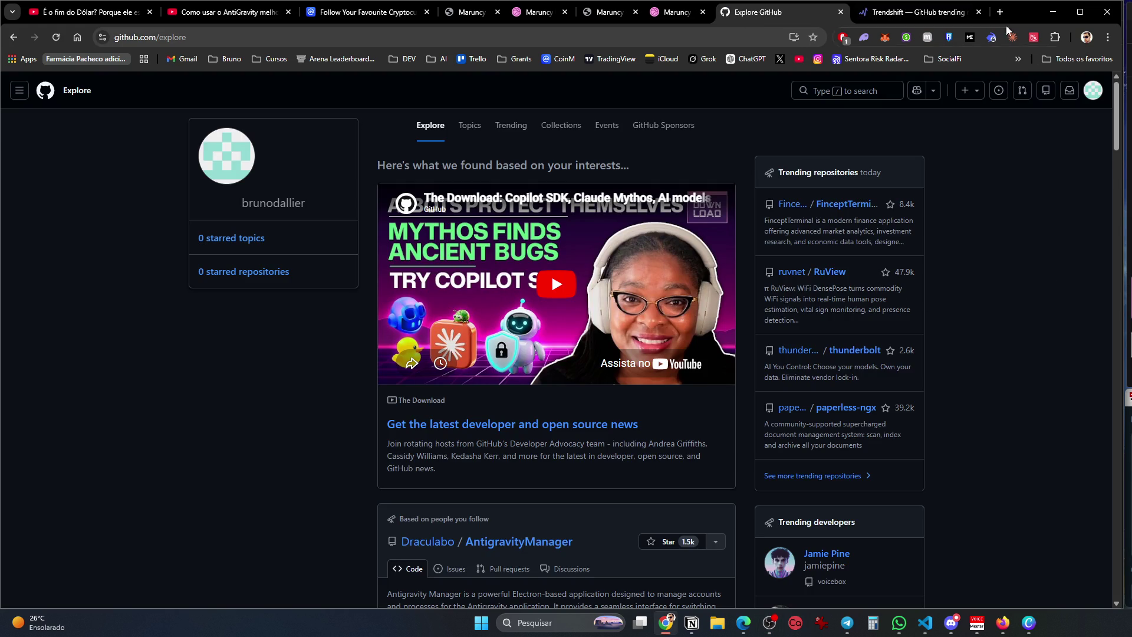
{"action": "left_click", "coordinate": [928, 14]}
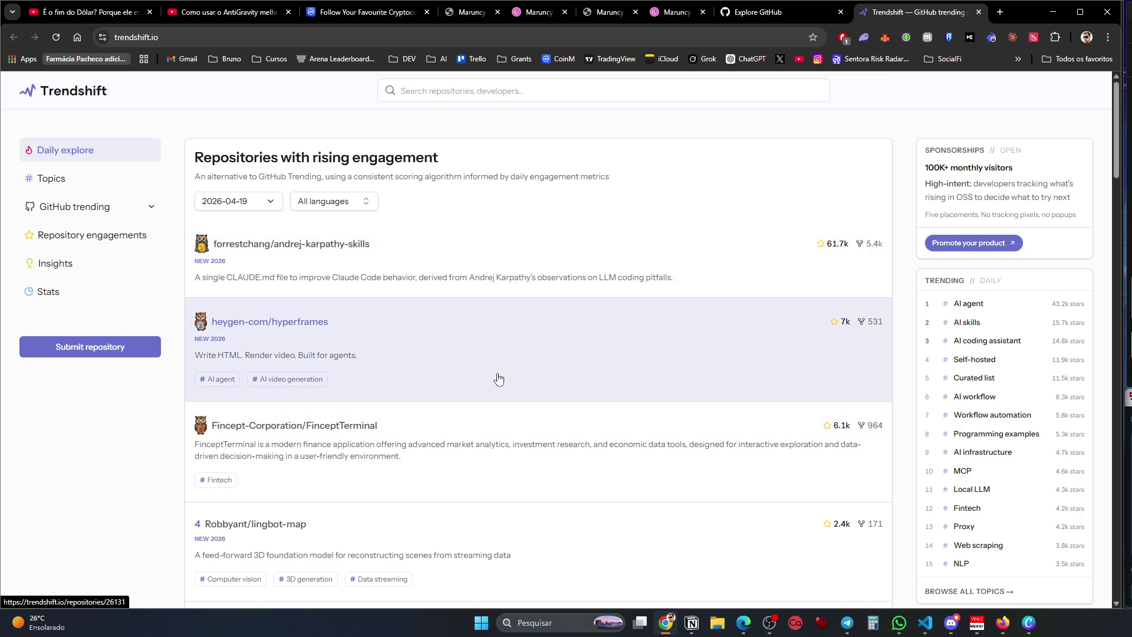
{"action": "scroll", "coordinate": [498, 378], "scroll_direction": "down", "scroll_amount": 3}
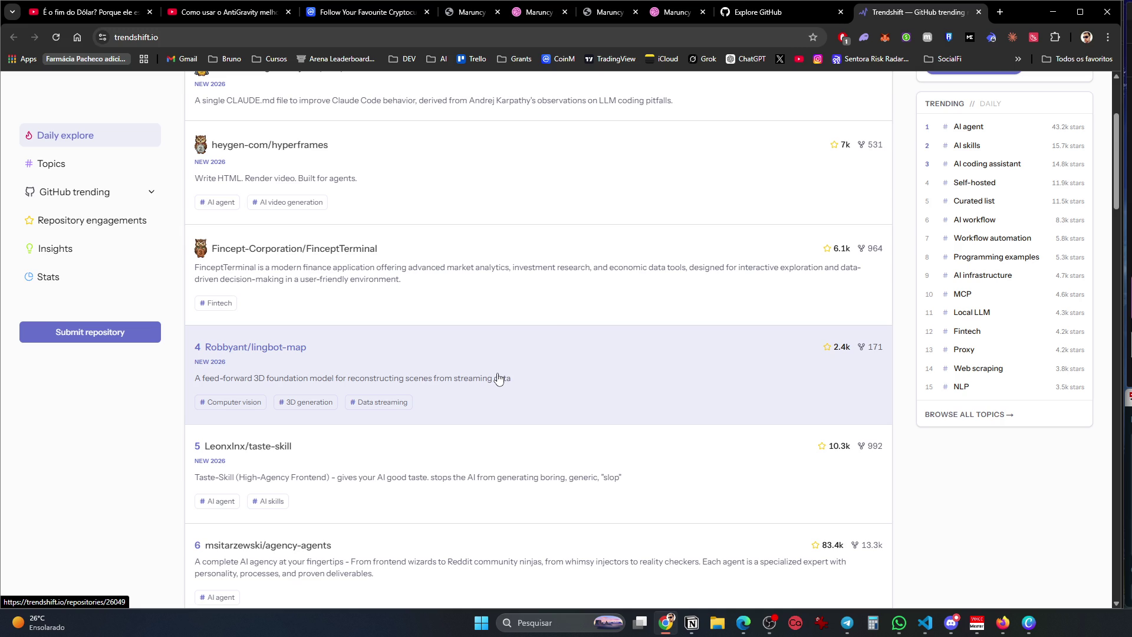
{"action": "scroll", "coordinate": [498, 378], "scroll_direction": "down", "scroll_amount": 3}
{"action": "scroll", "coordinate": [495, 373], "scroll_direction": "up", "scroll_amount": 6}
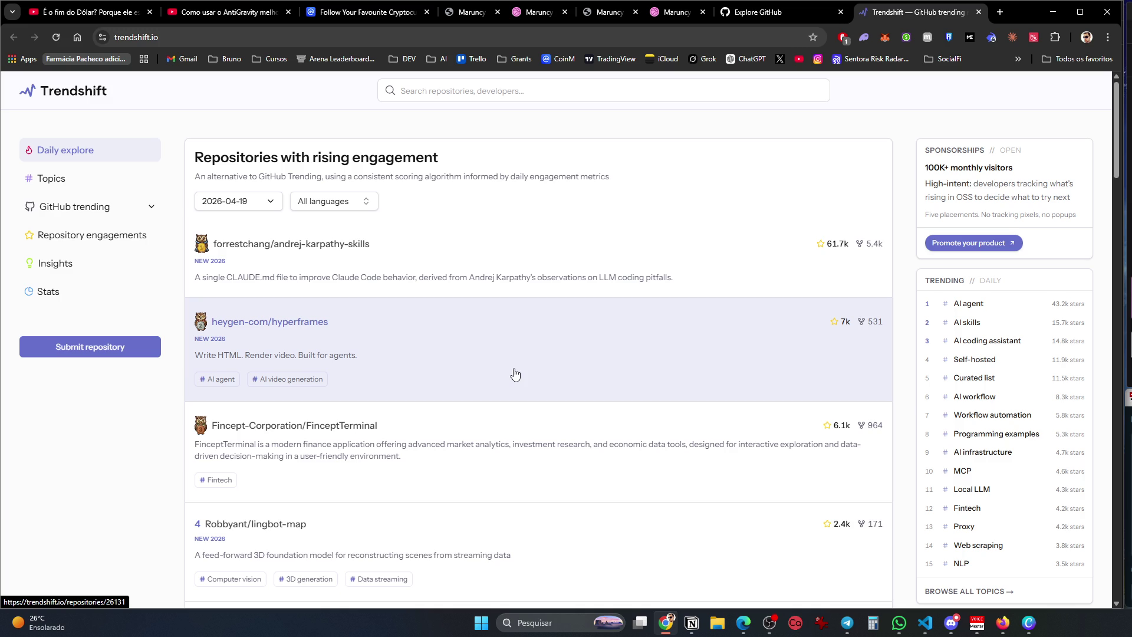
Inspect the language and date filters without changing them, and bookmark Trendshift
{"action": "left_click", "coordinate": [334, 202]}
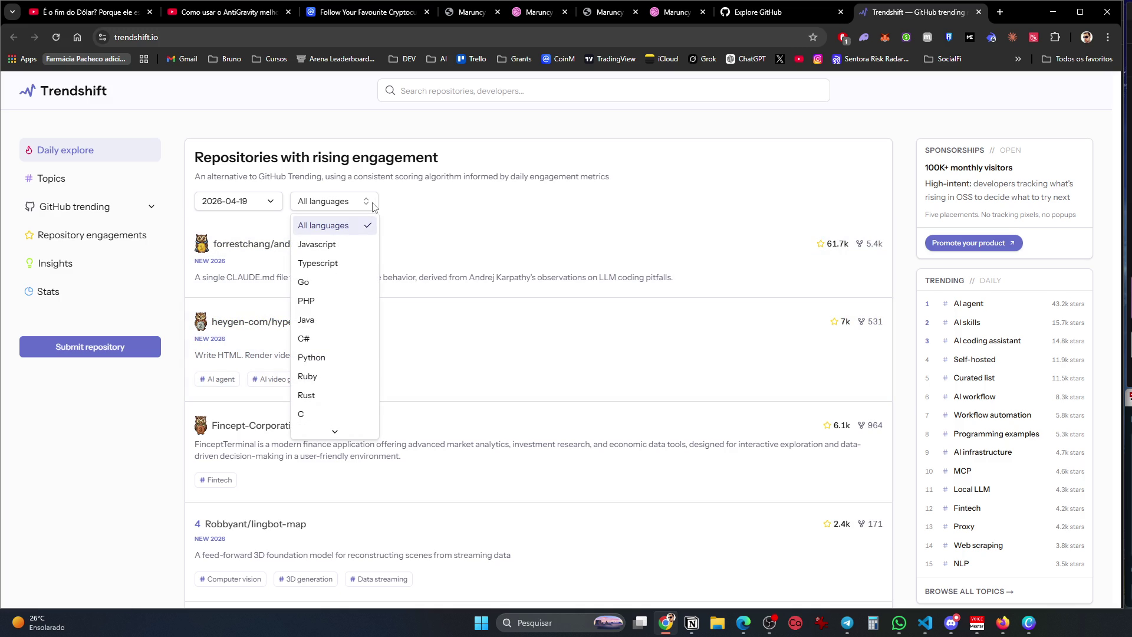
{"action": "left_click", "coordinate": [372, 206]}
{"action": "left_click", "coordinate": [271, 205]}
{"action": "left_click", "coordinate": [270, 202]}
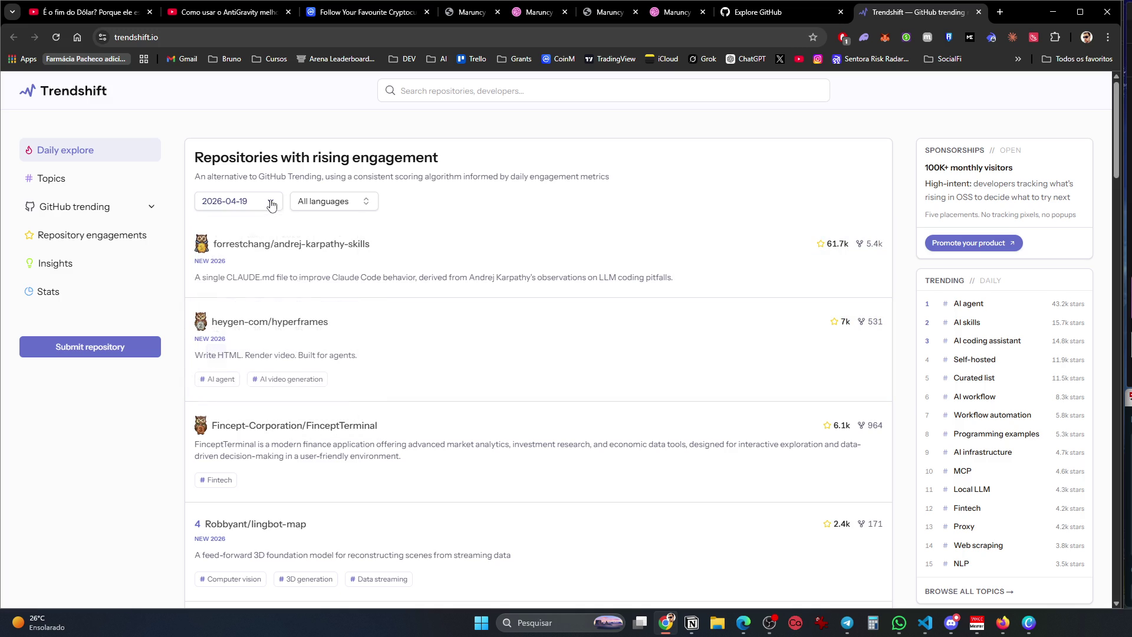
{"action": "mouse_move", "coordinate": [105, 39]}
{"action": "left_mouse_down"}
{"action": "mouse_move", "coordinate": [167, 55]}
{"action": "mouse_move", "coordinate": [396, 59]}
{"action": "mouse_move", "coordinate": [422, 136]}
{"action": "mouse_move", "coordinate": [422, 125]}
{"action": "left_mouse_up"}
Visit Topics, then open GitHub trending > Repositories in the sidebar
{"action": "left_click", "coordinate": [108, 183]}
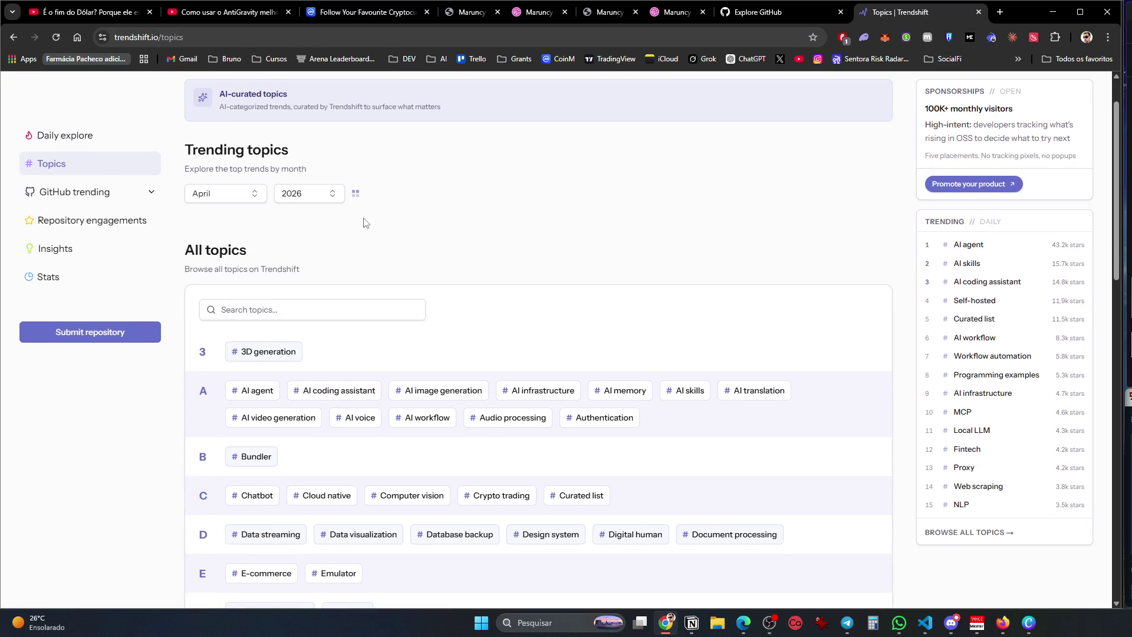
{"action": "left_click", "coordinate": [66, 212]}
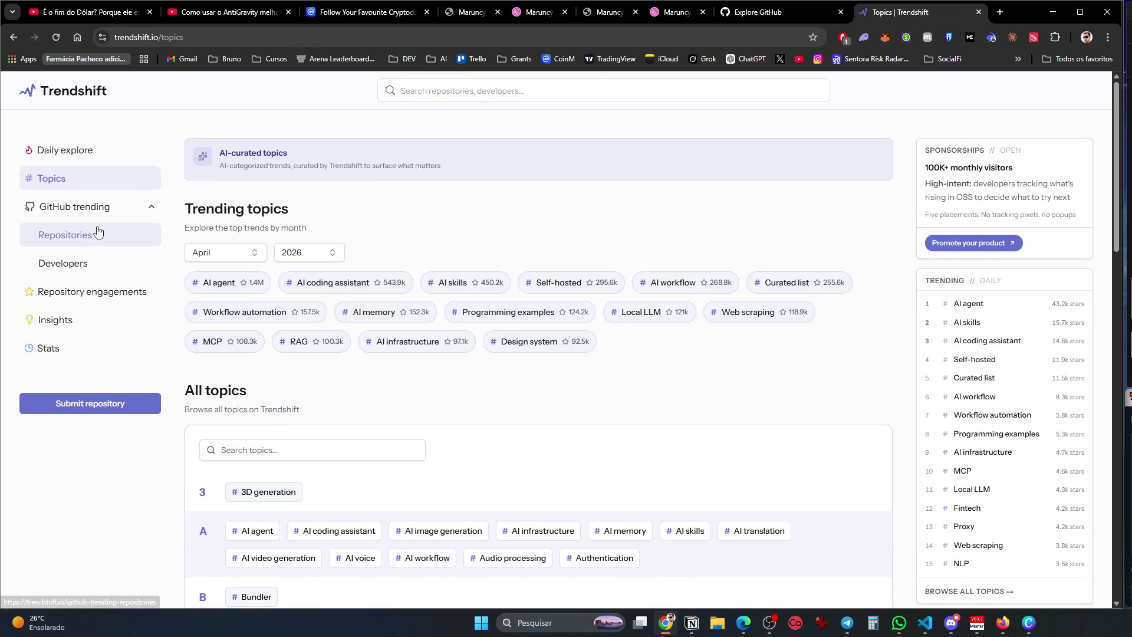
{"action": "left_click", "coordinate": [98, 233]}
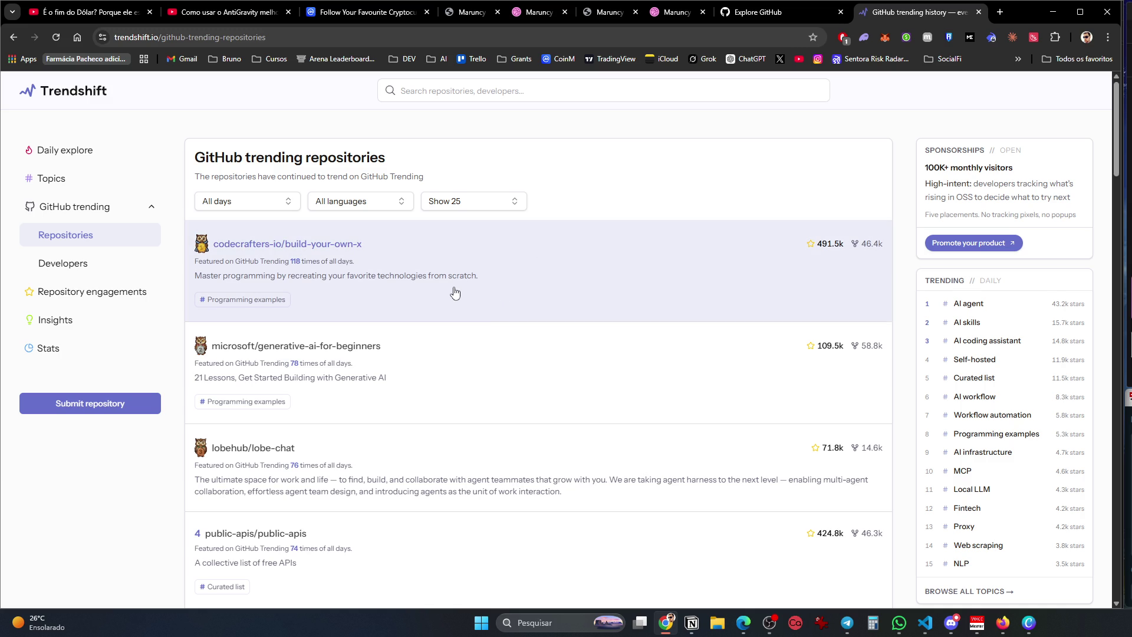
Review the codecrafters-io/build-your-own-x trending details and close them
{"action": "left_click", "coordinate": [456, 294]}
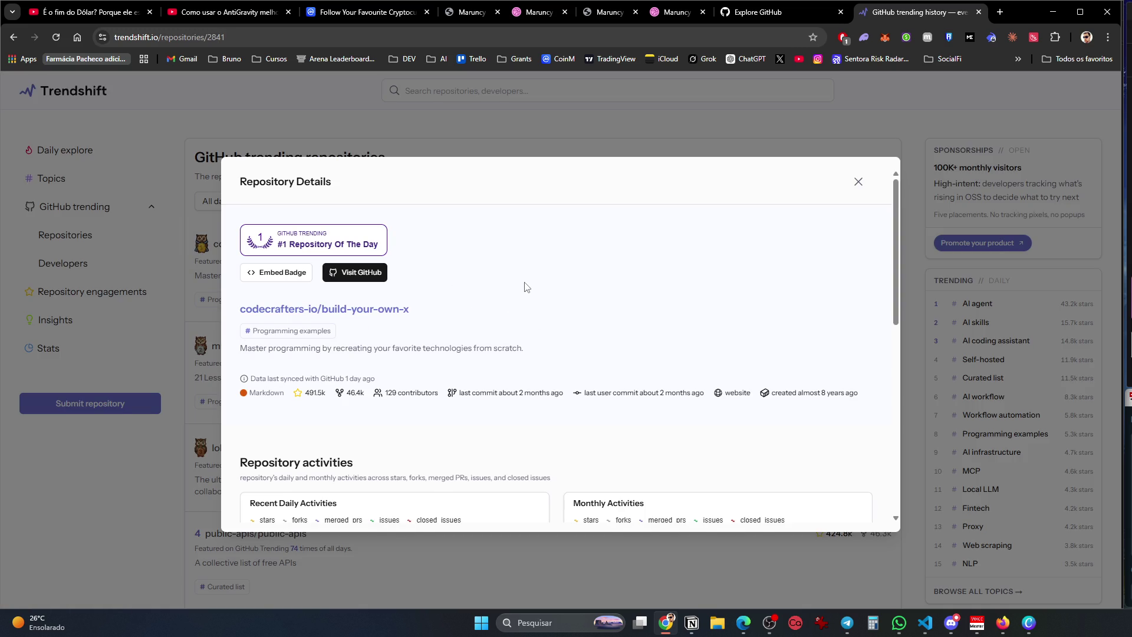
{"action": "scroll", "coordinate": [527, 287], "scroll_direction": "down", "scroll_amount": 4}
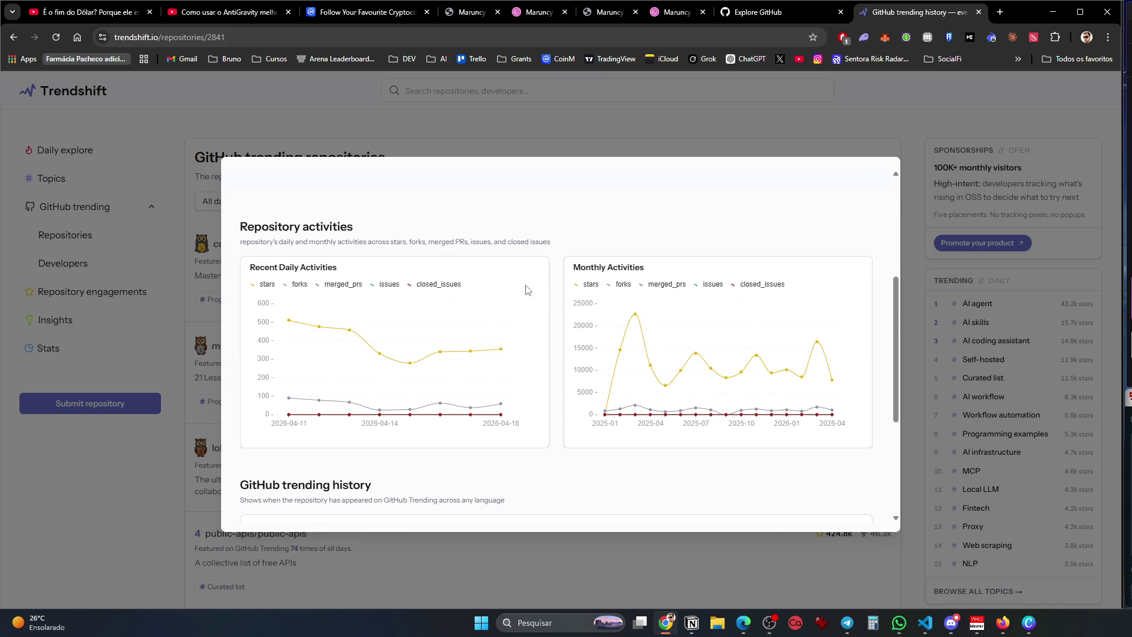
{"action": "scroll", "coordinate": [527, 290], "scroll_direction": "down", "scroll_amount": 3}
{"action": "scroll", "coordinate": [739, 364], "scroll_direction": "up", "scroll_amount": 5}
{"action": "scroll", "coordinate": [739, 364], "scroll_direction": "up", "scroll_amount": 1}
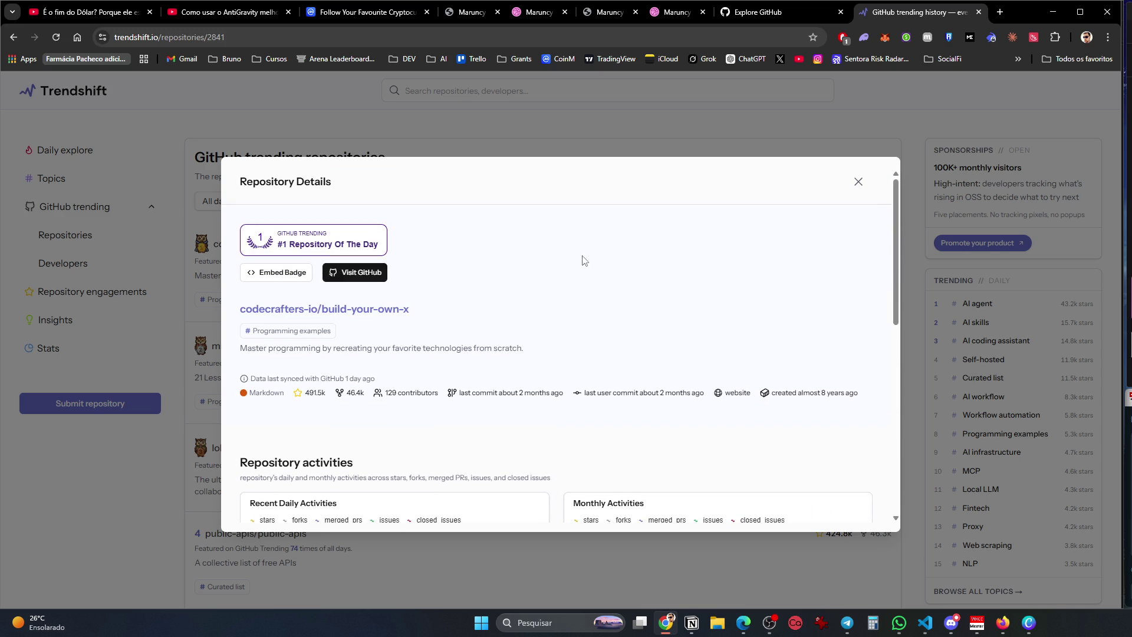
{"action": "left_click", "coordinate": [858, 182]}
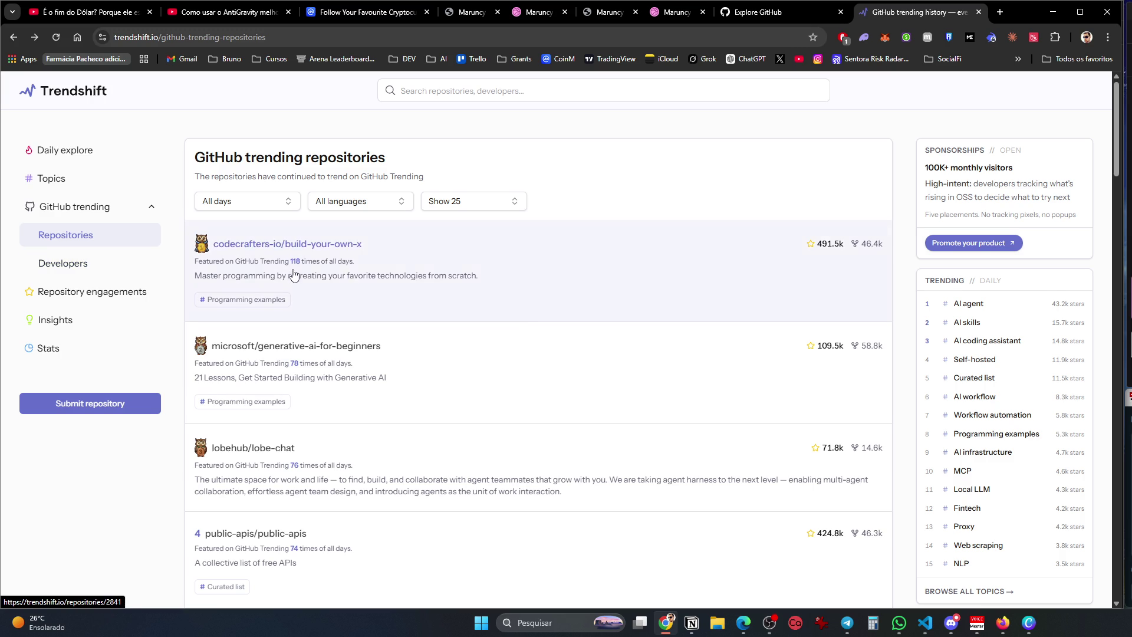
Narrow the window, review public-apis/public-apis details, and open it on GitHub via Visit GitHub
{"action": "scroll", "coordinate": [535, 325], "scroll_direction": "down", "scroll_amount": 2}
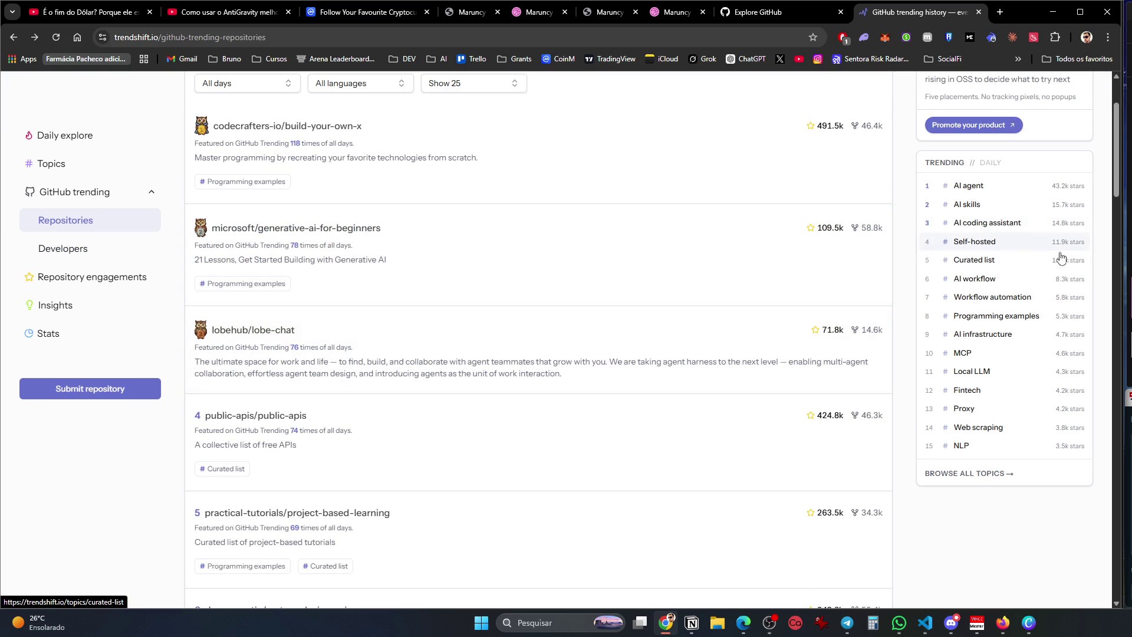
{"action": "left_click_drag", "start_coordinate": [1121, 251], "coordinate": [1052, 249]}
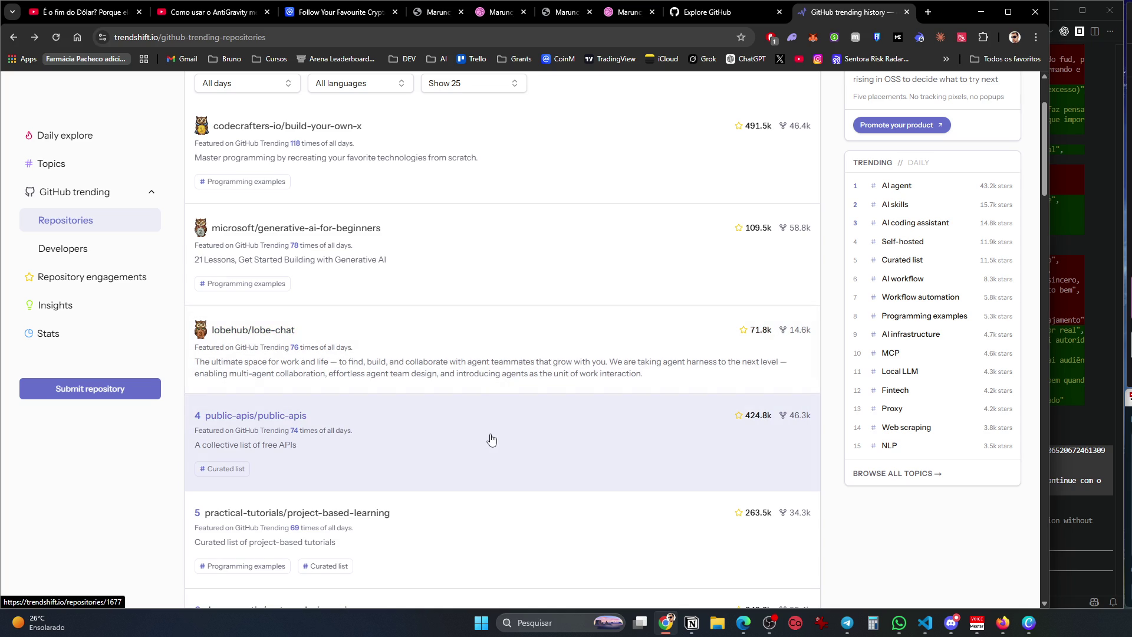
{"action": "left_click", "coordinate": [491, 438]}
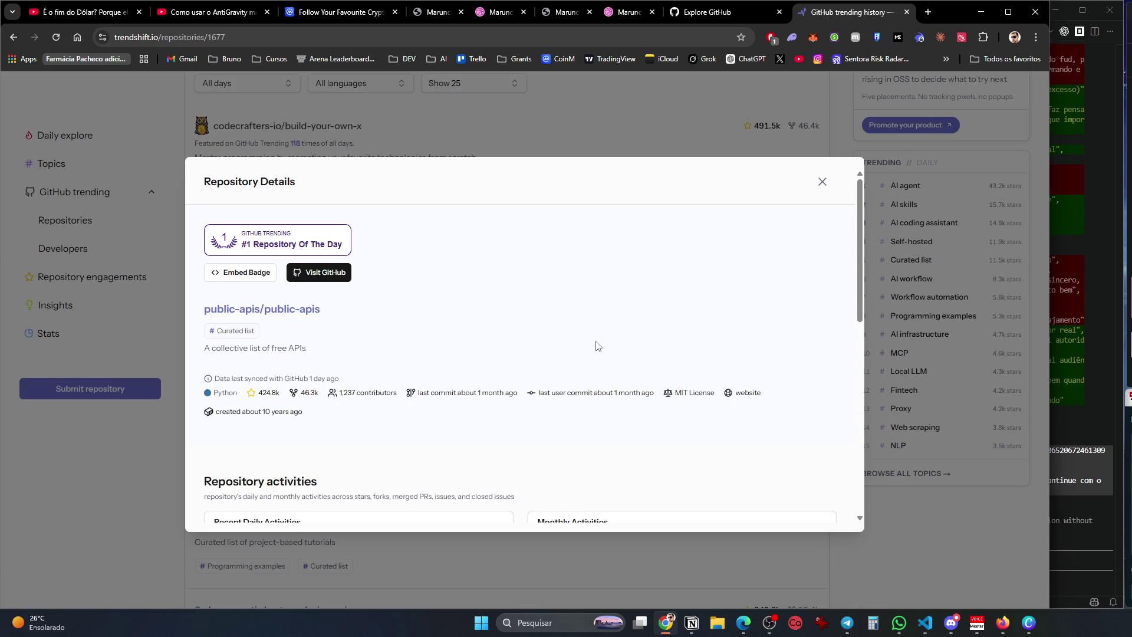
{"action": "scroll", "coordinate": [597, 347], "scroll_direction": "down", "scroll_amount": 3}
{"action": "scroll", "coordinate": [600, 340], "scroll_direction": "up", "scroll_amount": 3}
{"action": "scroll", "coordinate": [600, 339], "scroll_direction": "down", "scroll_amount": 5}
{"action": "scroll", "coordinate": [557, 441], "scroll_direction": "down", "scroll_amount": 3}
{"action": "scroll", "coordinate": [535, 464], "scroll_direction": "up", "scroll_amount": 8}
{"action": "left_click", "coordinate": [336, 276]}
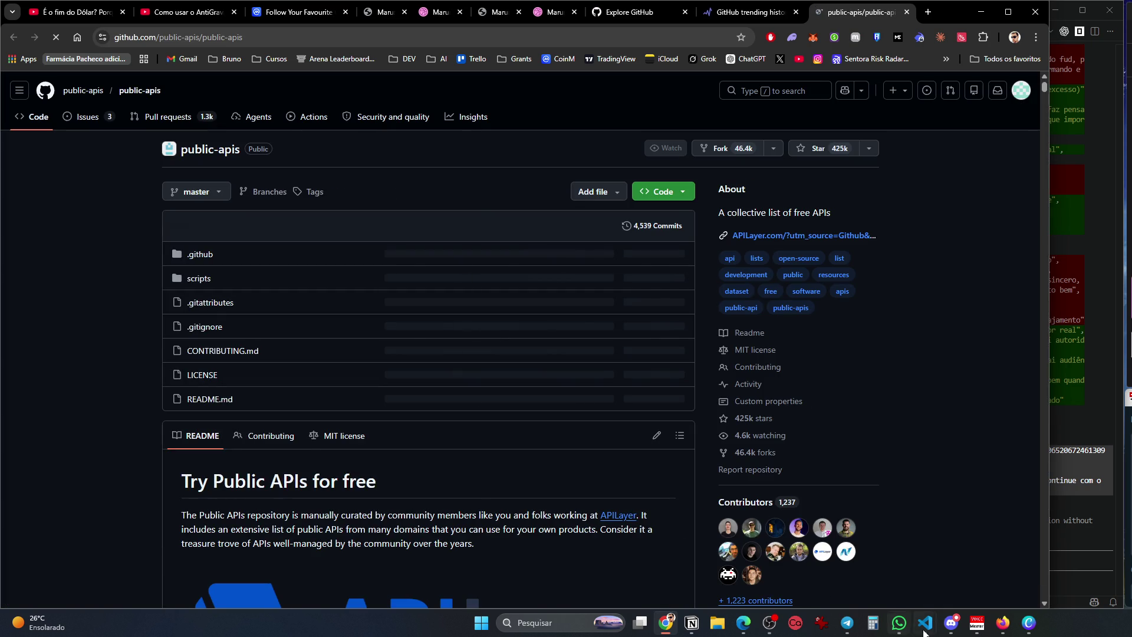
{"action": "left_click", "coordinate": [950, 629]}
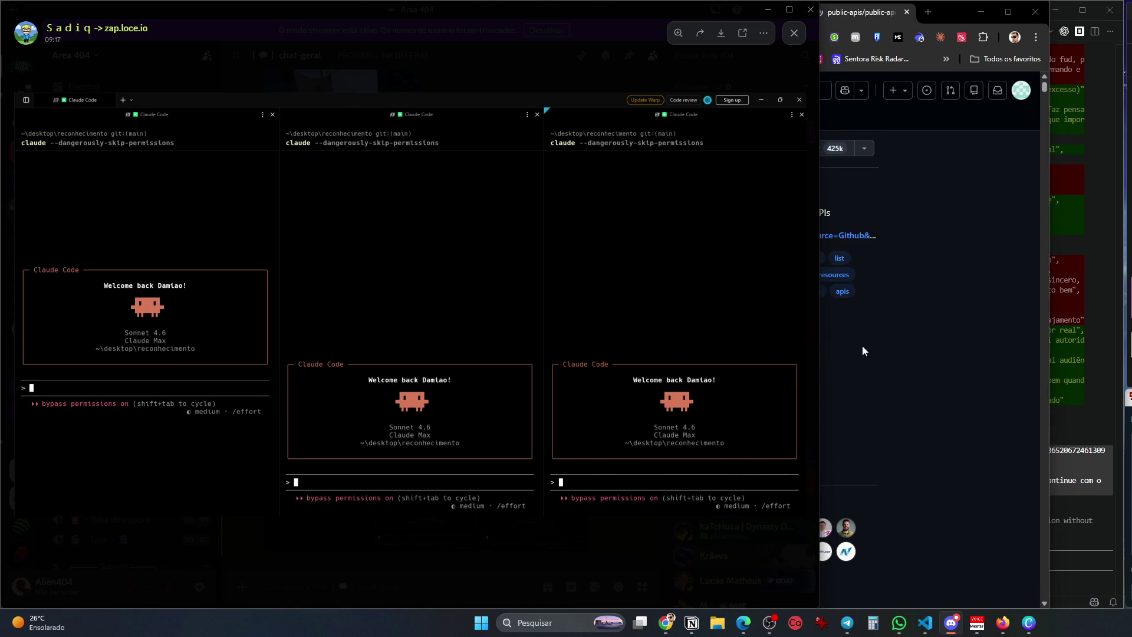
Close Discord's terminal screenshot viewer with Esc and minimize Discord
{"action": "left_click", "coordinate": [950, 631]}
{"action": "left_click", "coordinate": [950, 622]}
{"action": "key", "text": "Escape"}
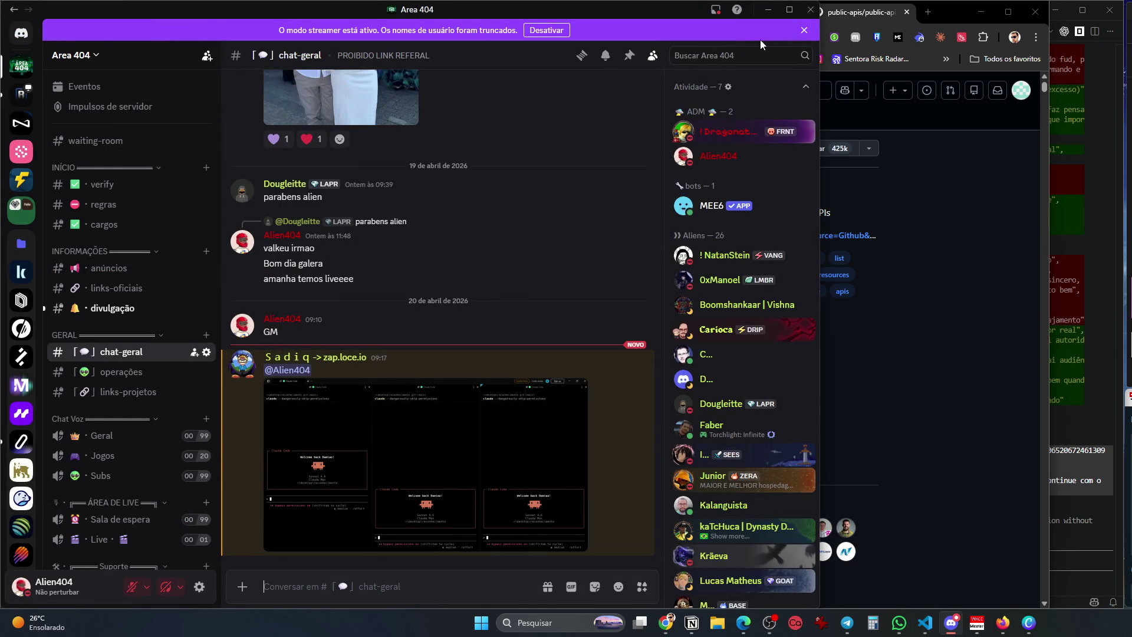
{"action": "left_click", "coordinate": [770, 13]}
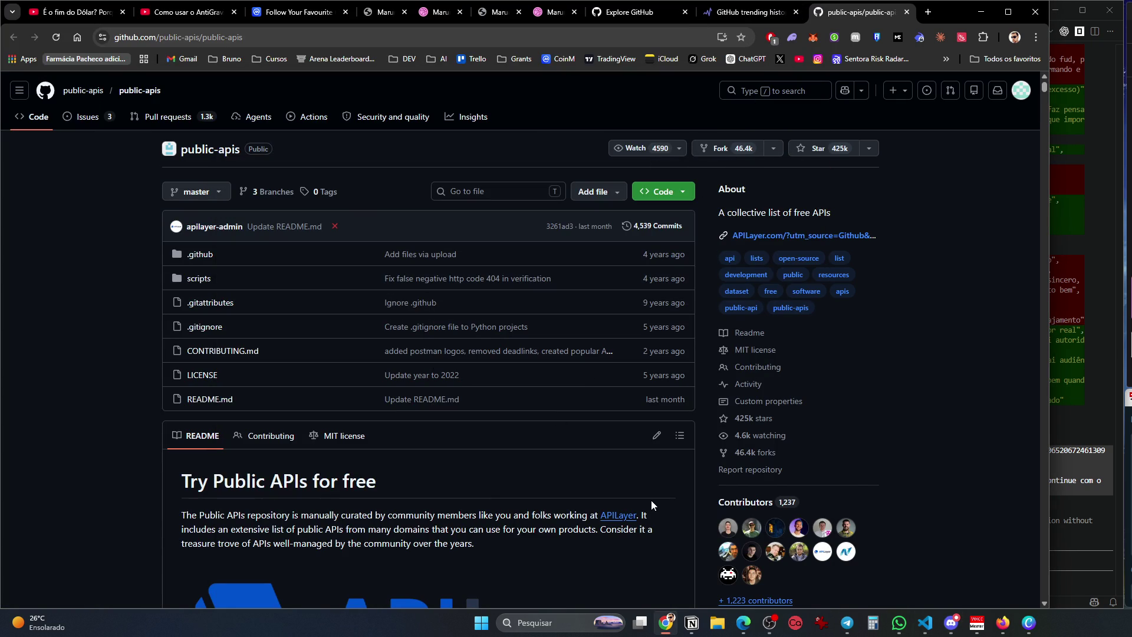
Scroll the public-apis README down past the APILayer APIs table
{"action": "scroll", "coordinate": [650, 500], "scroll_direction": "down", "scroll_amount": 6}
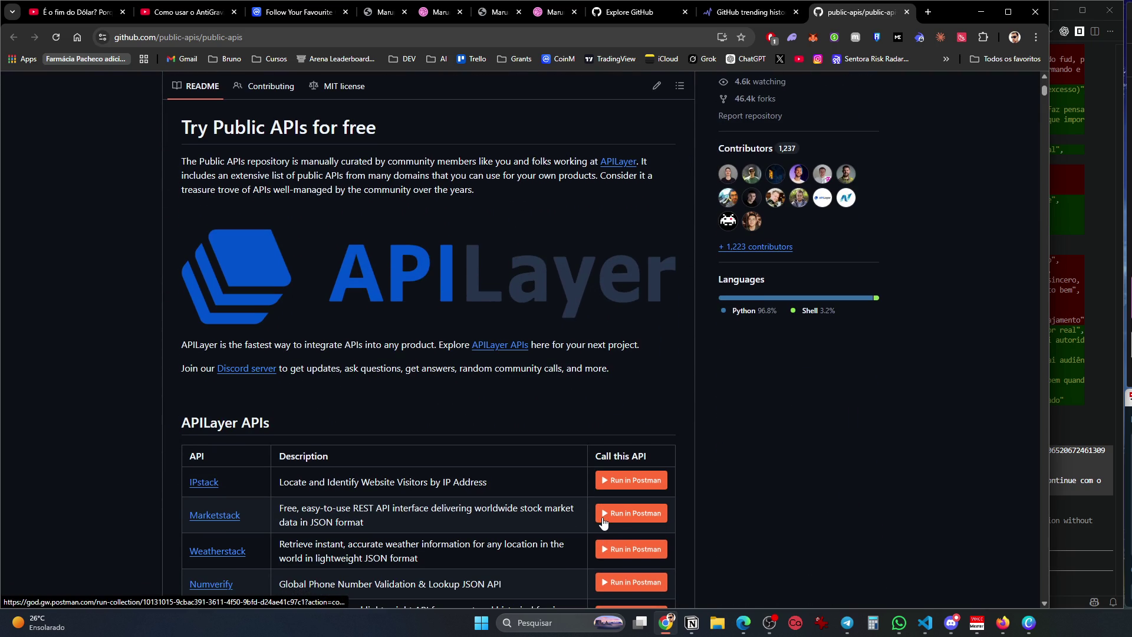
{"action": "scroll", "coordinate": [603, 522], "scroll_direction": "down", "scroll_amount": 6}
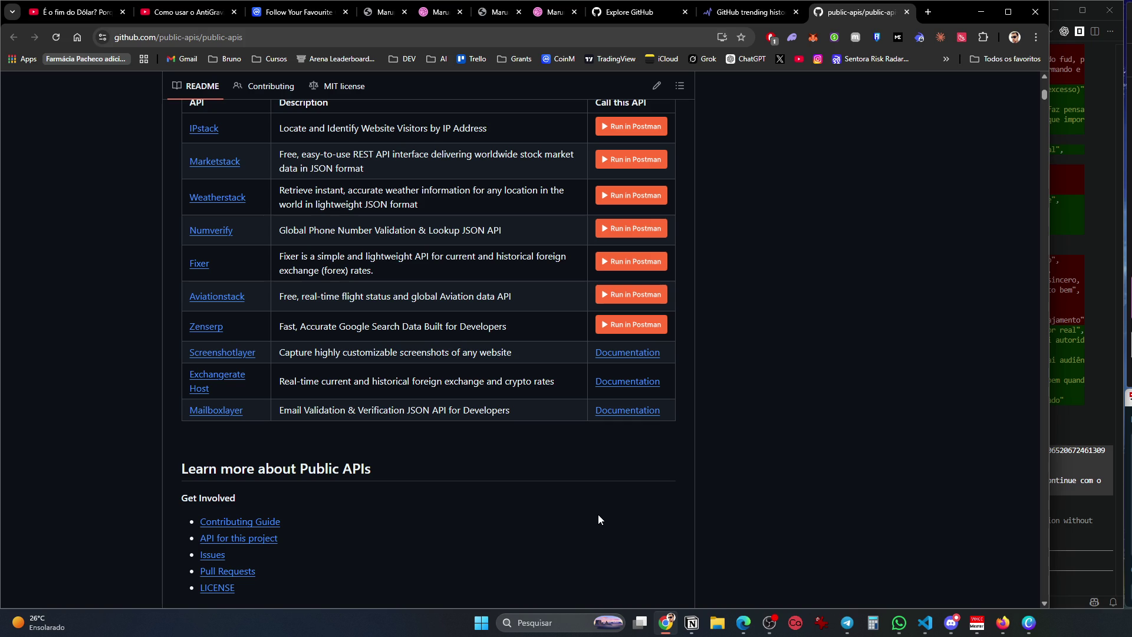
{"action": "scroll", "coordinate": [599, 515], "scroll_direction": "down", "scroll_amount": 4}
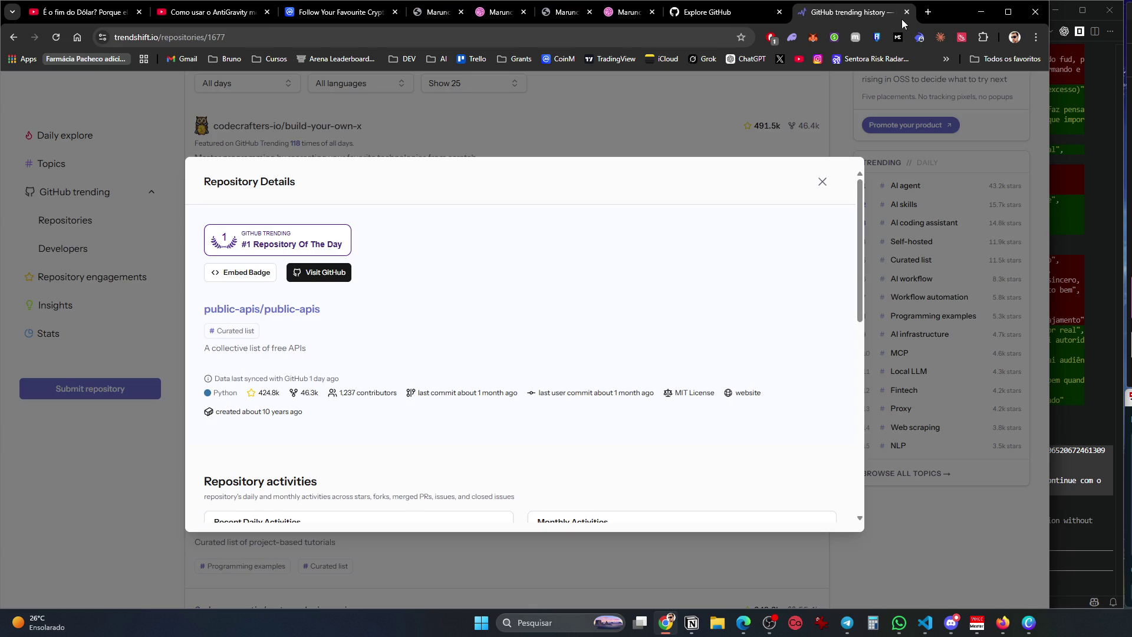
Close the public-apis tab, view Trendshift Developers and Repository engagements, then minimize Chrome
{"action": "left_click", "coordinate": [906, 11]}
{"action": "left_click", "coordinate": [134, 329]}
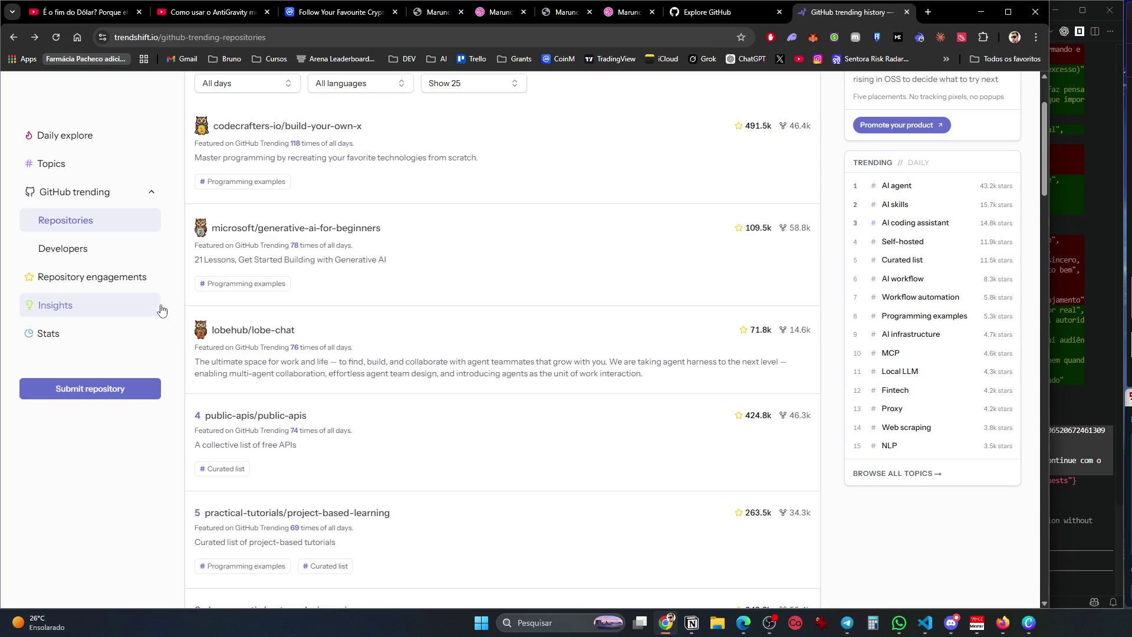
{"action": "left_click", "coordinate": [78, 252]}
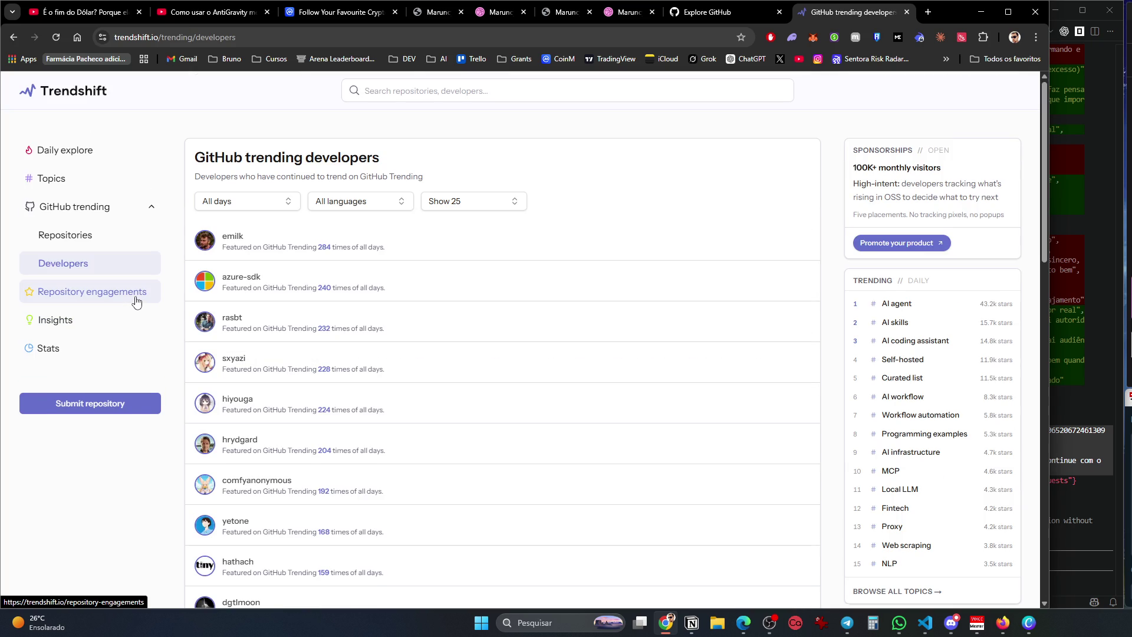
{"action": "left_click", "coordinate": [137, 301]}
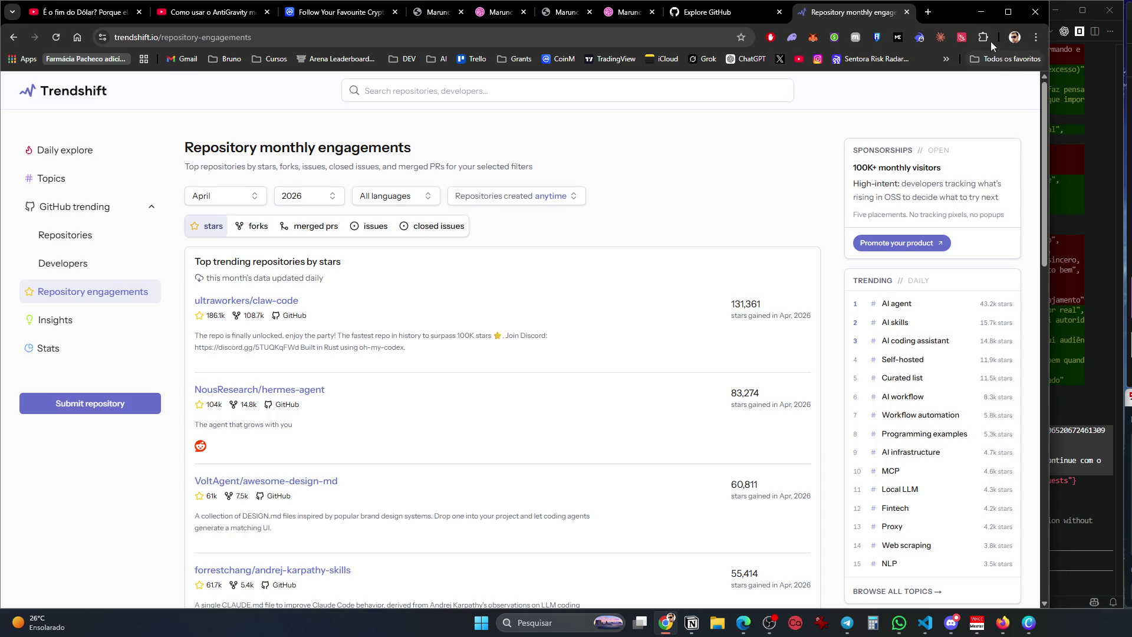
{"action": "left_click", "coordinate": [1007, 12]}
{"action": "key", "text": "super+Down"}
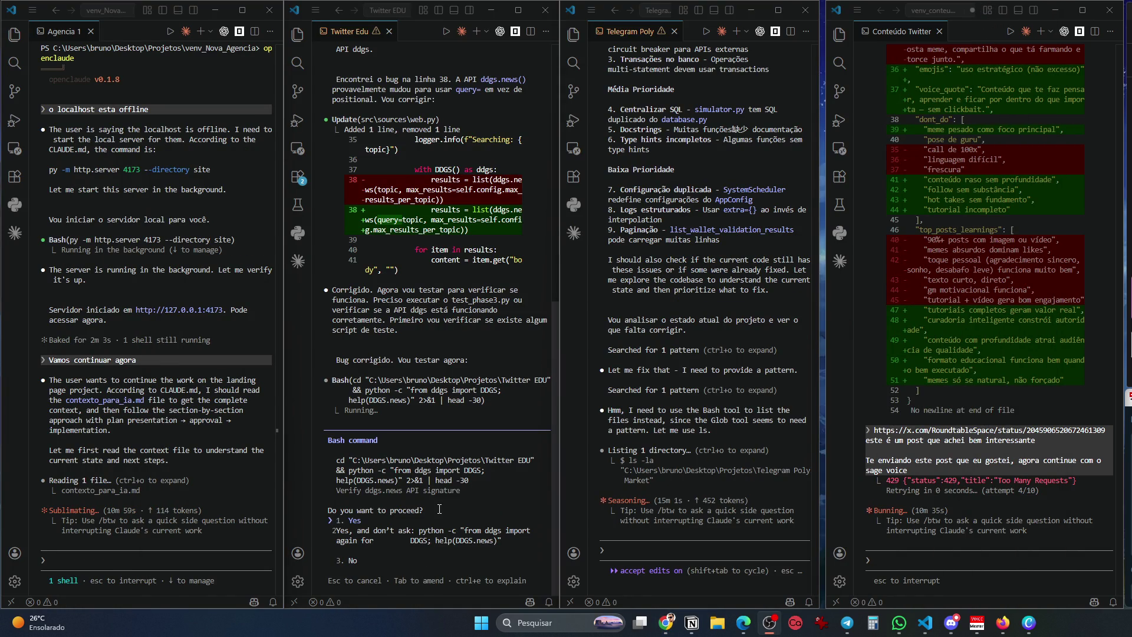
Approve the Twitter Edu agent's pending command and close the andrej-karpathy-skills tab on the second desktop
{"action": "left_click", "coordinate": [440, 508]}
{"action": "key", "text": "Return"}
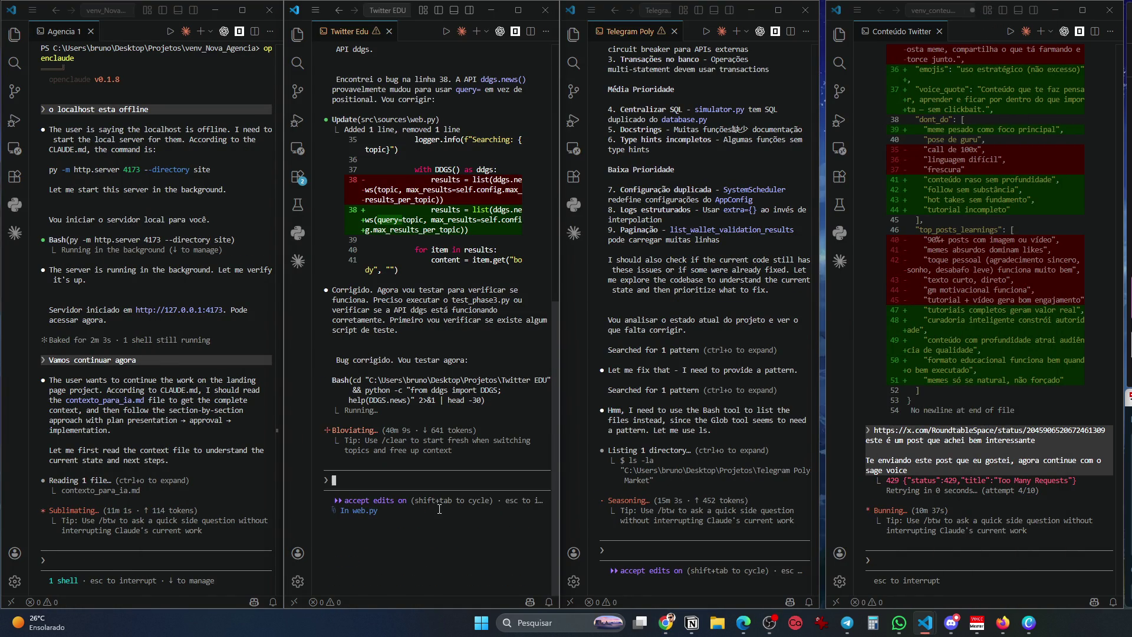
{"action": "key", "text": "ctrl+super+Right"}
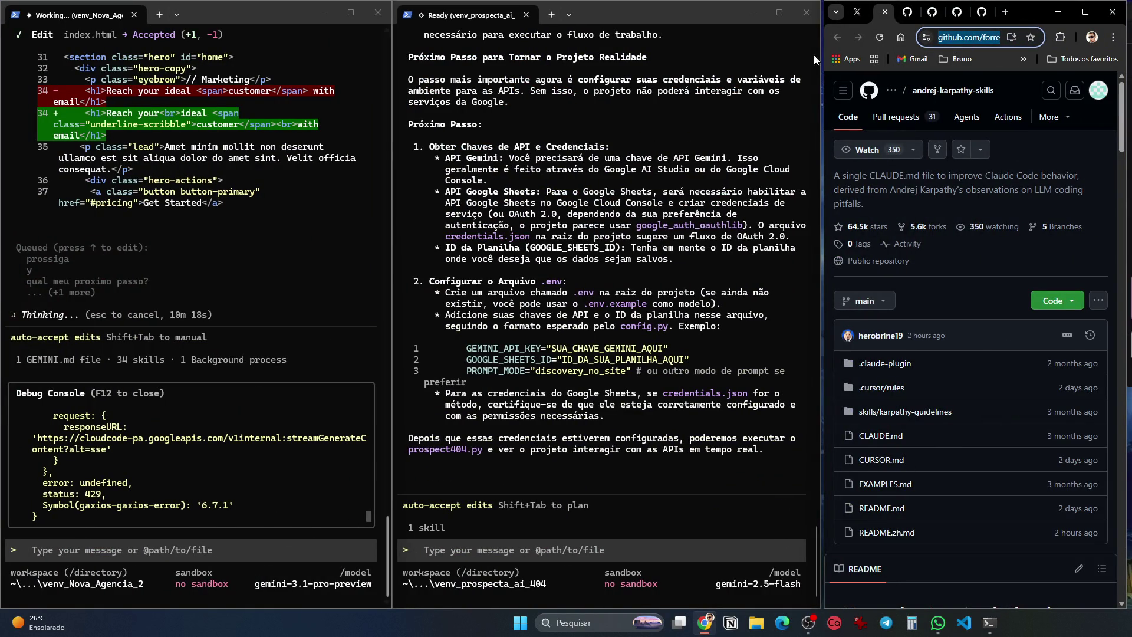
{"action": "left_click", "coordinate": [887, 15]}
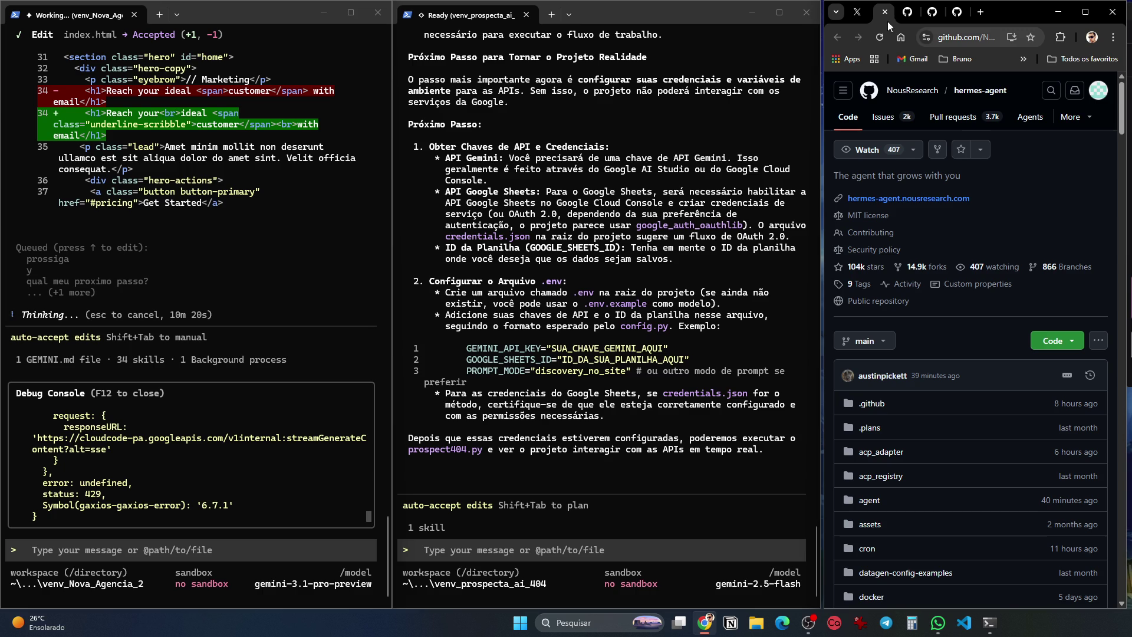
{"action": "left_click", "coordinate": [989, 40]}
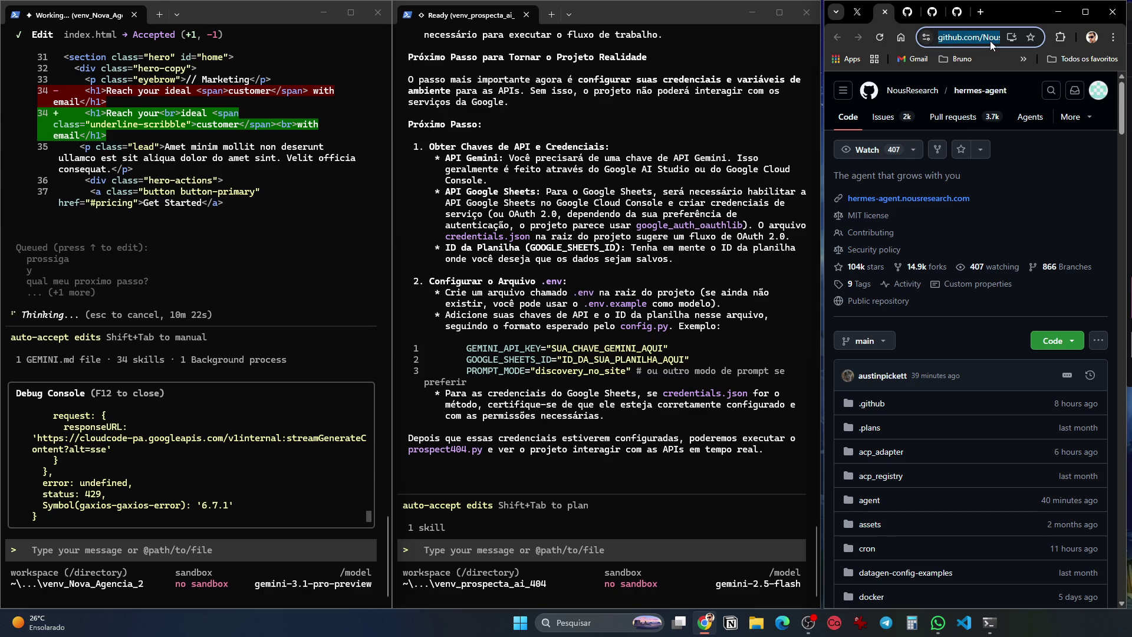
{"action": "key", "text": "ctrl+super+Left"}
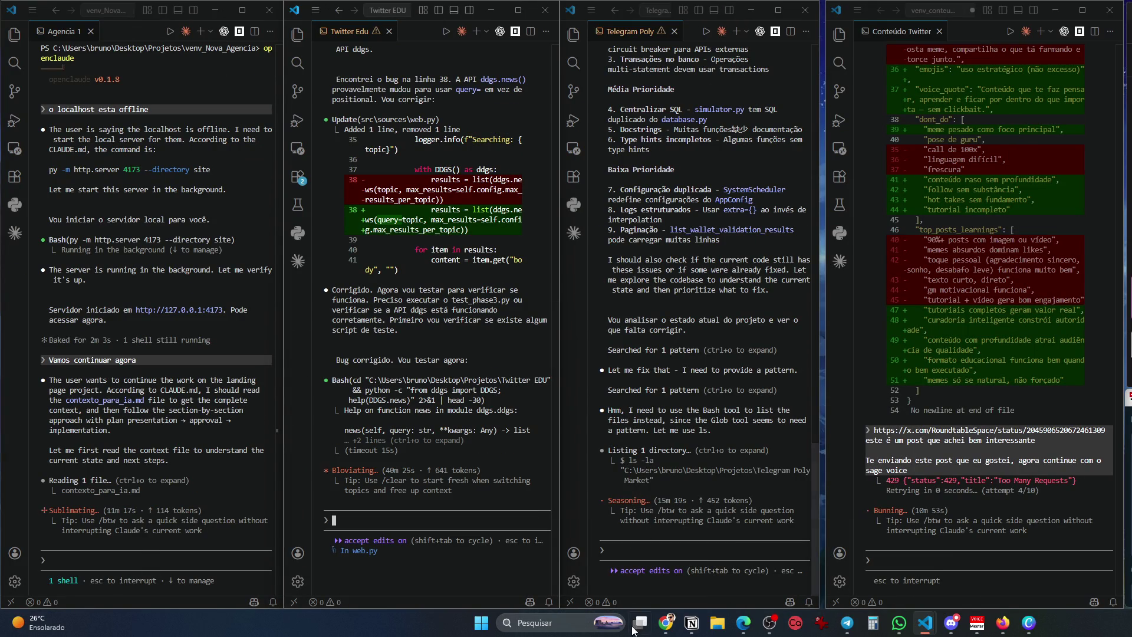
Paste the NousResearch/hermes-agent URL into the browser and load the repository
{"action": "left_click", "coordinate": [665, 623]}
{"action": "left_click", "coordinate": [546, 35]}
{"action": "type", "text": "github.com/NousResearch/hermes-agent"}
{"action": "key", "text": "Return"}
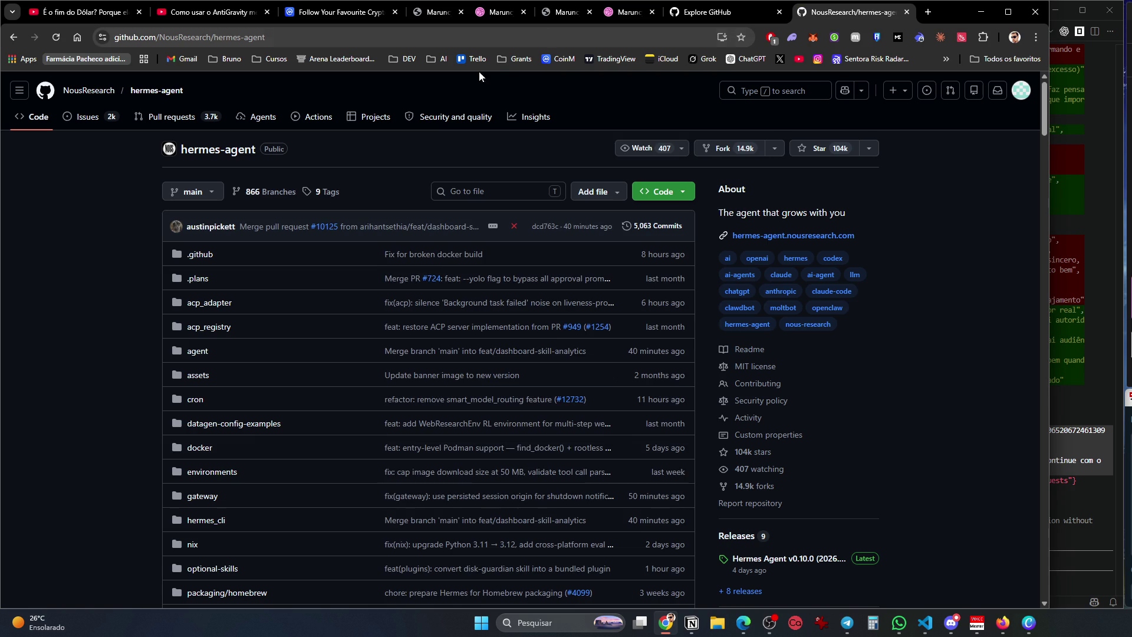
Translate the hermes-agent README into Portuguese with 'Traduzir para o português'
{"action": "scroll", "coordinate": [81, 408], "scroll_direction": "down", "scroll_amount": 13}
{"action": "scroll", "coordinate": [81, 414], "scroll_direction": "down", "scroll_amount": 18}
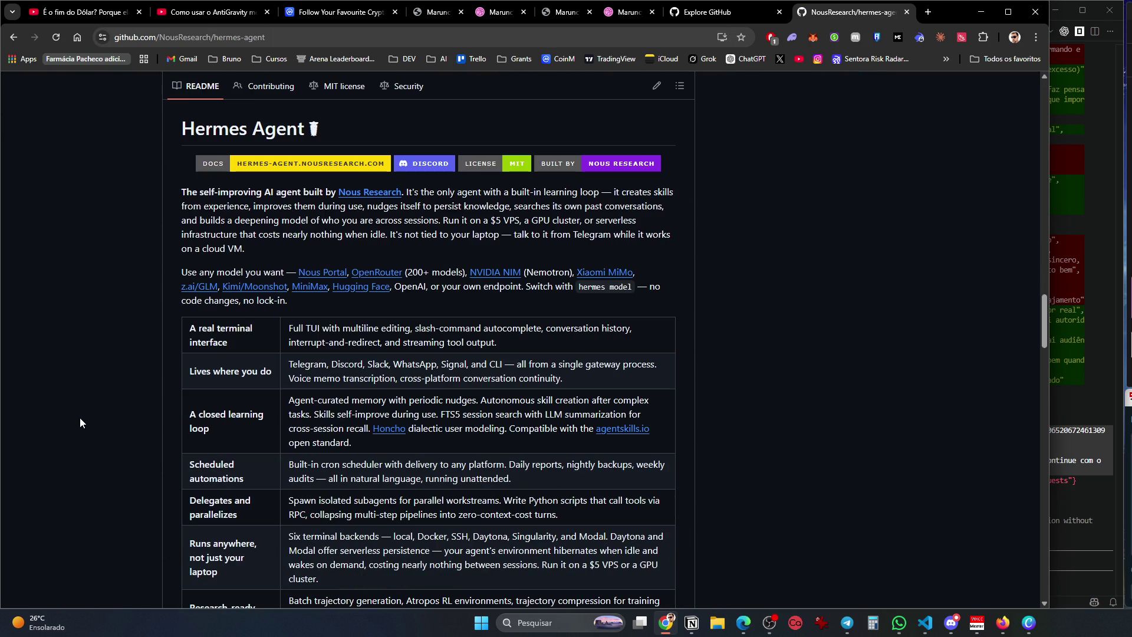
{"action": "right_click", "coordinate": [90, 367]}
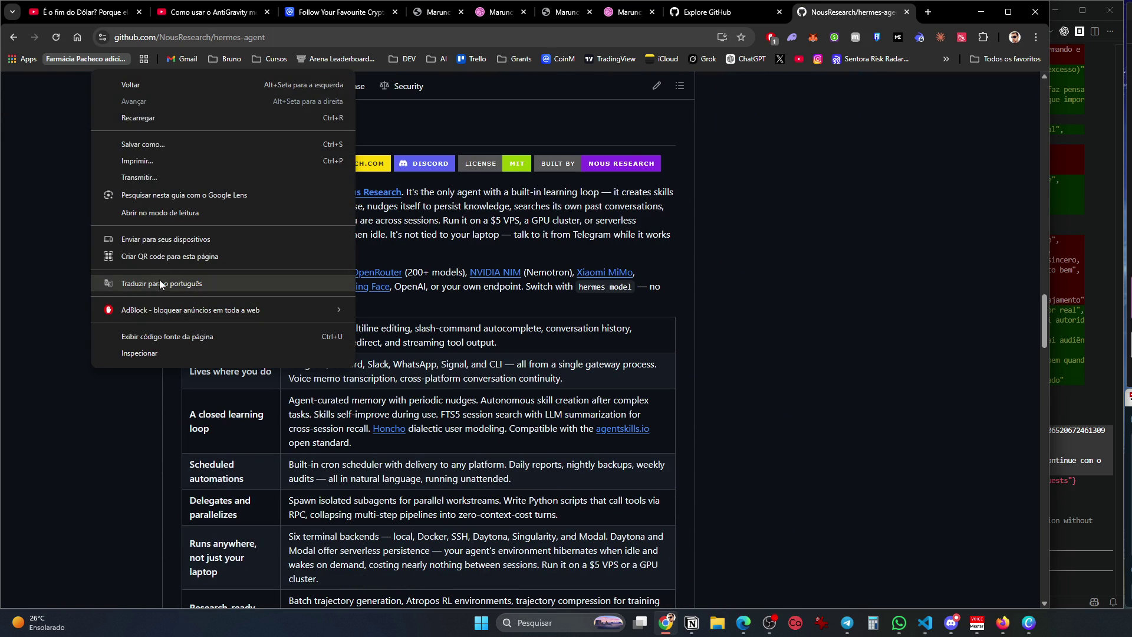
{"action": "left_click", "coordinate": [160, 282]}
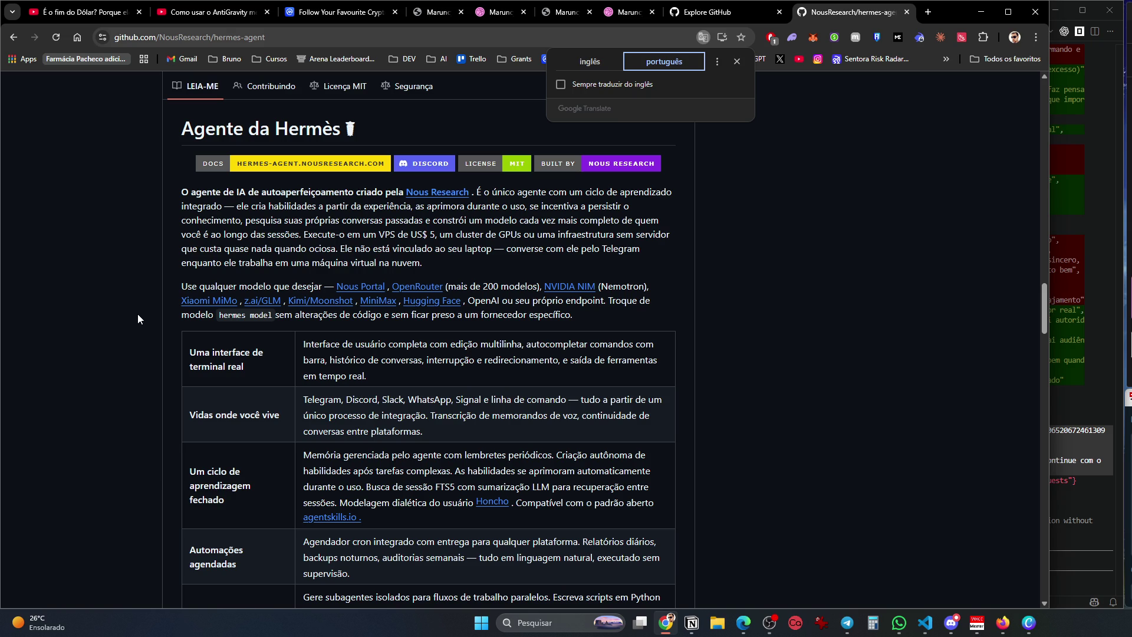
{"action": "scroll", "coordinate": [134, 325], "scroll_direction": "down", "scroll_amount": 2}
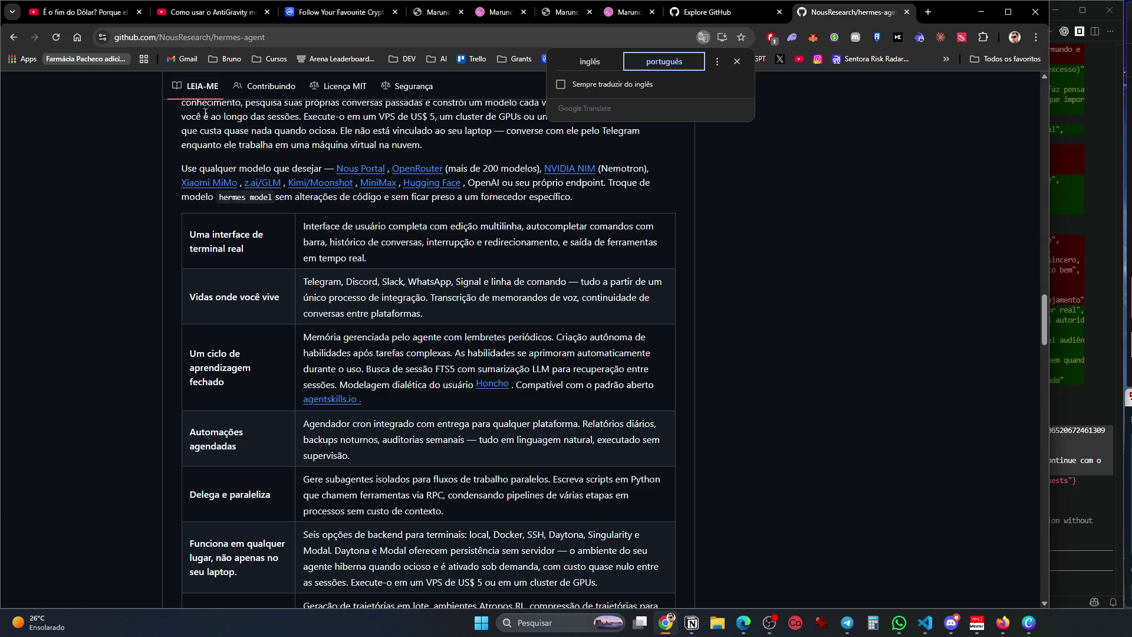
{"action": "left_click", "coordinate": [590, 63]}
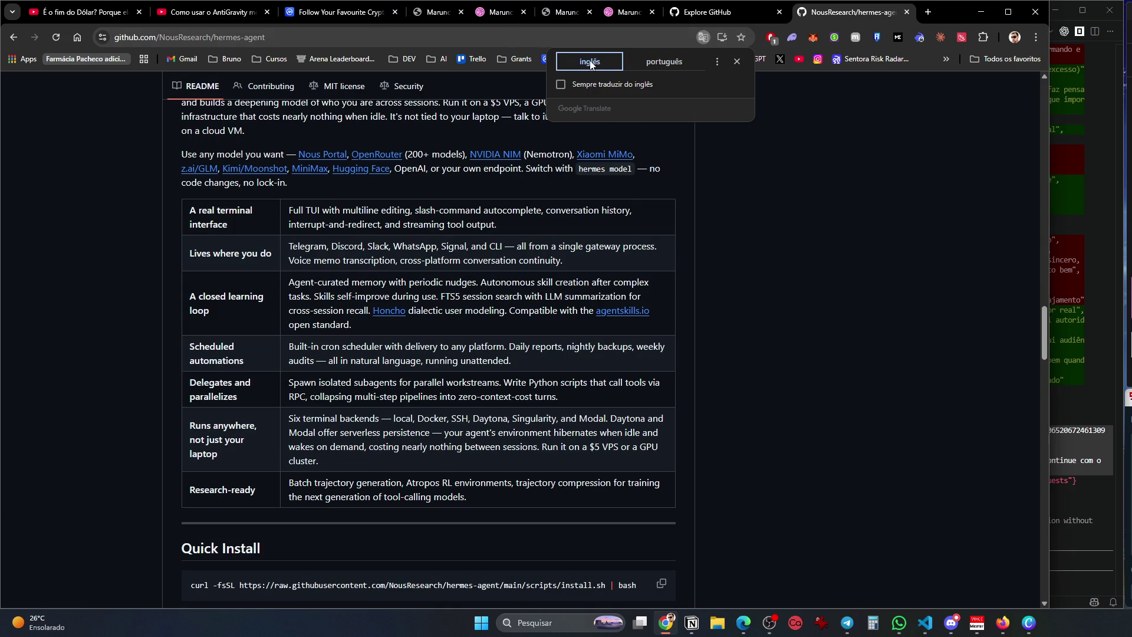
{"action": "left_click", "coordinate": [669, 63]}
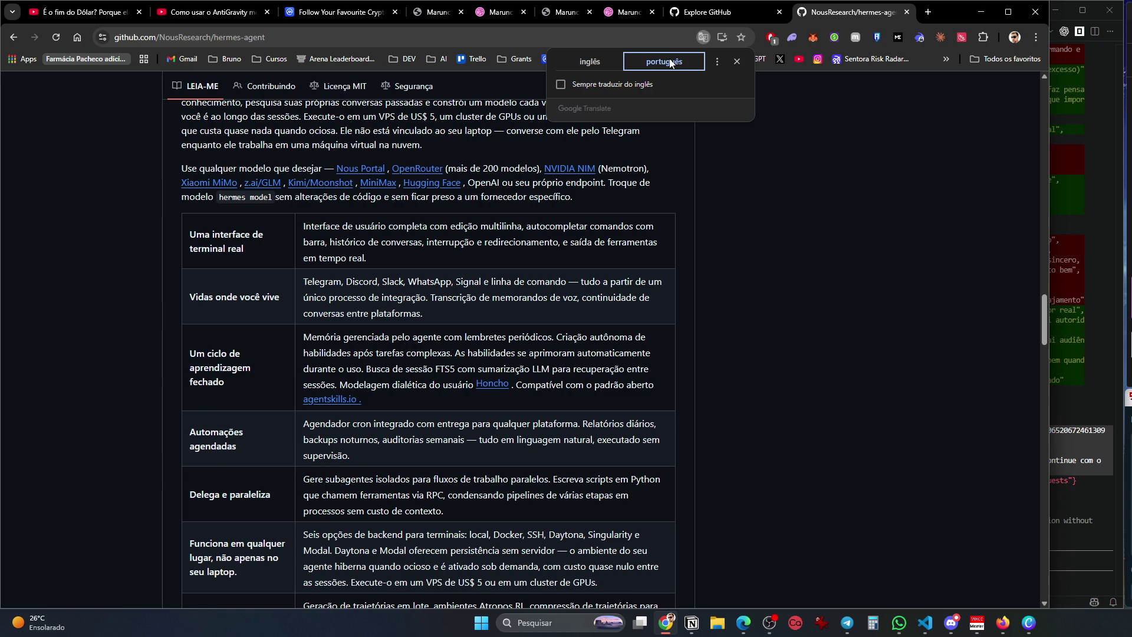
{"action": "left_click", "coordinate": [584, 64]}
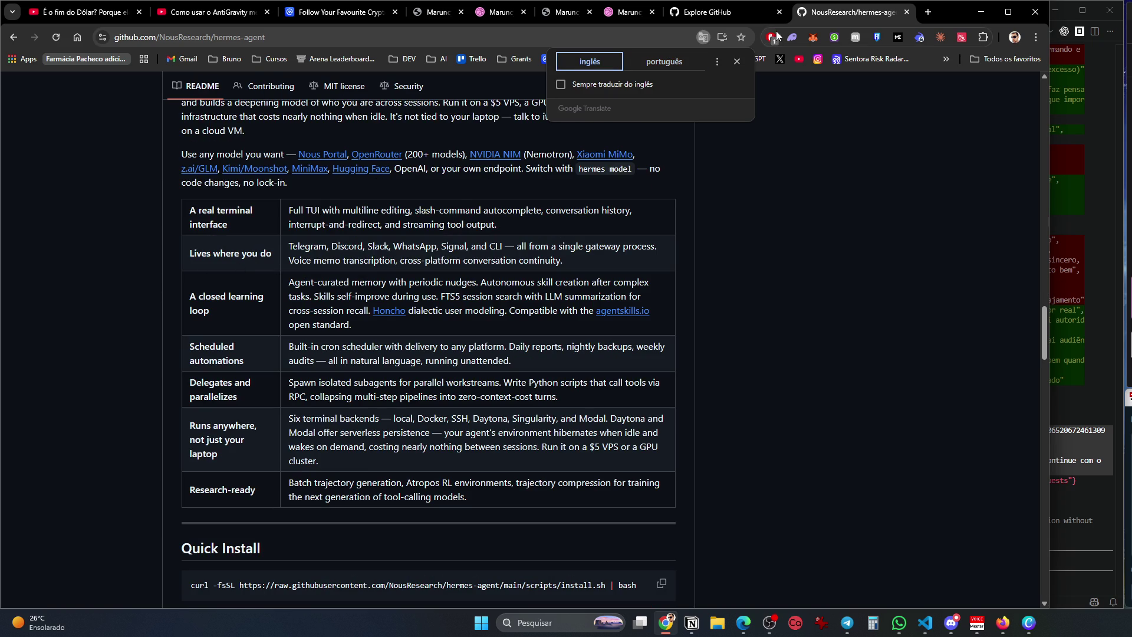
{"action": "left_click", "coordinate": [648, 64]}
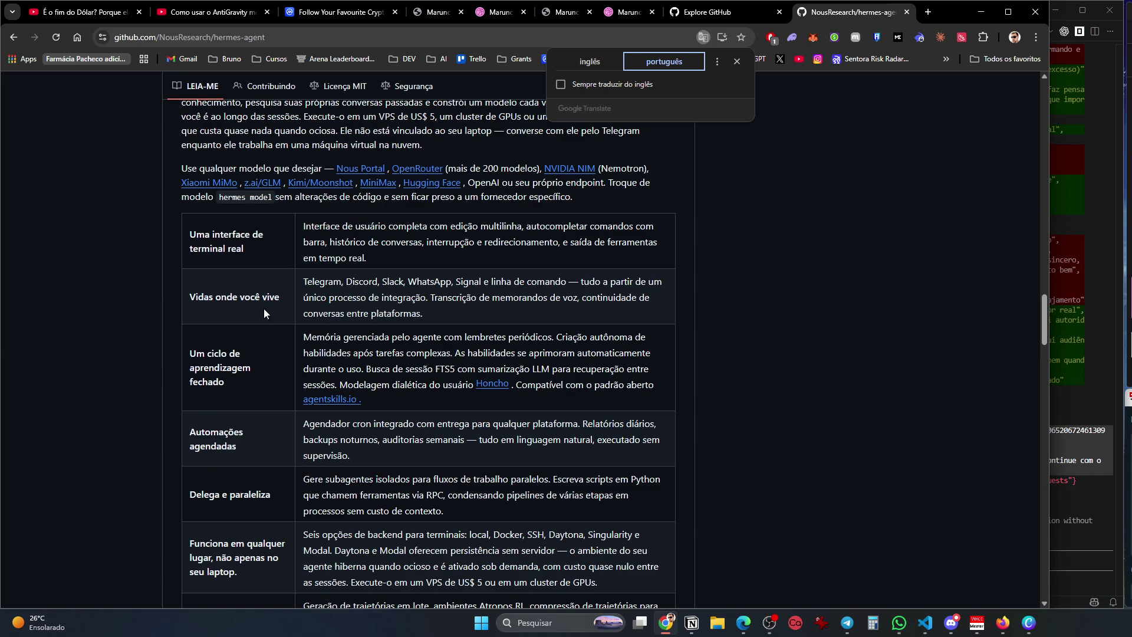
{"action": "left_click", "coordinate": [597, 68]}
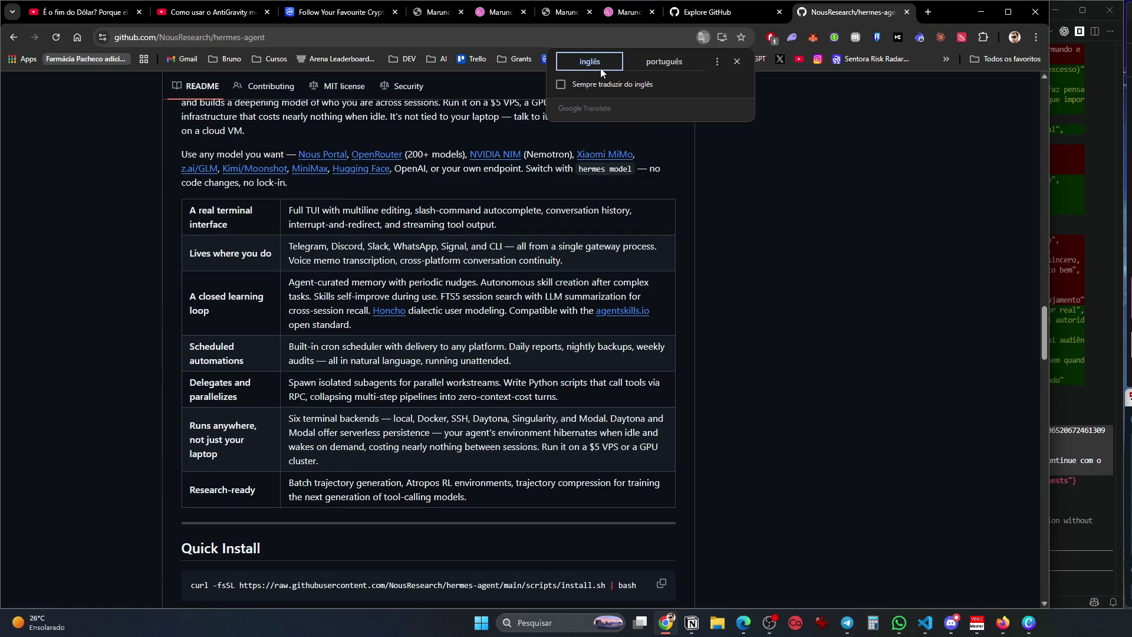
{"action": "left_click", "coordinate": [676, 62]}
{"action": "left_click", "coordinate": [599, 63]}
{"action": "left_click", "coordinate": [663, 62]}
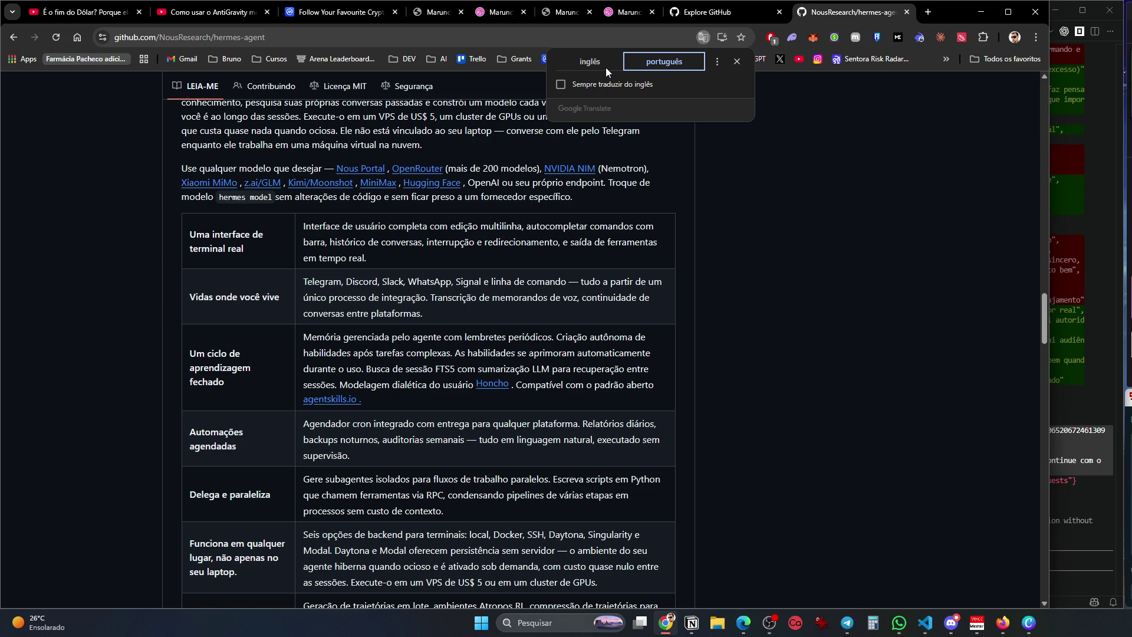
{"action": "scroll", "coordinate": [633, 246], "scroll_direction": "down", "scroll_amount": 4}
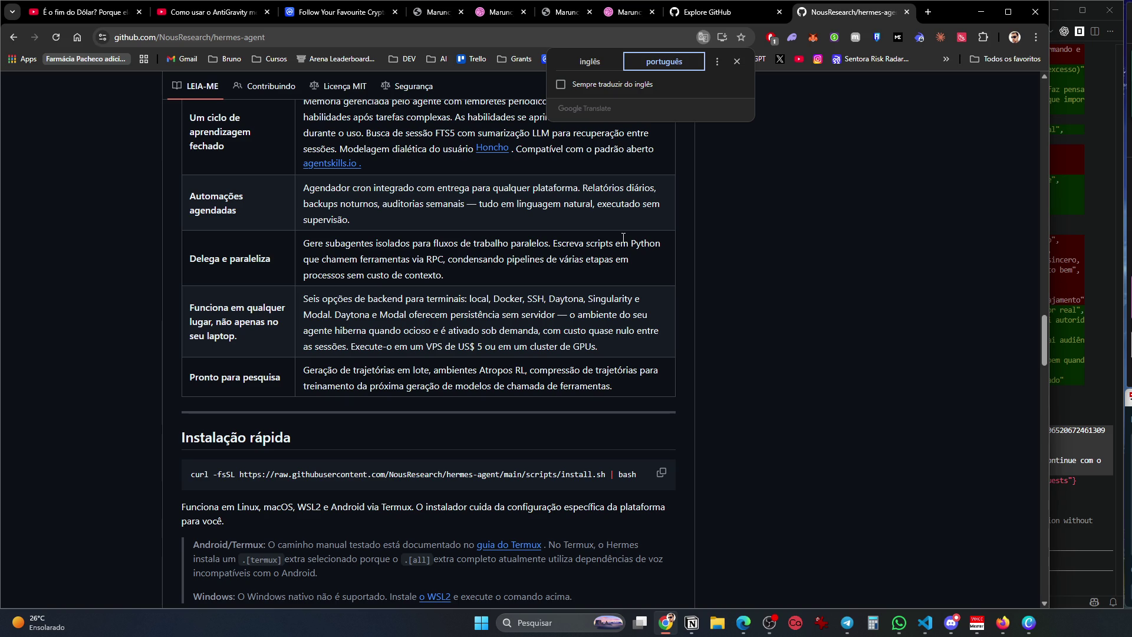
{"action": "scroll", "coordinate": [623, 238], "scroll_direction": "down", "scroll_amount": 10}
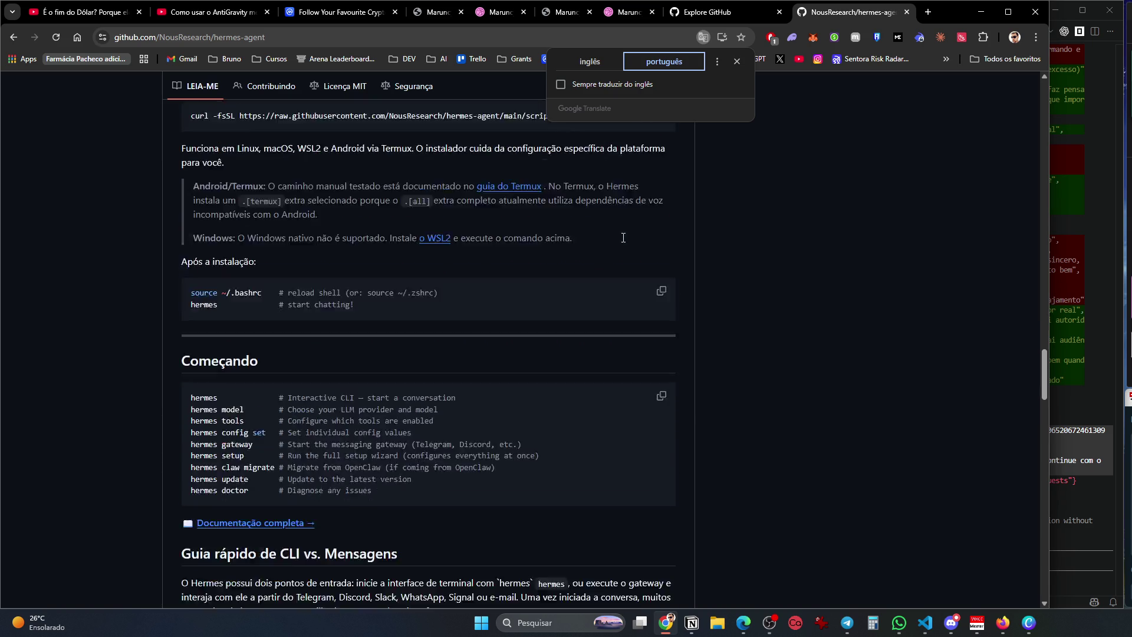
Queue 'Vc esta ai? Nao estou entendendo bem a tela do gemini. O que esta acontecendo?' in the left Gemini session
{"action": "left_click", "coordinate": [979, 13]}
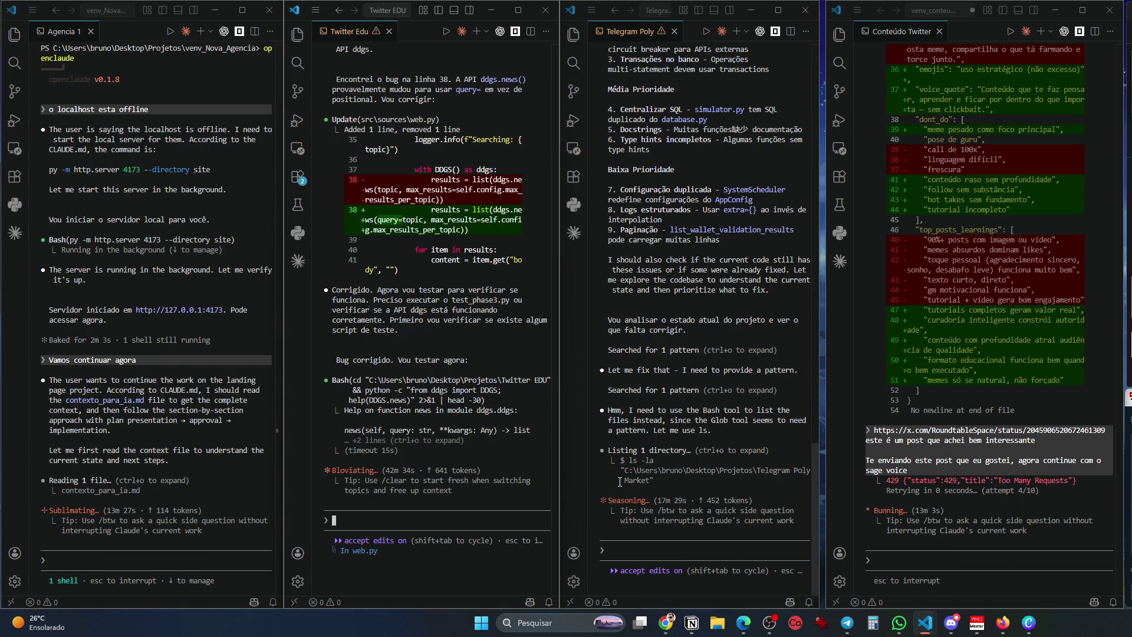
{"action": "key", "text": "ctrl+super+Right"}
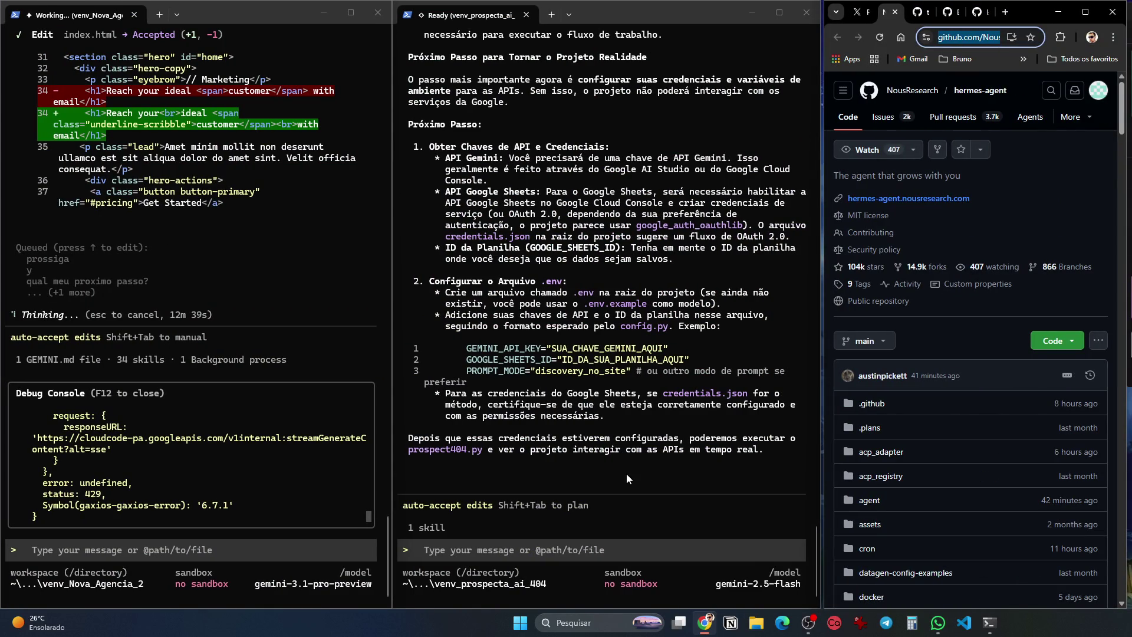
{"action": "left_click", "coordinate": [196, 553]}
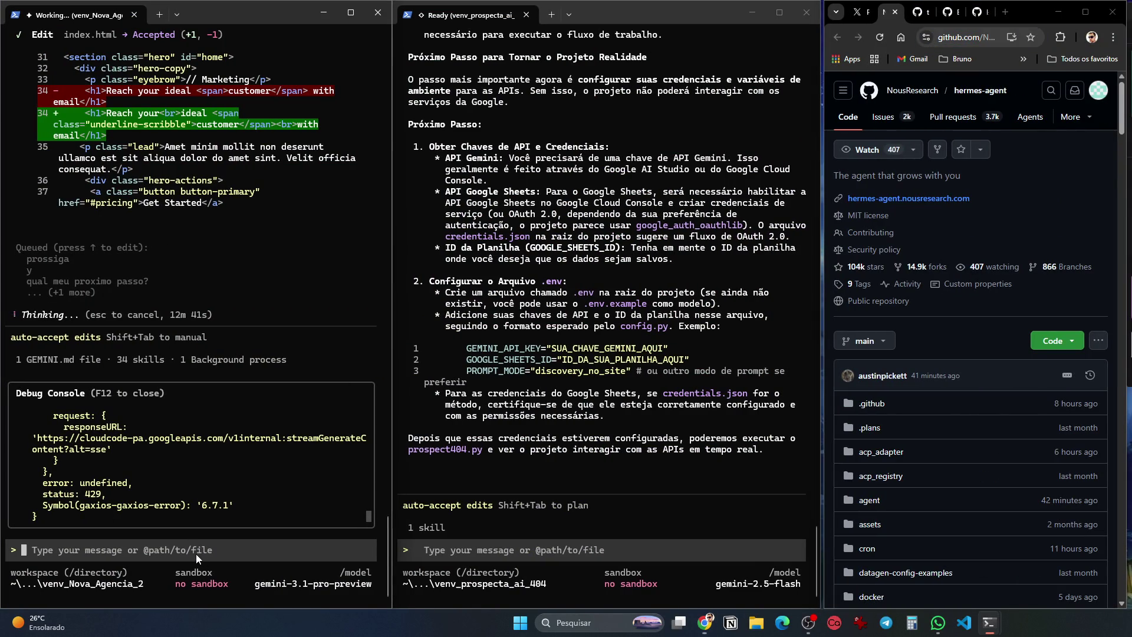
{"action": "type", "text": "Vc esta ai? Nao estou e"}
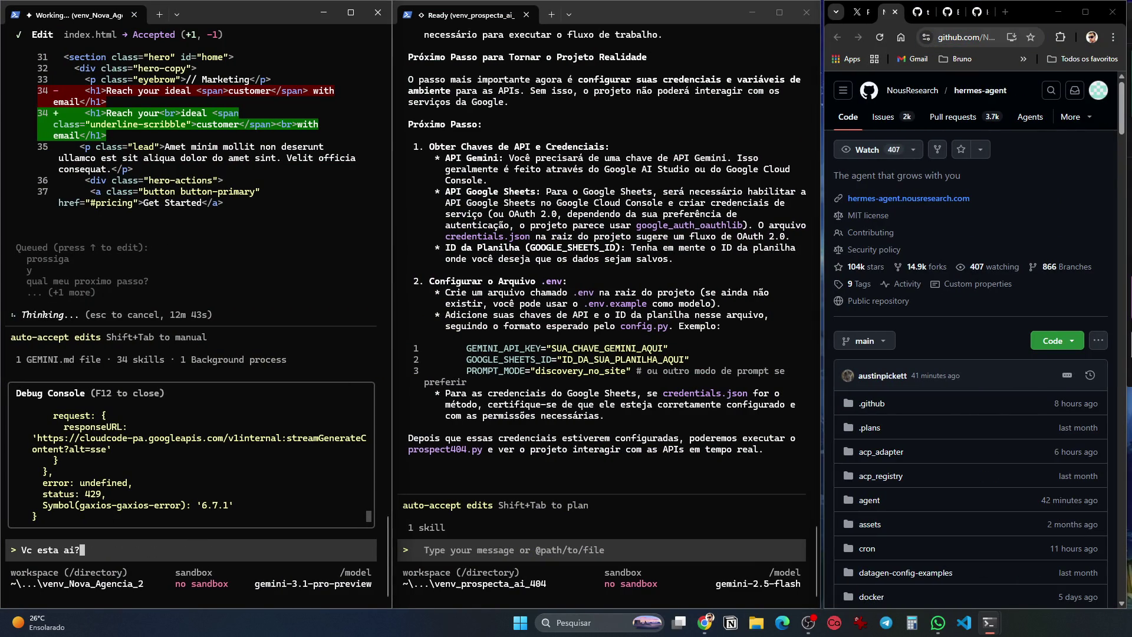
{"action": "type", "text": "ntendendo bem a "}
{"action": "type", "text": "tela do gemini"}
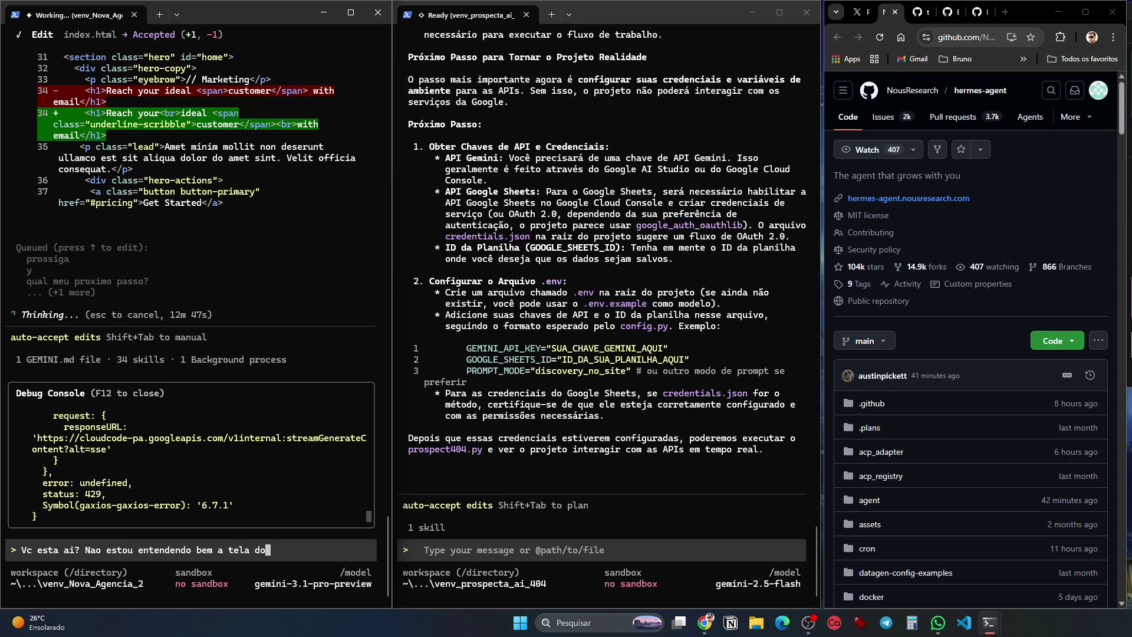
{"action": "type", "text": ". O que esta "}
{"action": "type", "text": "acontecendo?"}
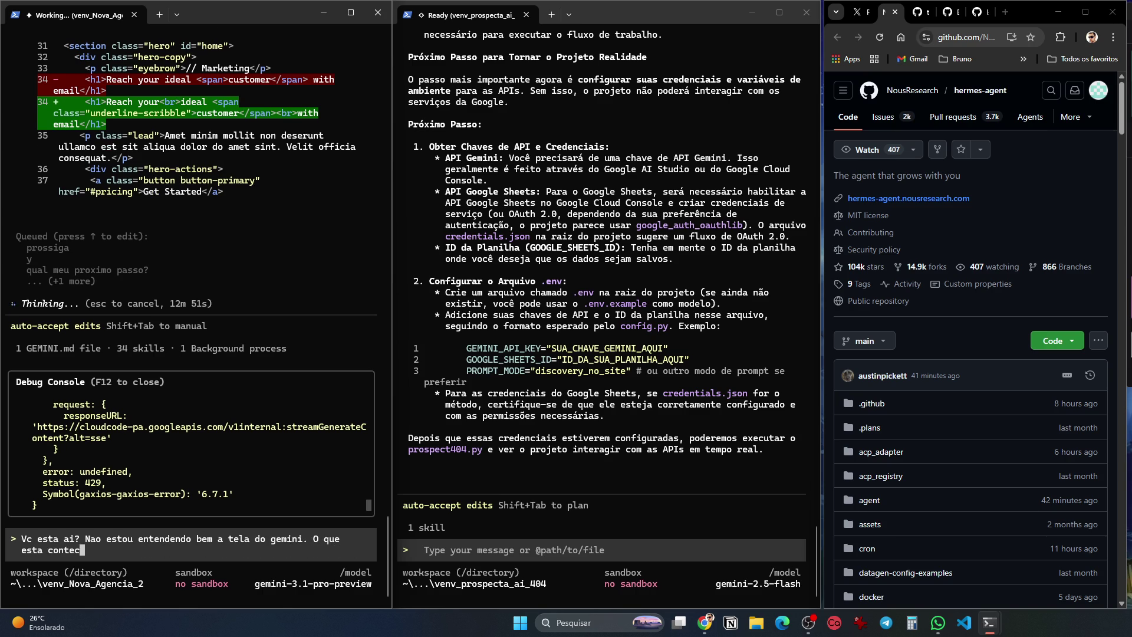
{"action": "key", "text": "Return"}
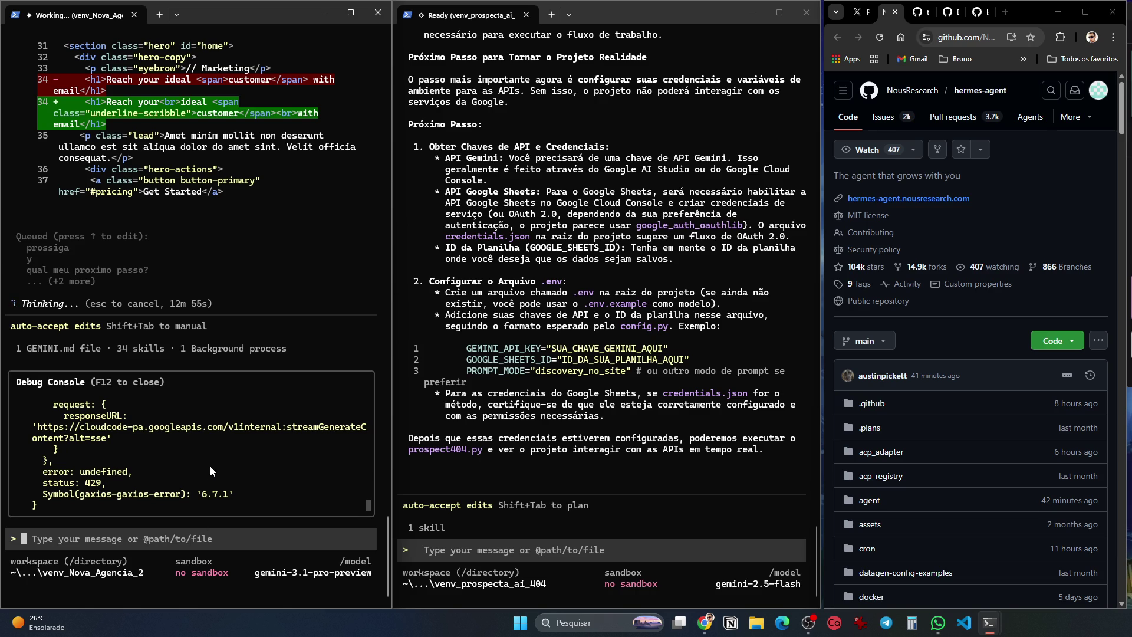
{"action": "key", "text": "ctrl+super+Left"}
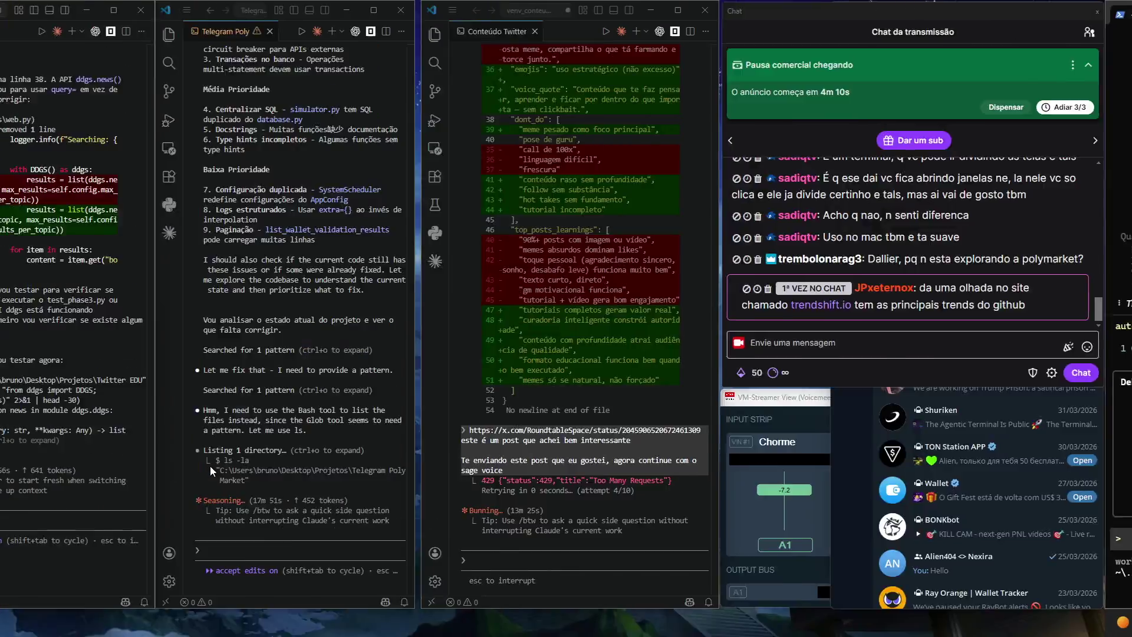
Load the claude-mem repository address in the main Chrome window and widen the window
{"action": "key", "text": "ctrl+super+Right"}
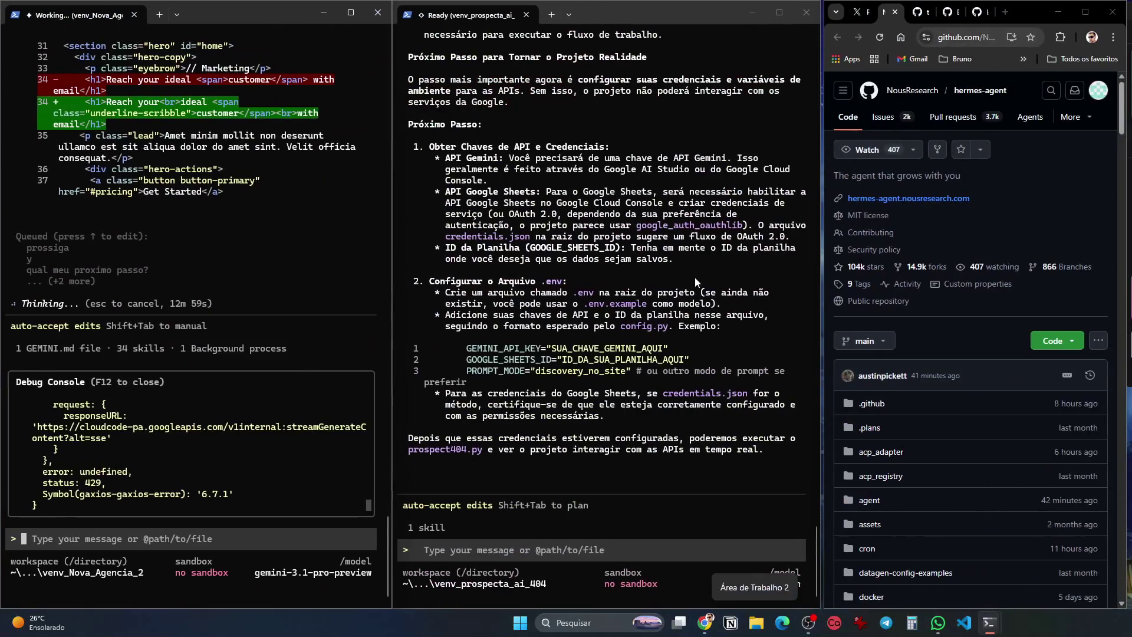
{"action": "left_click", "coordinate": [894, 12]}
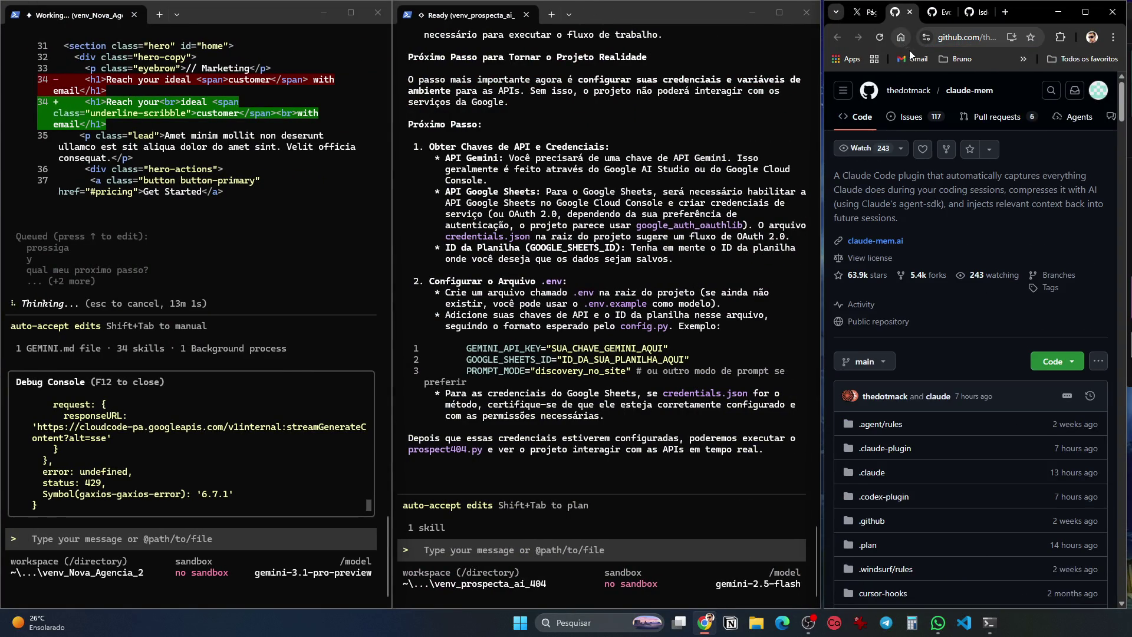
{"action": "left_click", "coordinate": [953, 39]}
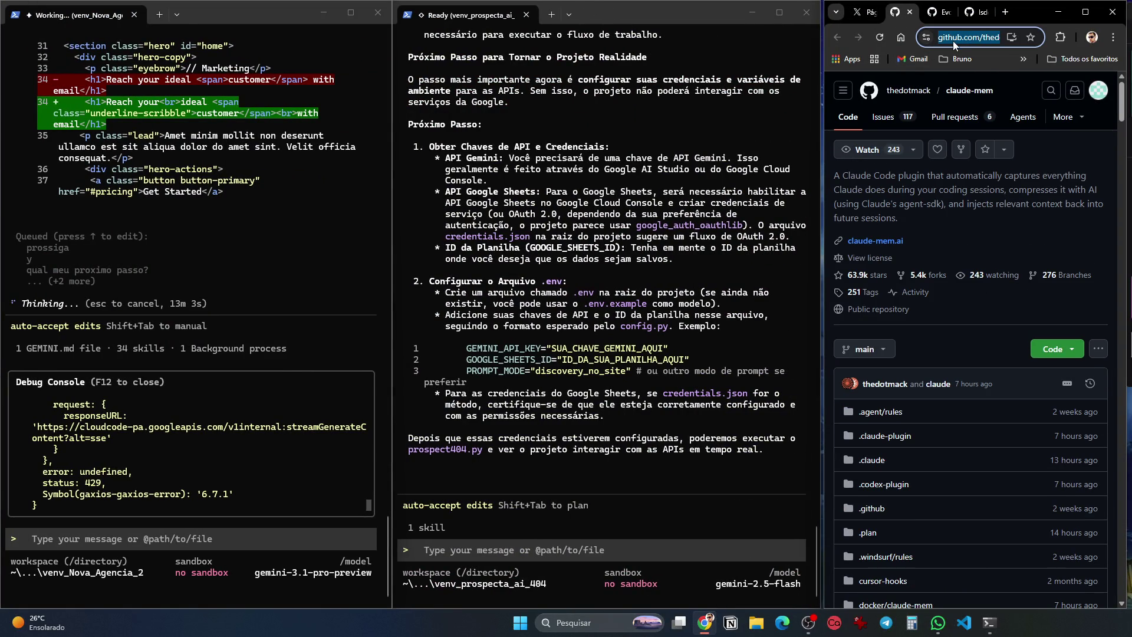
{"action": "key", "text": "ctrl+super+Left"}
{"action": "key", "text": "alt+Tab"}
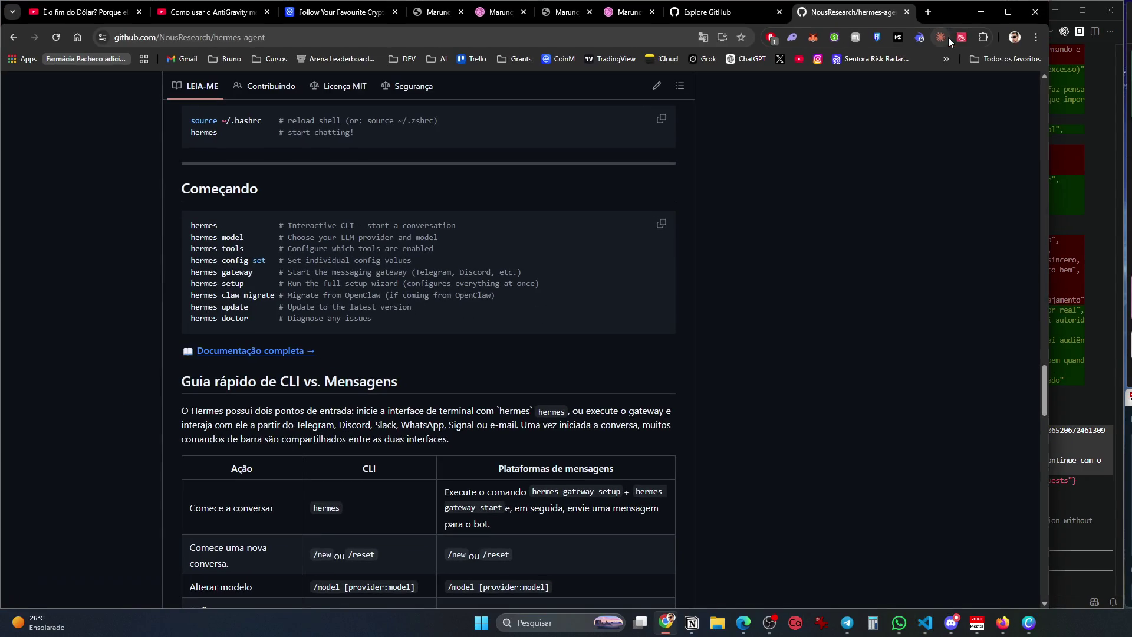
{"action": "left_click", "coordinate": [628, 45]}
{"action": "type", "text": "https://github.com/thedotmack/claude-mem"}
{"action": "key", "text": "Return"}
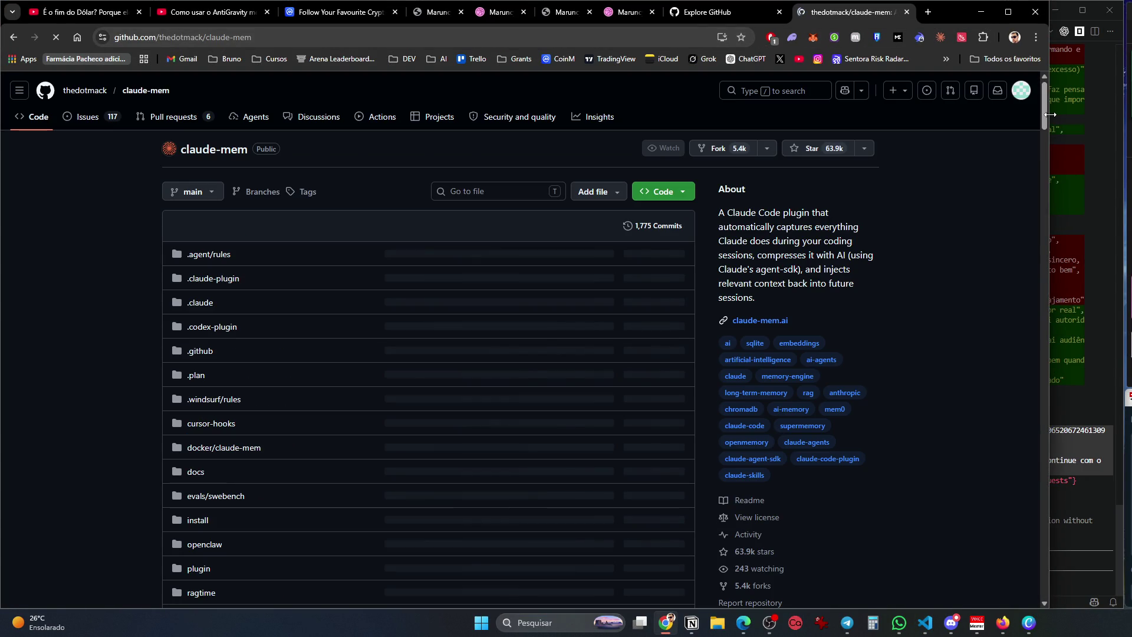
{"action": "left_click_drag", "start_coordinate": [1050, 115], "coordinate": [1124, 118]}
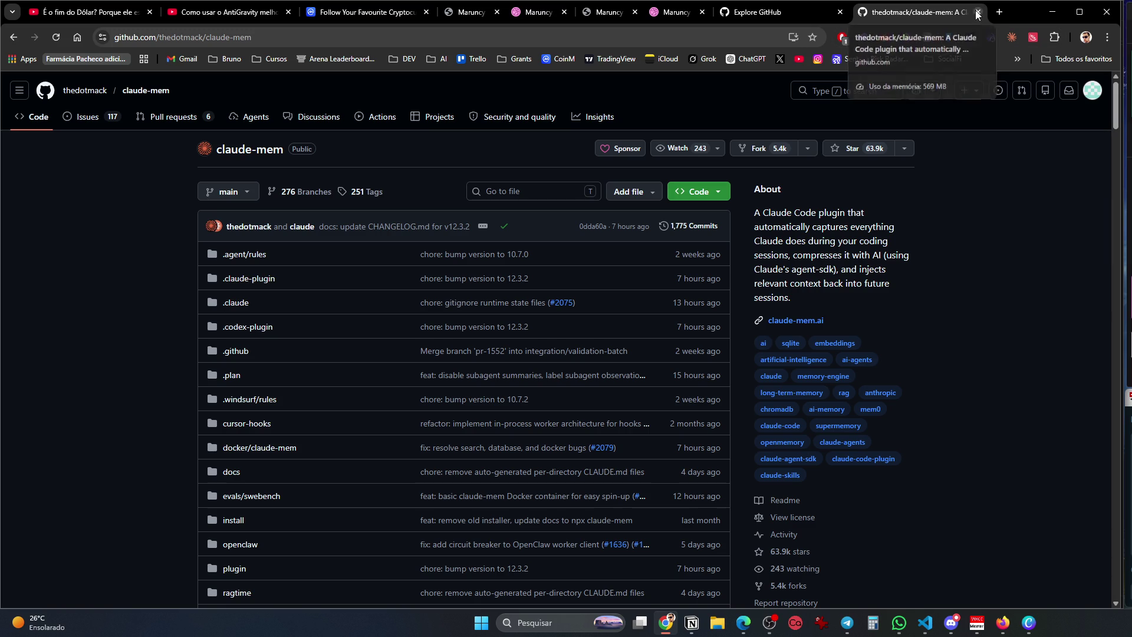
Open x.com home in a new tab and put the claude-mem tab into split view
{"action": "left_click", "coordinate": [999, 11]}
{"action": "left_click", "coordinate": [379, 310]}
{"action": "left_click", "coordinate": [780, 14]}
{"action": "right_click", "coordinate": [781, 14]}
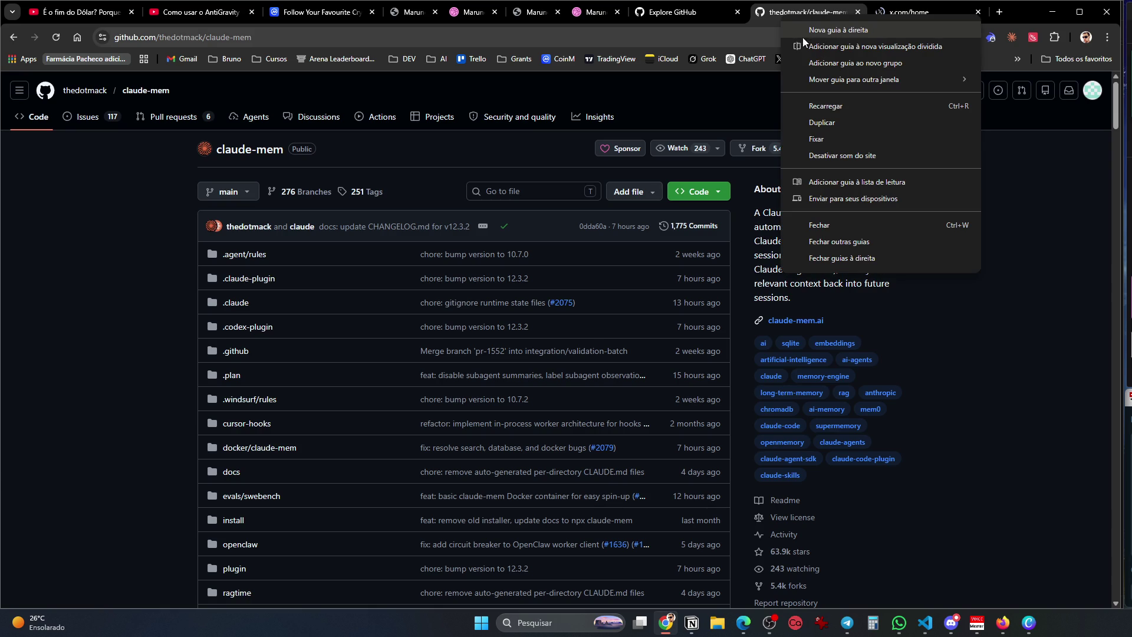
{"action": "left_click", "coordinate": [815, 46]}
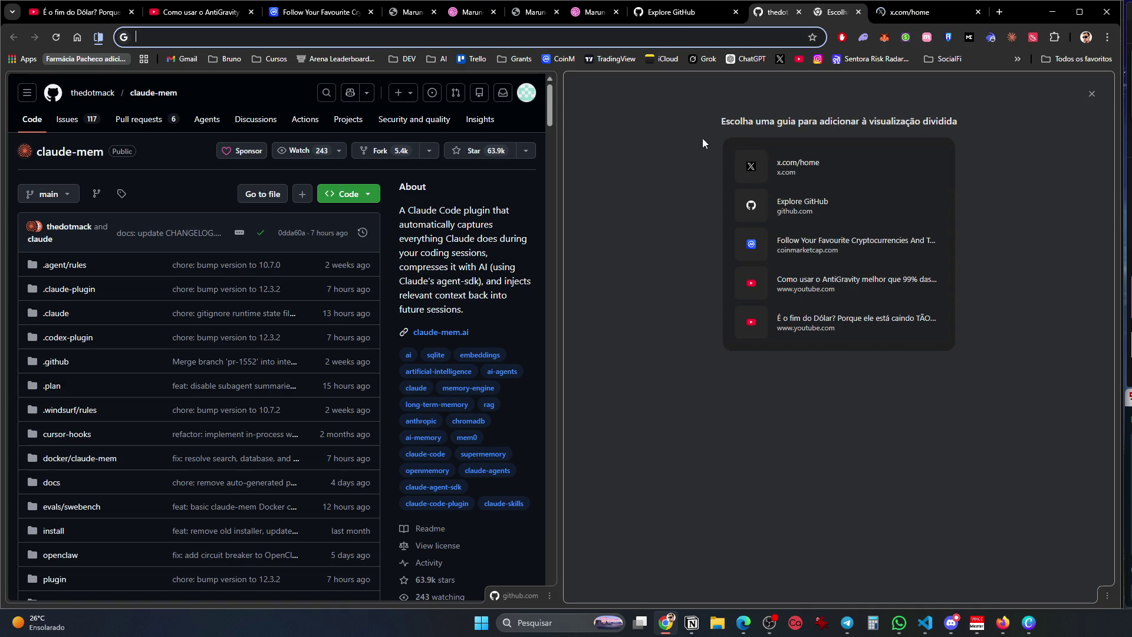
{"action": "left_click", "coordinate": [837, 168]}
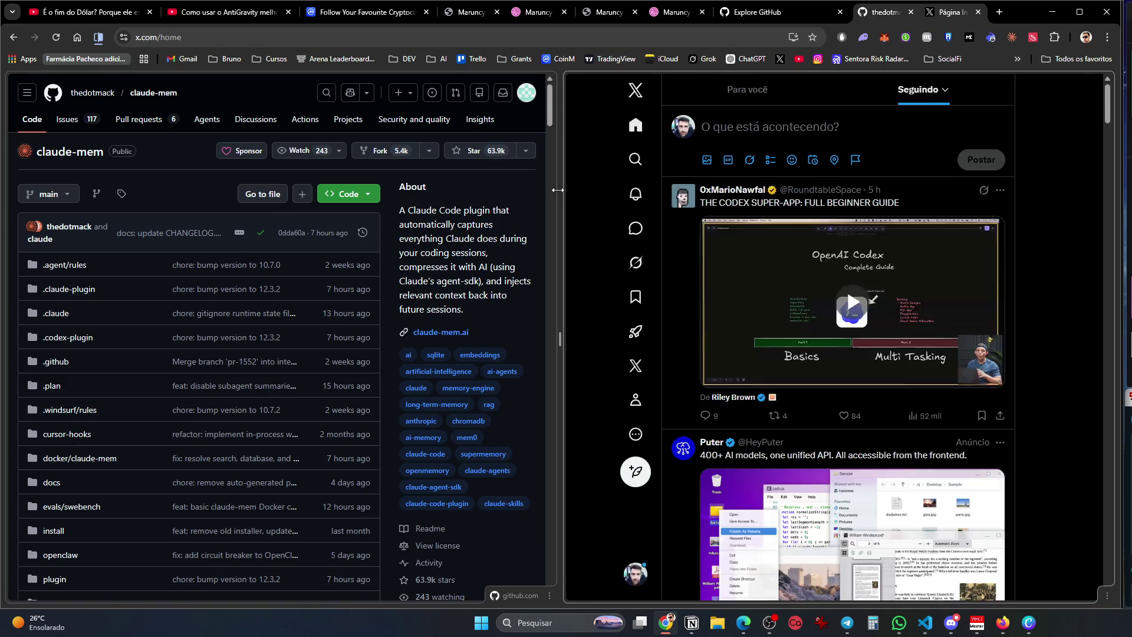
{"action": "mouse_move", "coordinate": [557, 190]}
{"action": "left_mouse_down"}
{"action": "mouse_move", "coordinate": [832, 177]}
{"action": "mouse_move", "coordinate": [822, 170]}
{"action": "left_mouse_up"}
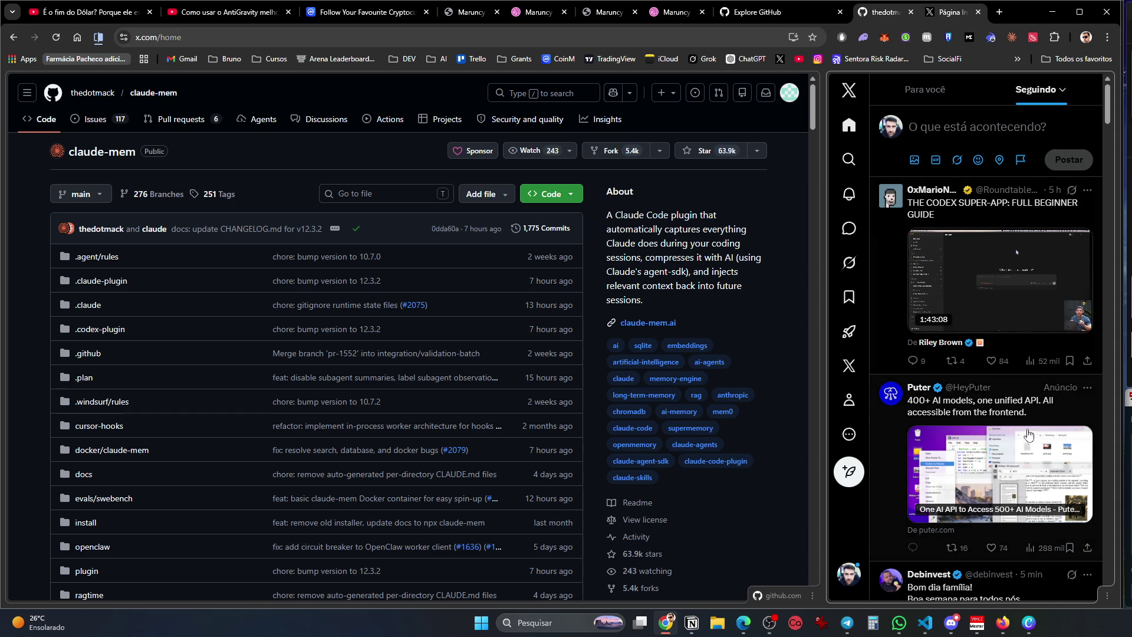
{"action": "mouse_move", "coordinate": [934, 286]}
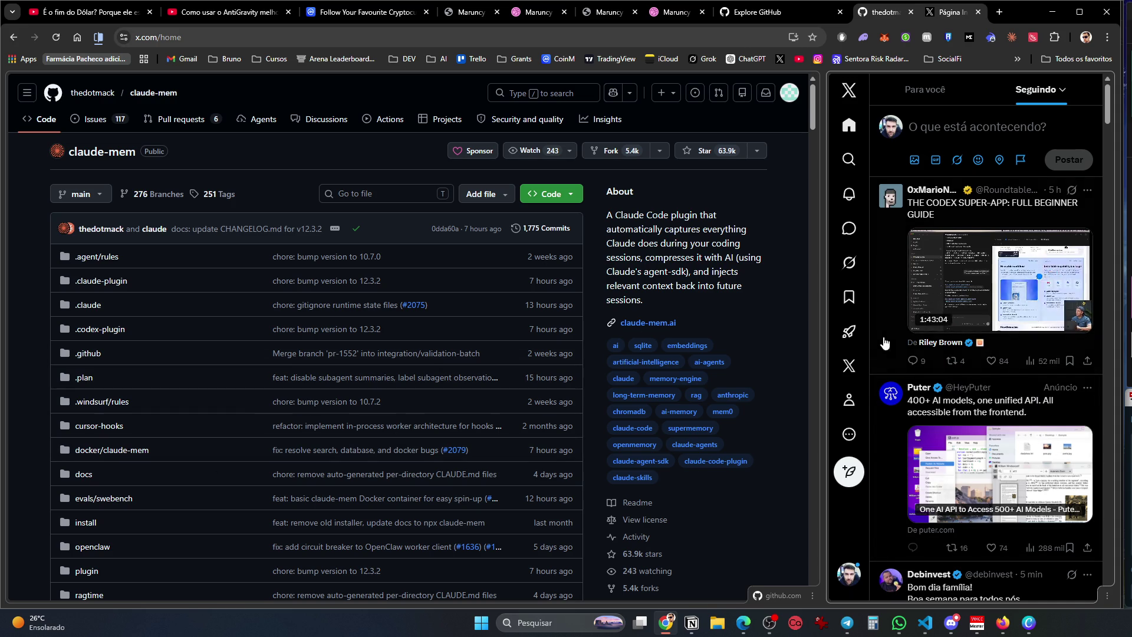
{"action": "scroll", "coordinate": [923, 409], "scroll_direction": "down", "scroll_amount": 7}
{"action": "mouse_move", "coordinate": [923, 408]}
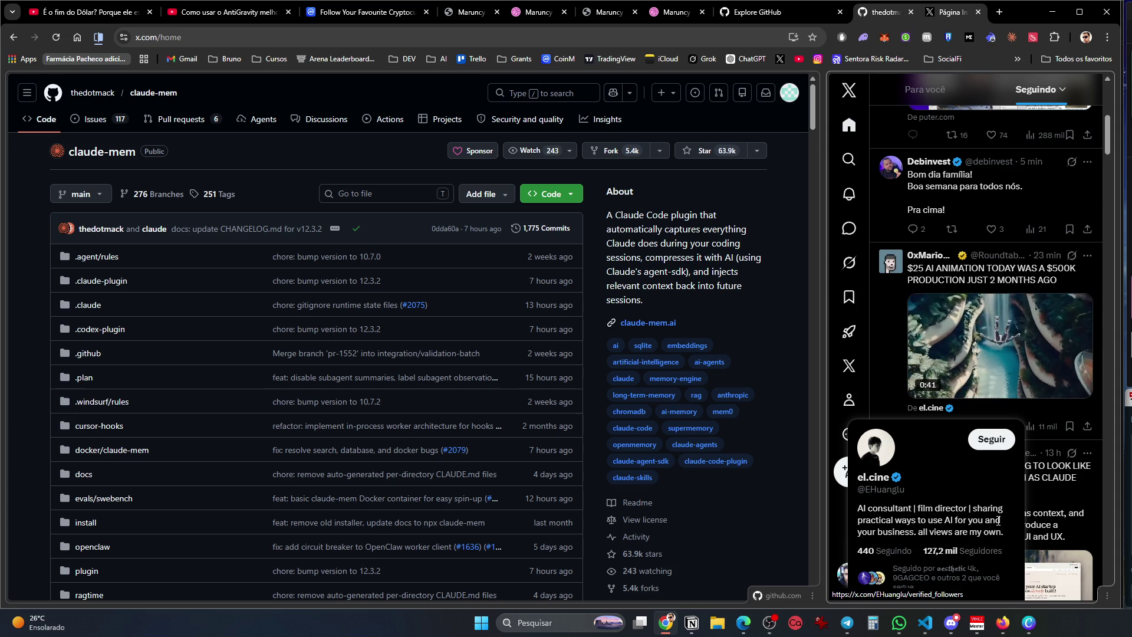
{"action": "scroll", "coordinate": [1032, 376], "scroll_direction": "down", "scroll_amount": 7}
{"action": "scroll", "coordinate": [1031, 377], "scroll_direction": "up", "scroll_amount": 3}
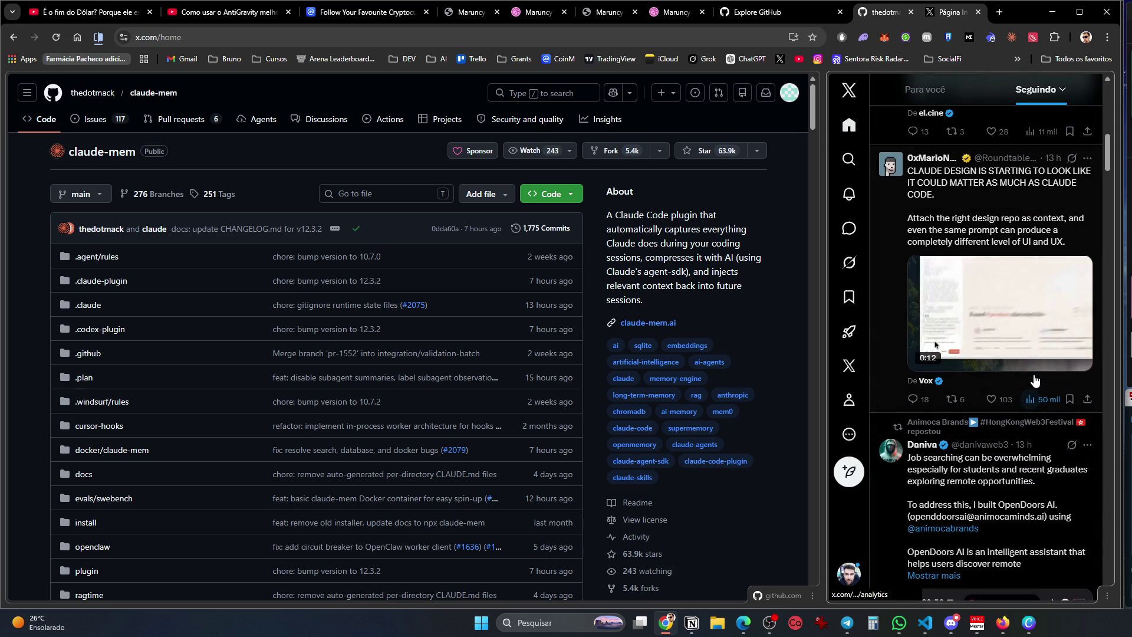
{"action": "scroll", "coordinate": [1031, 413], "scroll_direction": "down", "scroll_amount": 5}
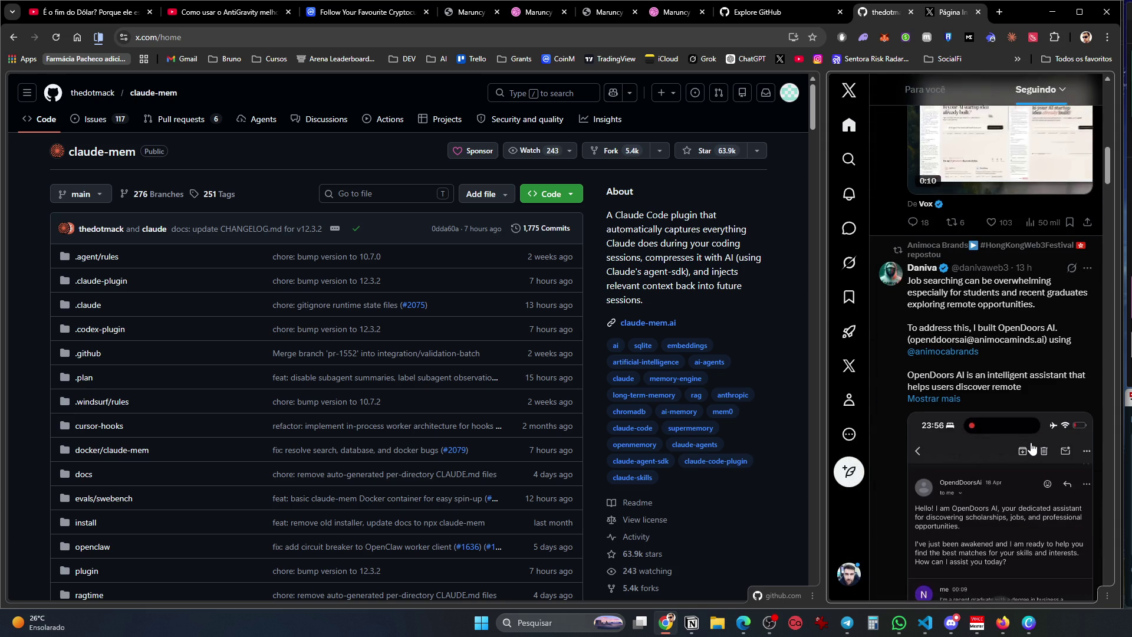
{"action": "scroll", "coordinate": [1031, 449], "scroll_direction": "down", "scroll_amount": 6}
{"action": "scroll", "coordinate": [1031, 412], "scroll_direction": "up", "scroll_amount": 2}
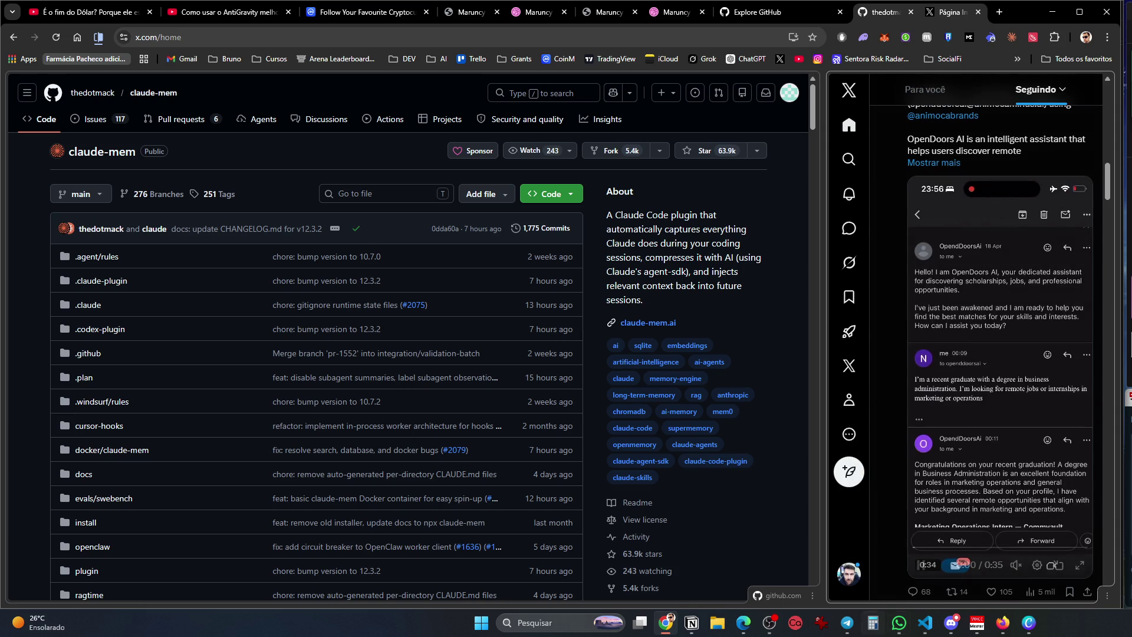
{"action": "left_click", "coordinate": [849, 573]}
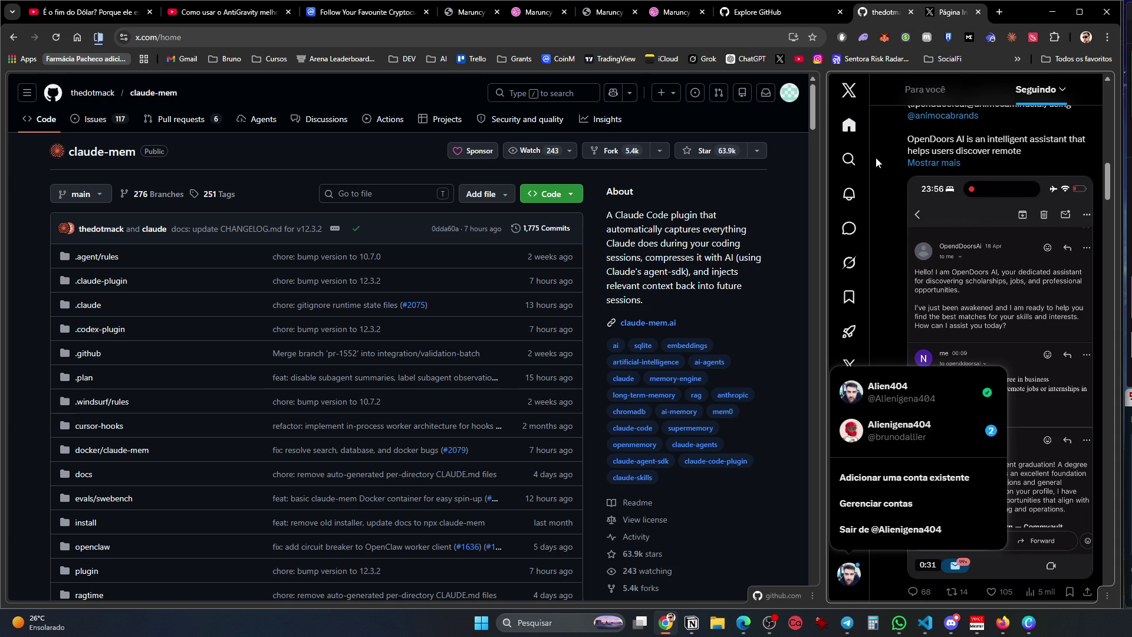
{"action": "left_click", "coordinate": [854, 570]}
{"action": "left_click", "coordinate": [859, 569]}
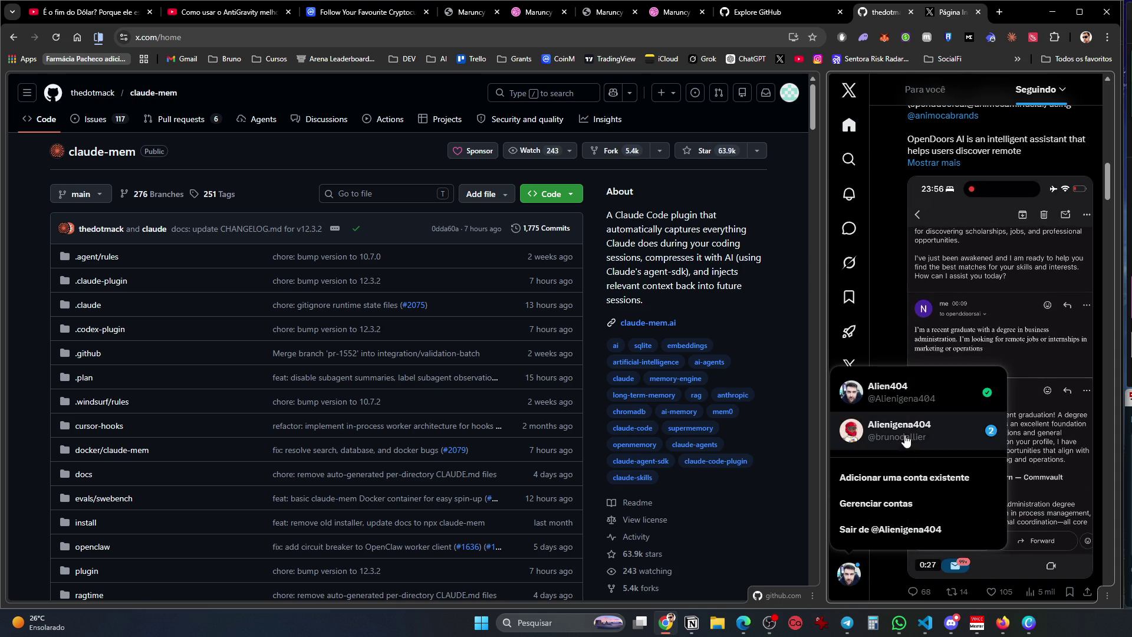
{"action": "left_click", "coordinate": [870, 285]}
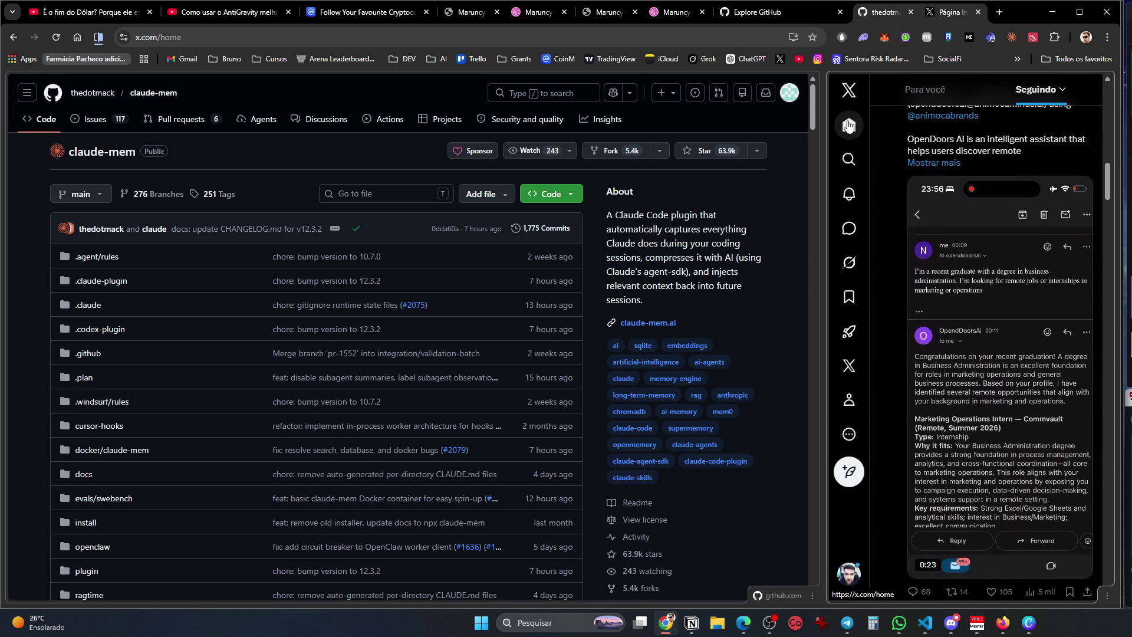
{"action": "left_click", "coordinate": [849, 126]}
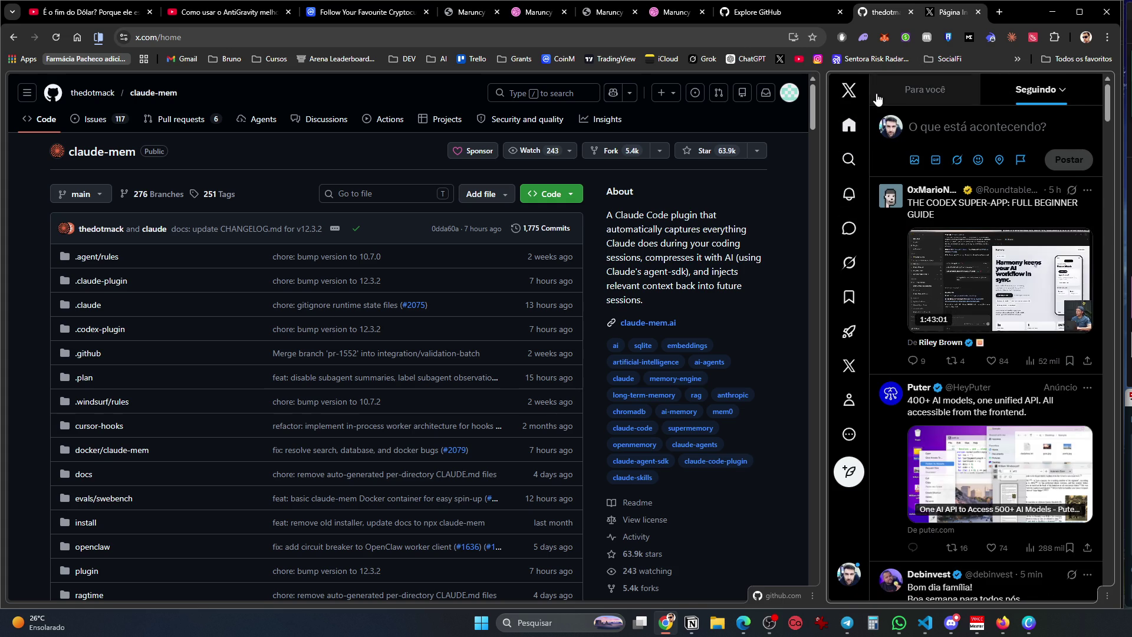
Read further down the X Seguindo feed
{"action": "scroll", "coordinate": [854, 330], "scroll_direction": "down", "scroll_amount": 10}
{"action": "scroll", "coordinate": [855, 330], "scroll_direction": "down", "scroll_amount": 10}
{"action": "scroll", "coordinate": [854, 342], "scroll_direction": "down", "scroll_amount": 10}
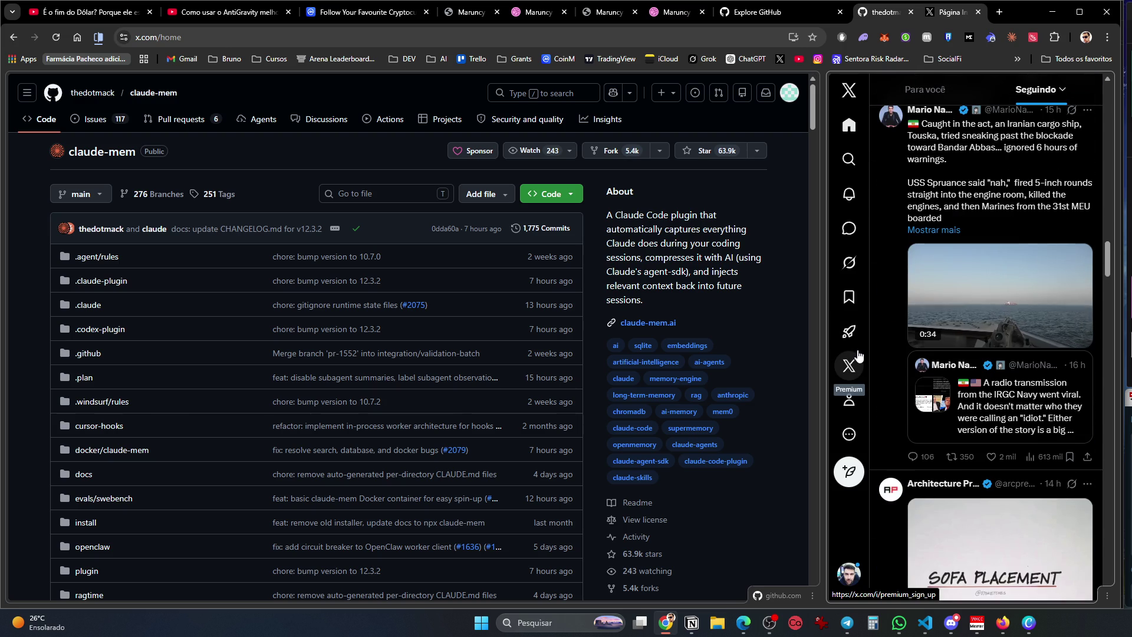
{"action": "scroll", "coordinate": [859, 355], "scroll_direction": "down", "scroll_amount": 5}
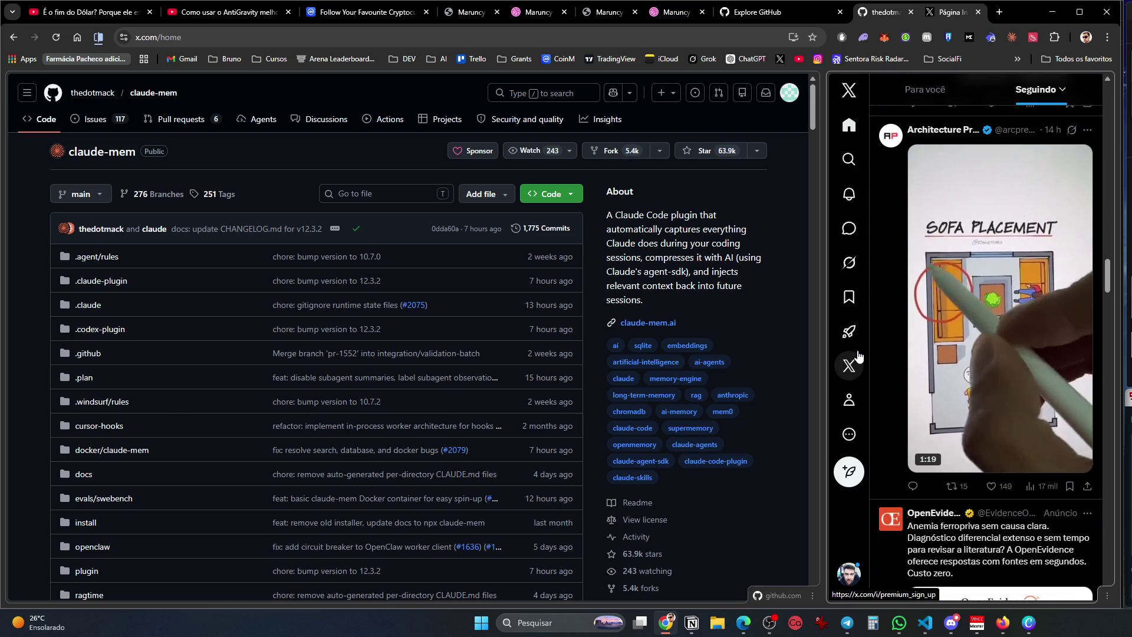
{"action": "scroll", "coordinate": [859, 360], "scroll_direction": "down", "scroll_amount": 4}
{"action": "scroll", "coordinate": [857, 362], "scroll_direction": "down", "scroll_amount": 8}
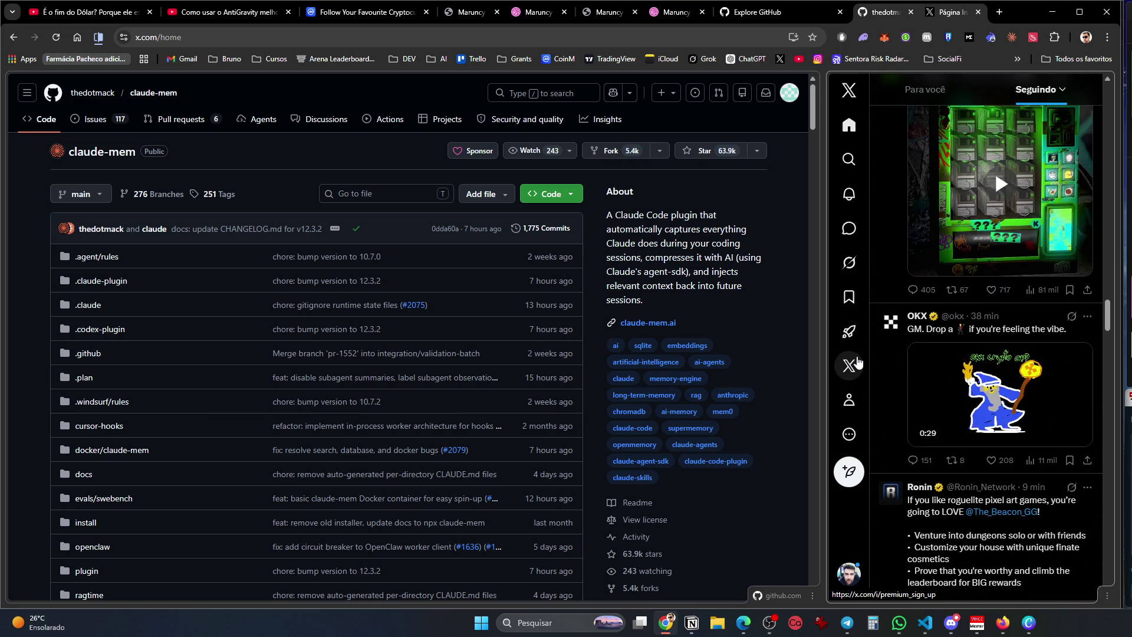
{"action": "scroll", "coordinate": [858, 362], "scroll_direction": "down", "scroll_amount": 7}
{"action": "scroll", "coordinate": [858, 363], "scroll_direction": "down", "scroll_amount": 7}
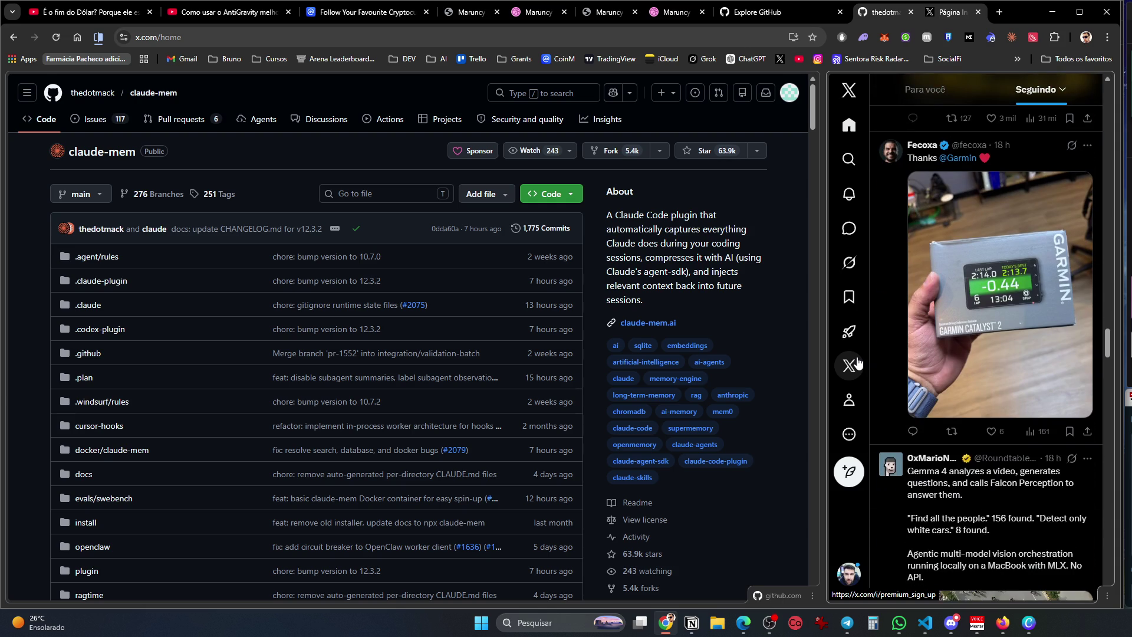
{"action": "scroll", "coordinate": [857, 362], "scroll_direction": "down", "scroll_amount": 7}
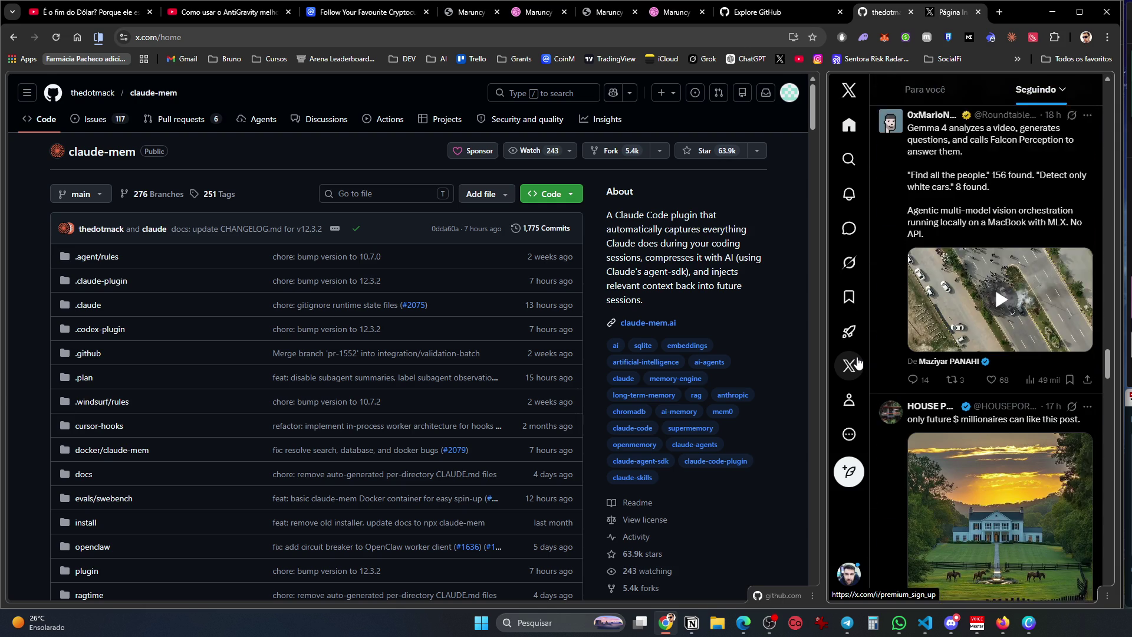
{"action": "scroll", "coordinate": [857, 362], "scroll_direction": "down", "scroll_amount": 5}
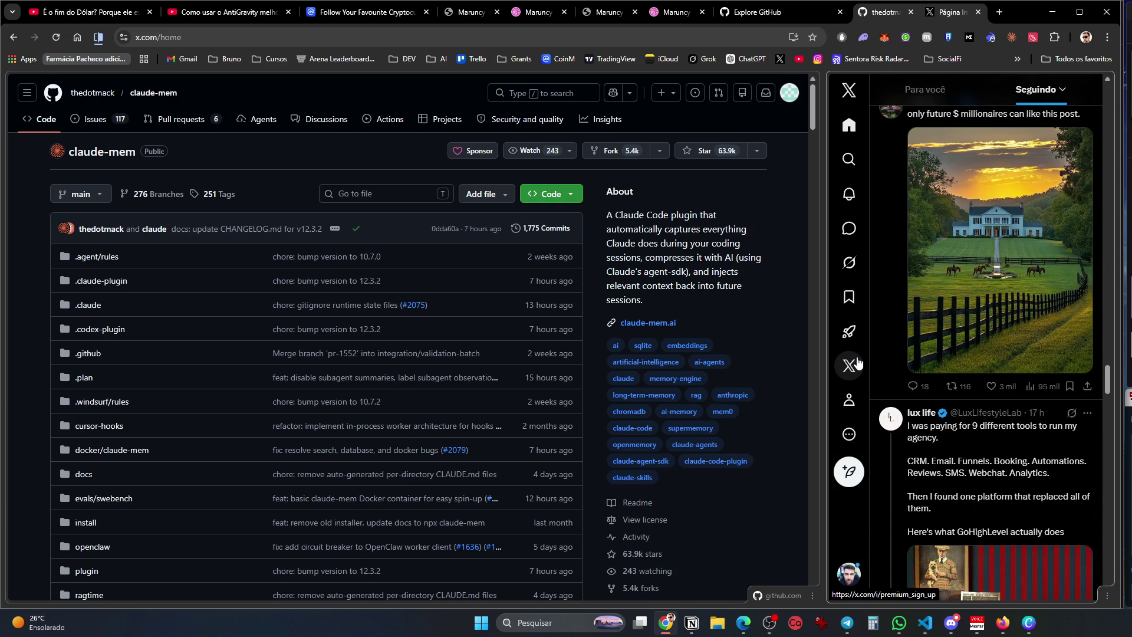
{"action": "scroll", "coordinate": [858, 363], "scroll_direction": "up", "scroll_amount": 1}
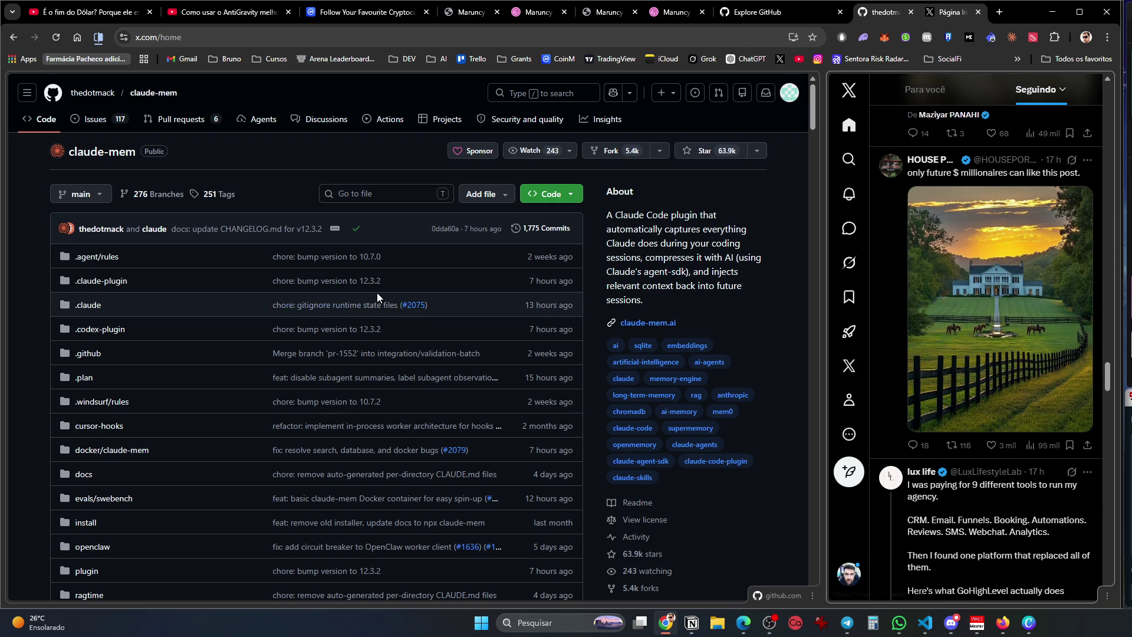
{"action": "scroll", "coordinate": [228, 215], "scroll_direction": "down", "scroll_amount": 5}
{"action": "scroll", "coordinate": [289, 292], "scroll_direction": "up", "scroll_amount": 5}
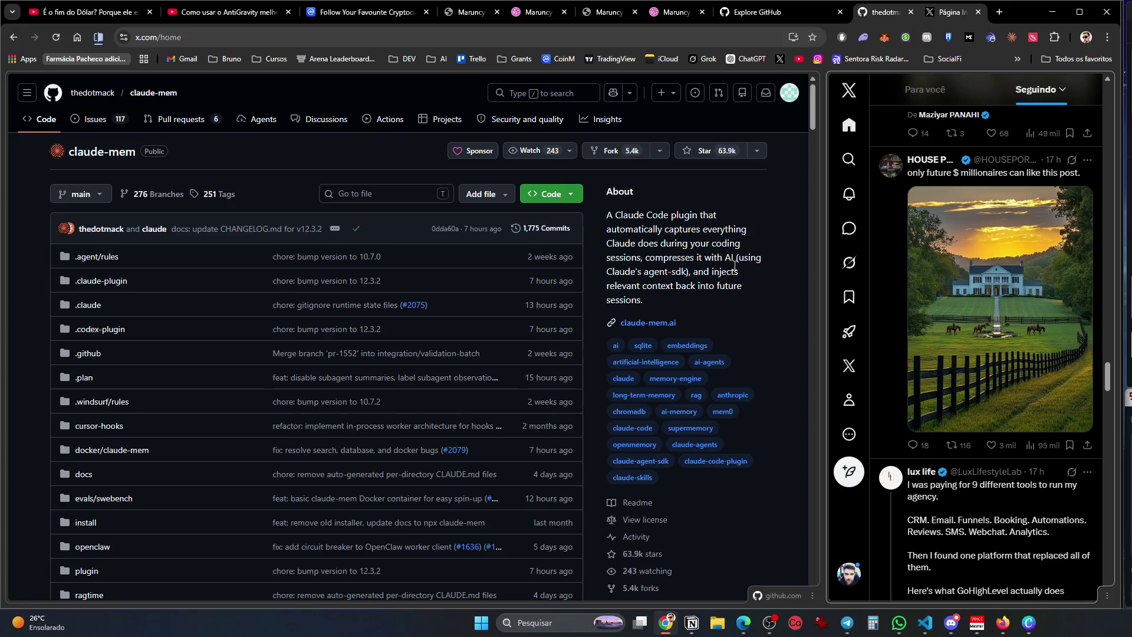
Close the claude-mem tab on desktop 2 and take the EvoMap/evolver address to the X pane
{"action": "key", "text": "ctrl+super+Right"}
{"action": "key", "text": "ctrl+w"}
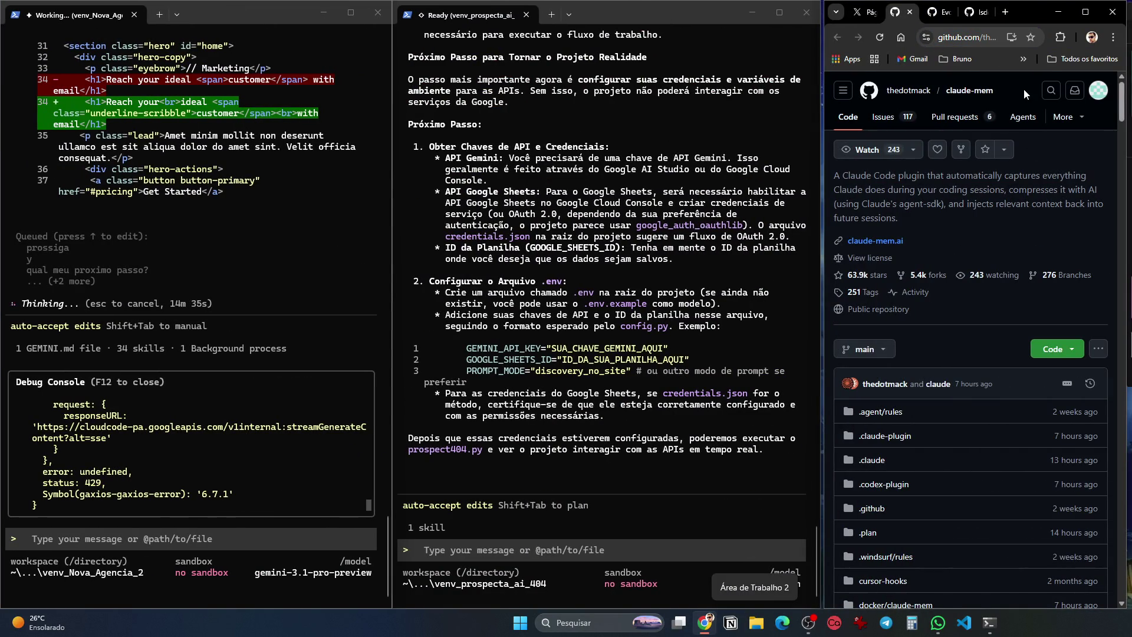
{"action": "left_click", "coordinate": [967, 37]}
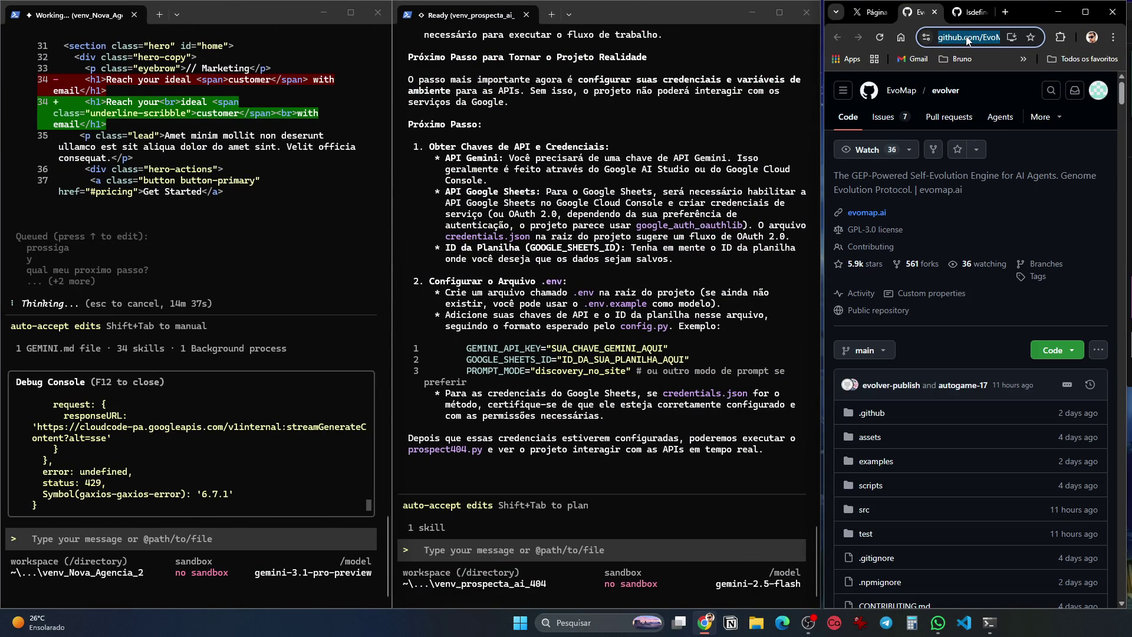
{"action": "key", "text": "ctrl+super+Left"}
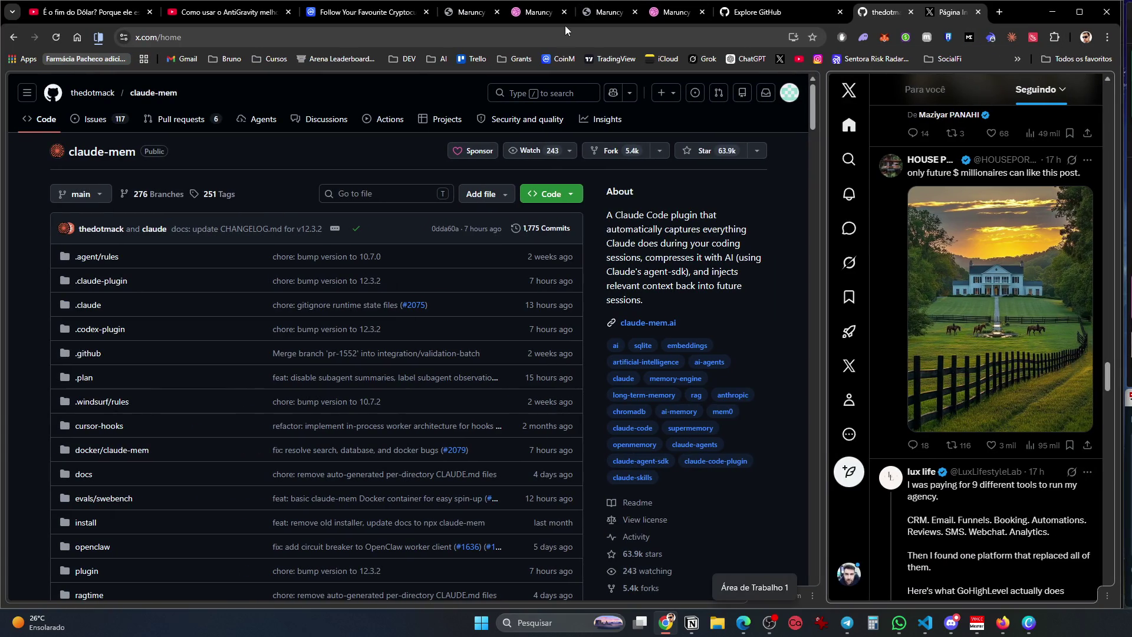
{"action": "left_click", "coordinate": [452, 43]}
{"action": "type", "text": "https://github.com/EvoMap/evolver"}
{"action": "key", "text": "Return"}
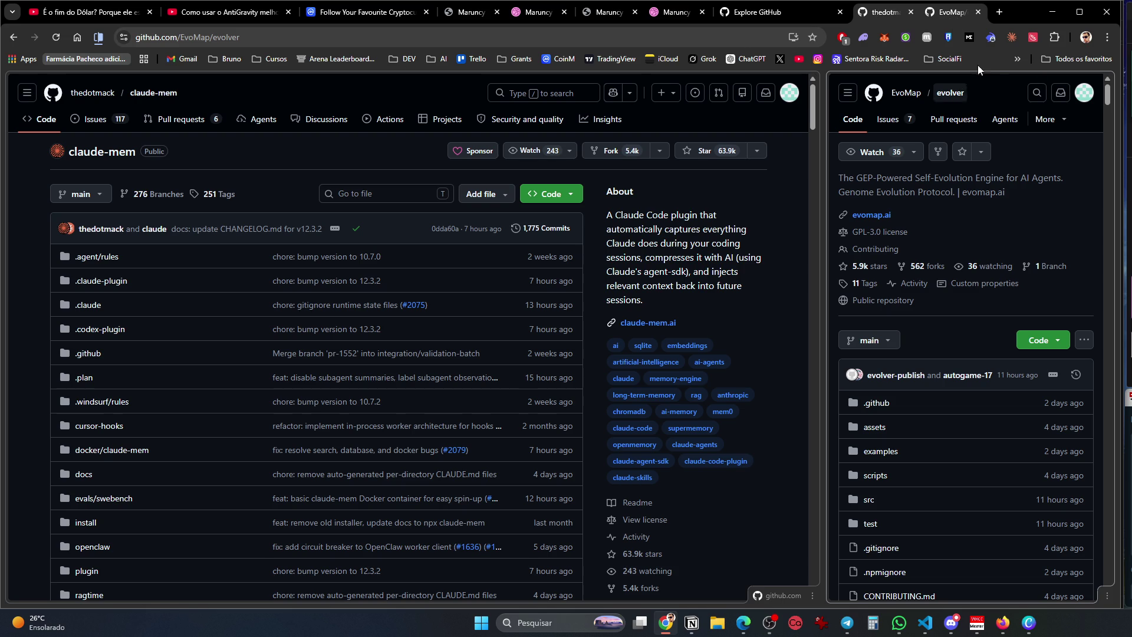
{"action": "left_click", "coordinate": [1011, 61]}
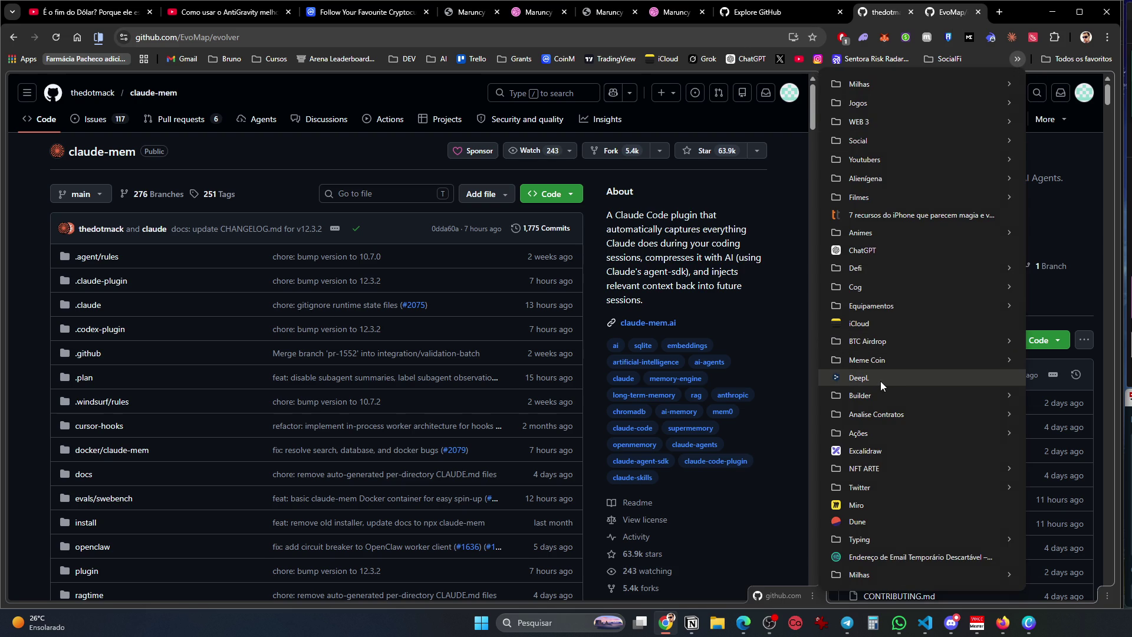
{"action": "mouse_move", "coordinate": [404, 59]}
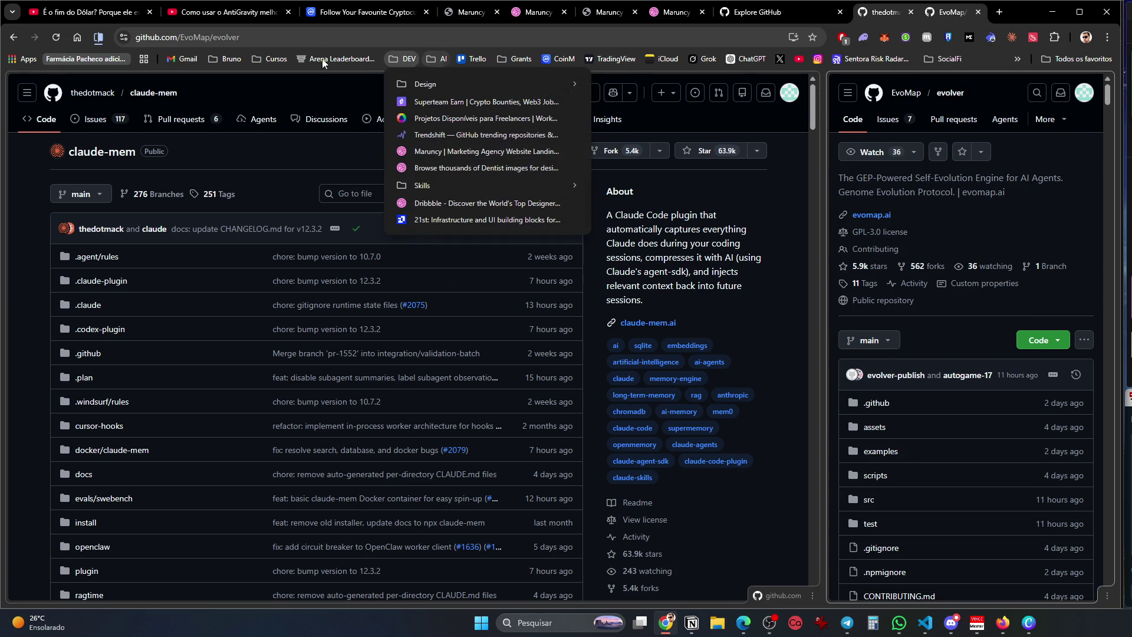
{"action": "left_click", "coordinate": [779, 58]}
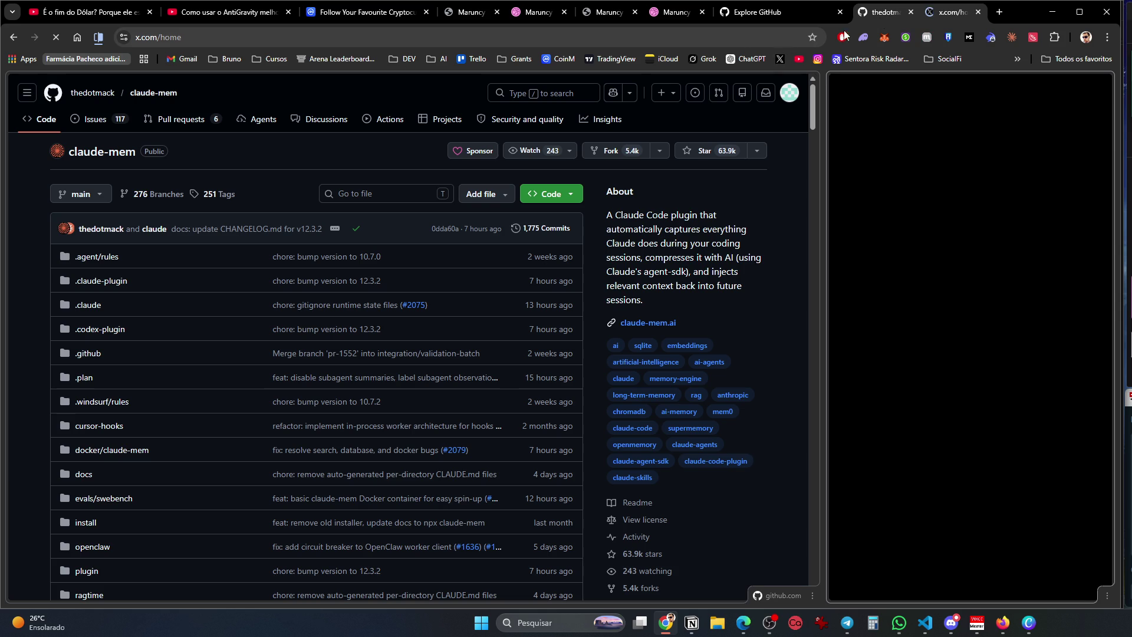
{"action": "left_click", "coordinate": [369, 86]}
{"action": "left_click", "coordinate": [402, 37]}
{"action": "type", "text": "github.com/EvoMap/evolver"}
{"action": "key", "text": "Return"}
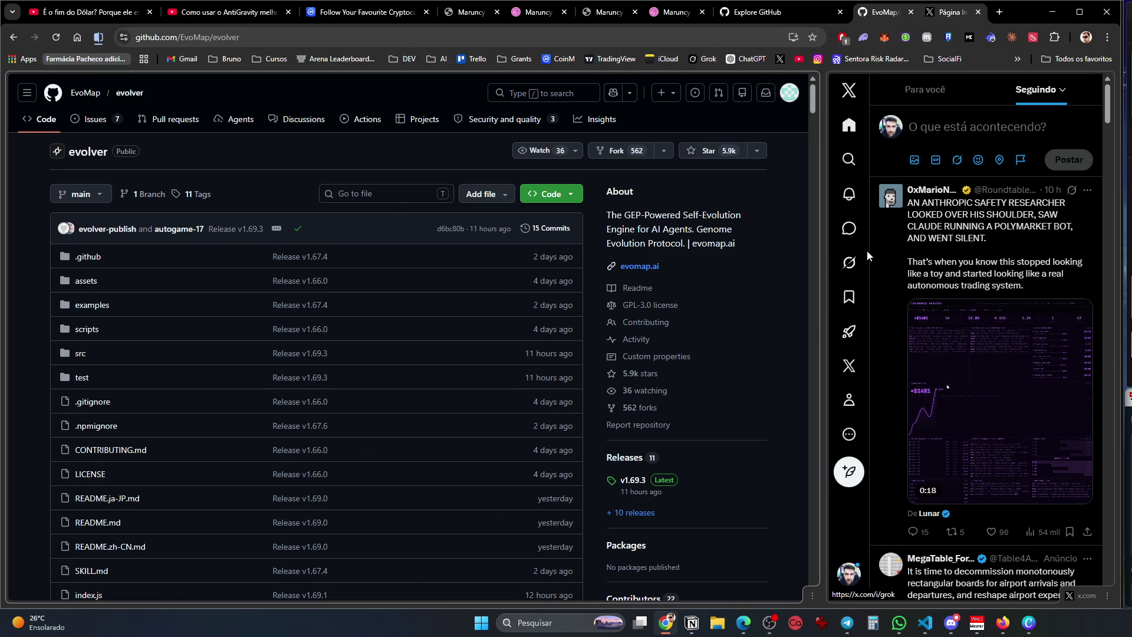
Scroll the EvoMap/evolver page showing 5.9k stars, 562 forks and release v1.69.3
{"action": "scroll", "coordinate": [869, 227], "scroll_direction": "down", "scroll_amount": 6}
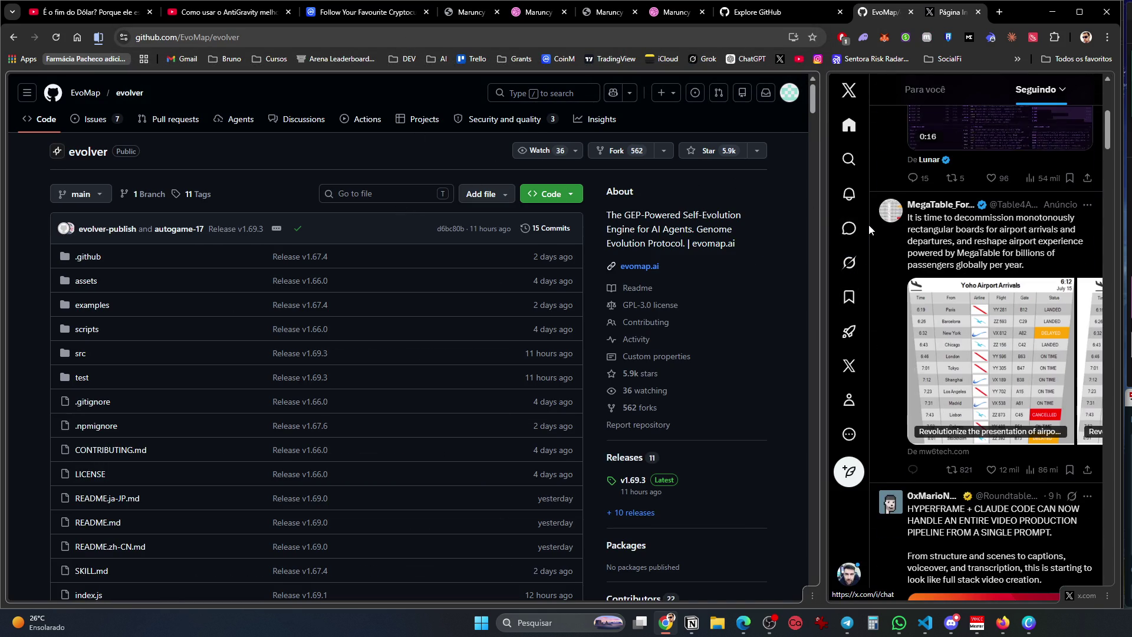
{"action": "scroll", "coordinate": [868, 229], "scroll_direction": "down", "scroll_amount": 8}
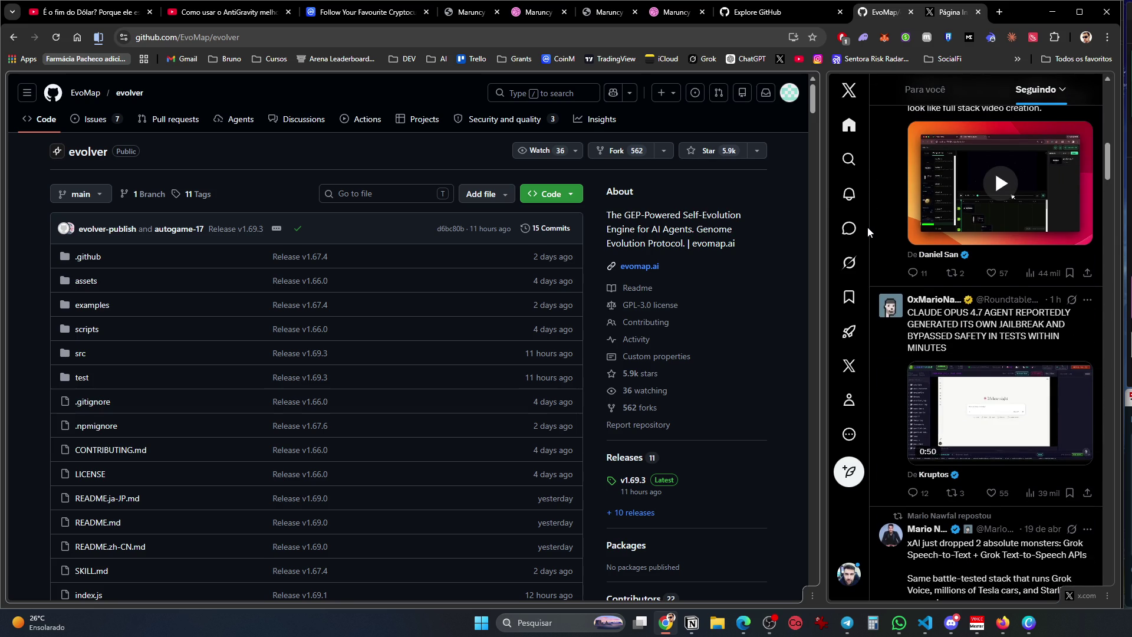
{"action": "scroll", "coordinate": [860, 248], "scroll_direction": "down", "scroll_amount": 8}
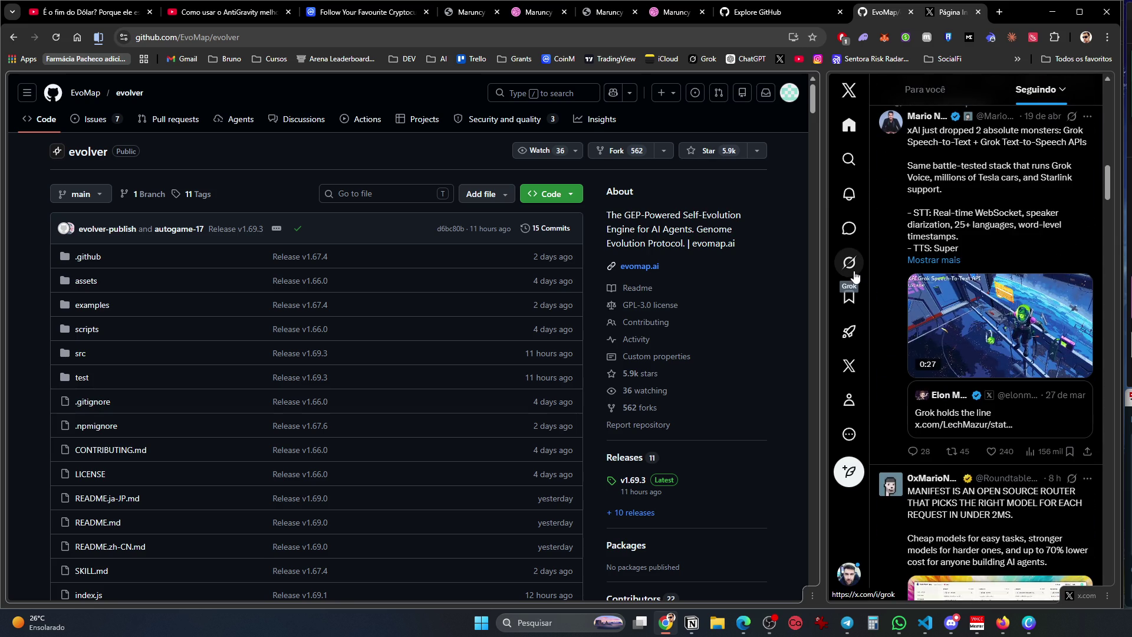
{"action": "scroll", "coordinate": [855, 276], "scroll_direction": "down", "scroll_amount": 8}
{"action": "scroll", "coordinate": [855, 276], "scroll_direction": "up", "scroll_amount": 10}
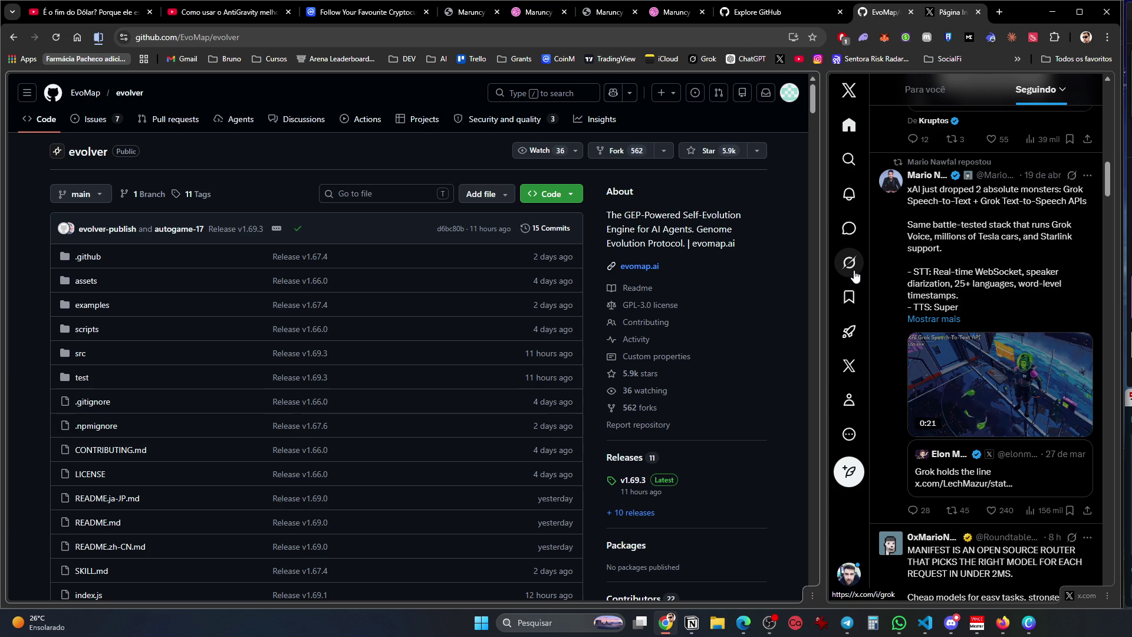
{"action": "scroll", "coordinate": [855, 276], "scroll_direction": "down", "scroll_amount": 10}
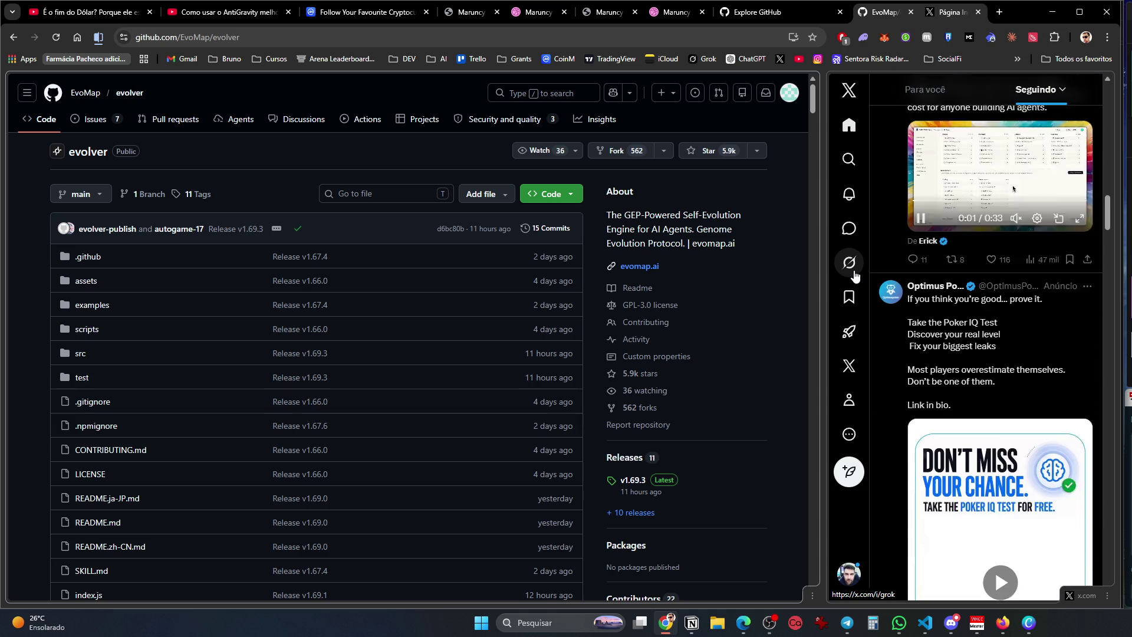
{"action": "scroll", "coordinate": [855, 275], "scroll_direction": "down", "scroll_amount": 10}
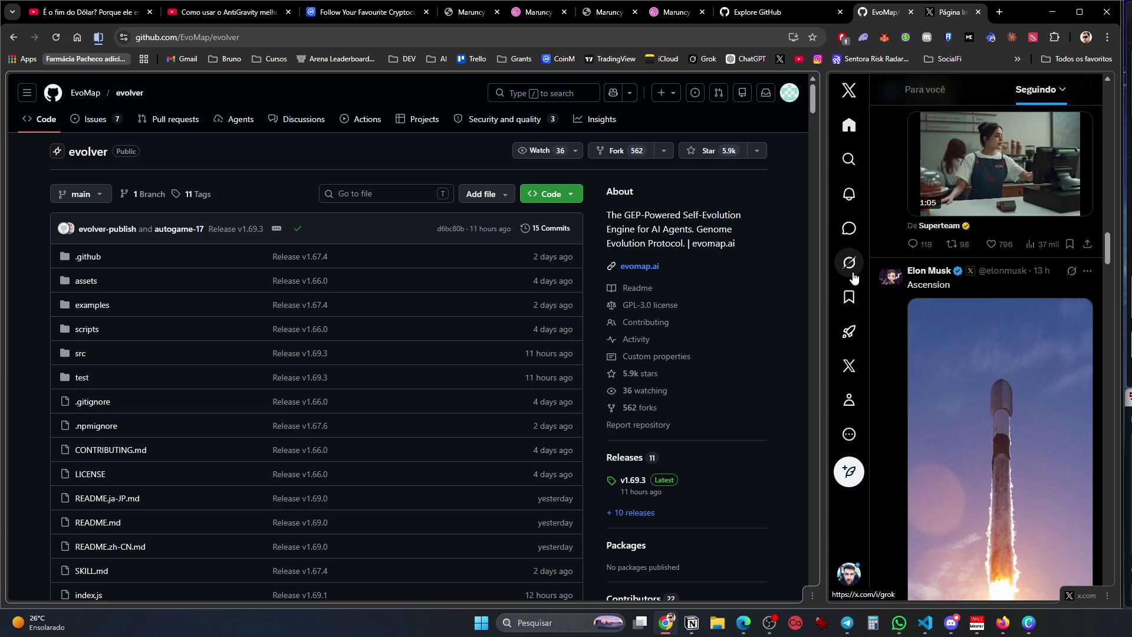
{"action": "scroll", "coordinate": [852, 276], "scroll_direction": "down", "scroll_amount": 3}
{"action": "scroll", "coordinate": [852, 276], "scroll_direction": "up", "scroll_amount": 1}
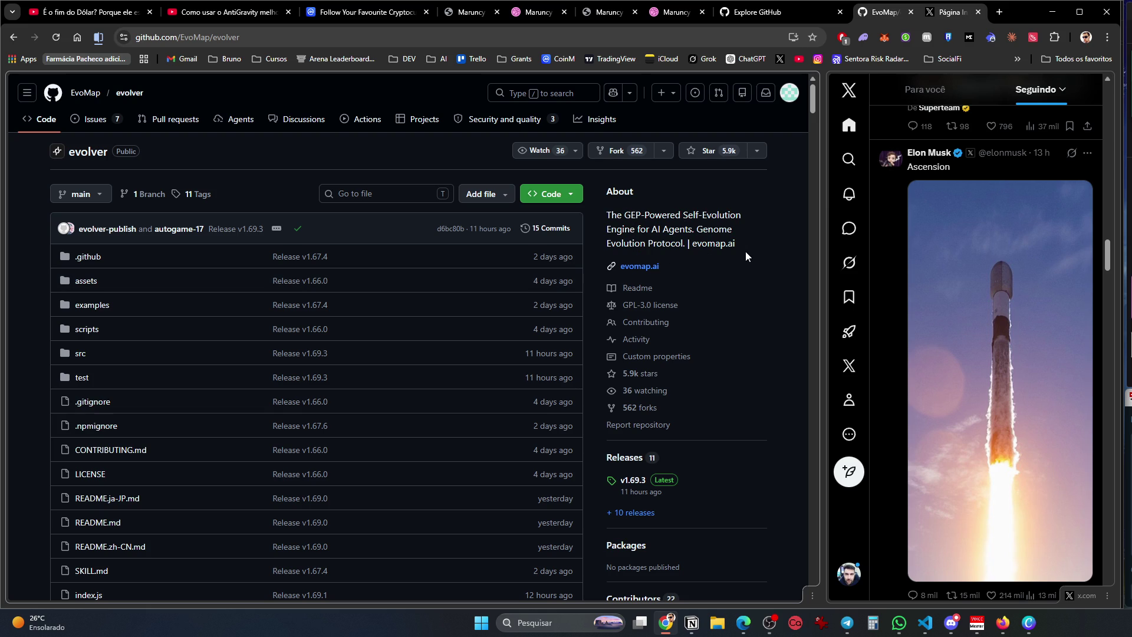
Scroll to the evolver README's source-available Notice and bring up Chrome's context menu
{"action": "scroll", "coordinate": [727, 260], "scroll_direction": "down", "scroll_amount": 15}
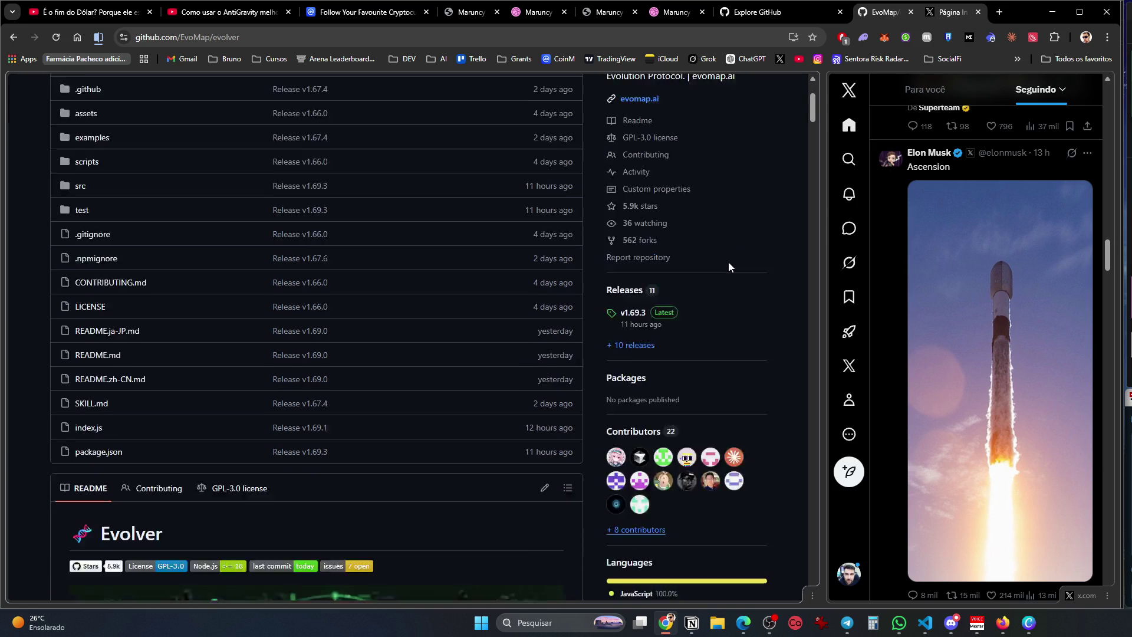
{"action": "scroll", "coordinate": [701, 285], "scroll_direction": "up", "scroll_amount": 2}
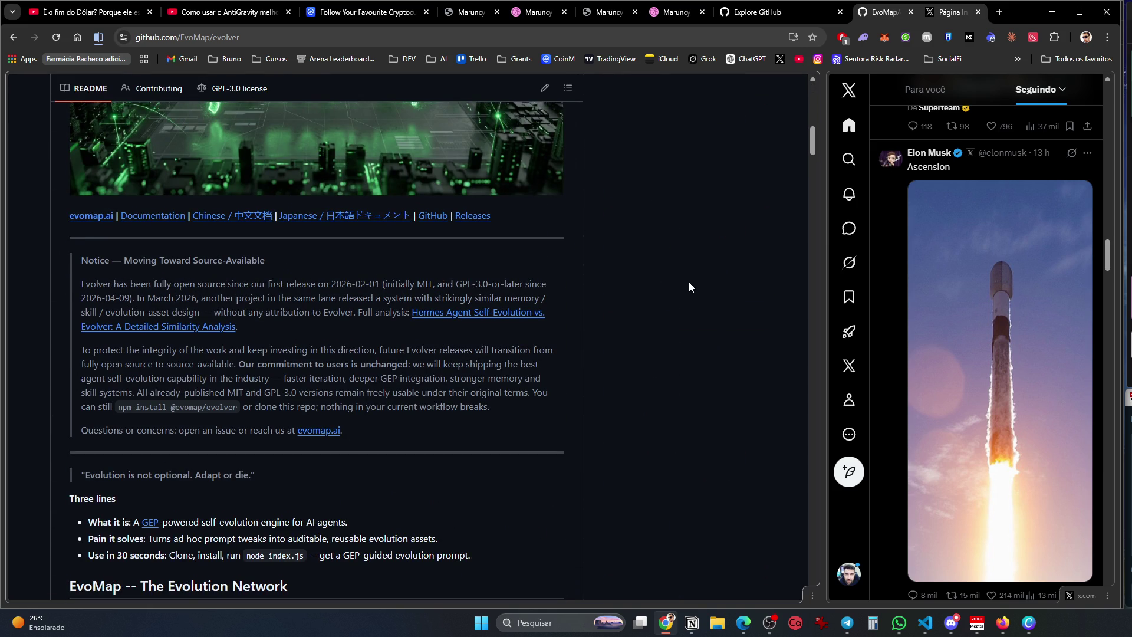
{"action": "scroll", "coordinate": [688, 287], "scroll_direction": "up", "scroll_amount": 5}
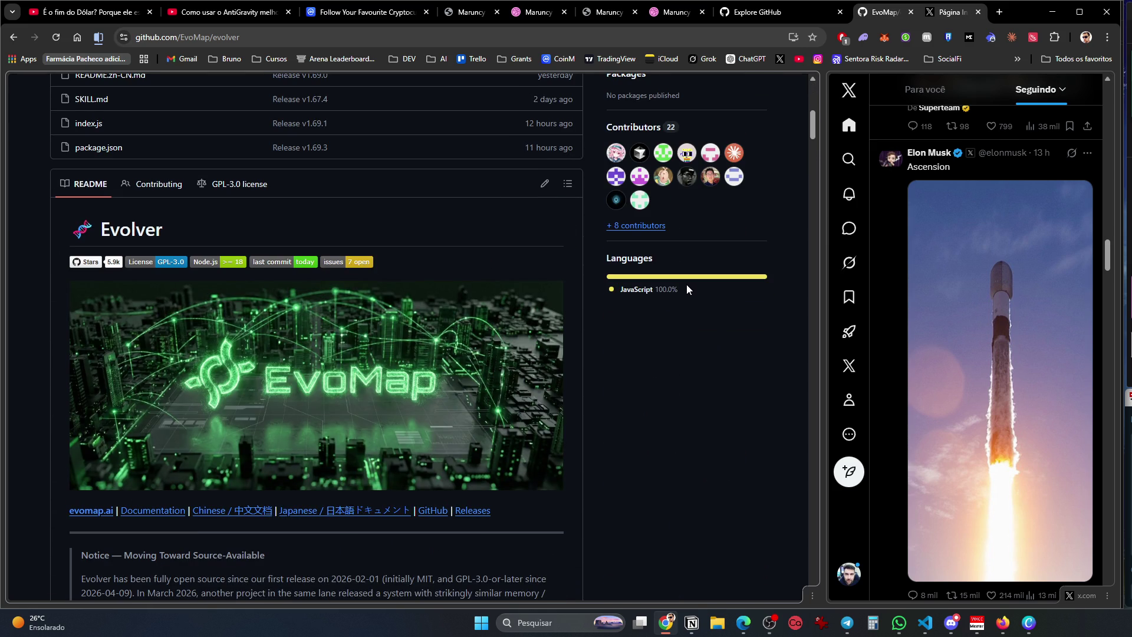
{"action": "scroll", "coordinate": [685, 289], "scroll_direction": "down", "scroll_amount": 6}
{"action": "right_click", "coordinate": [683, 291]}
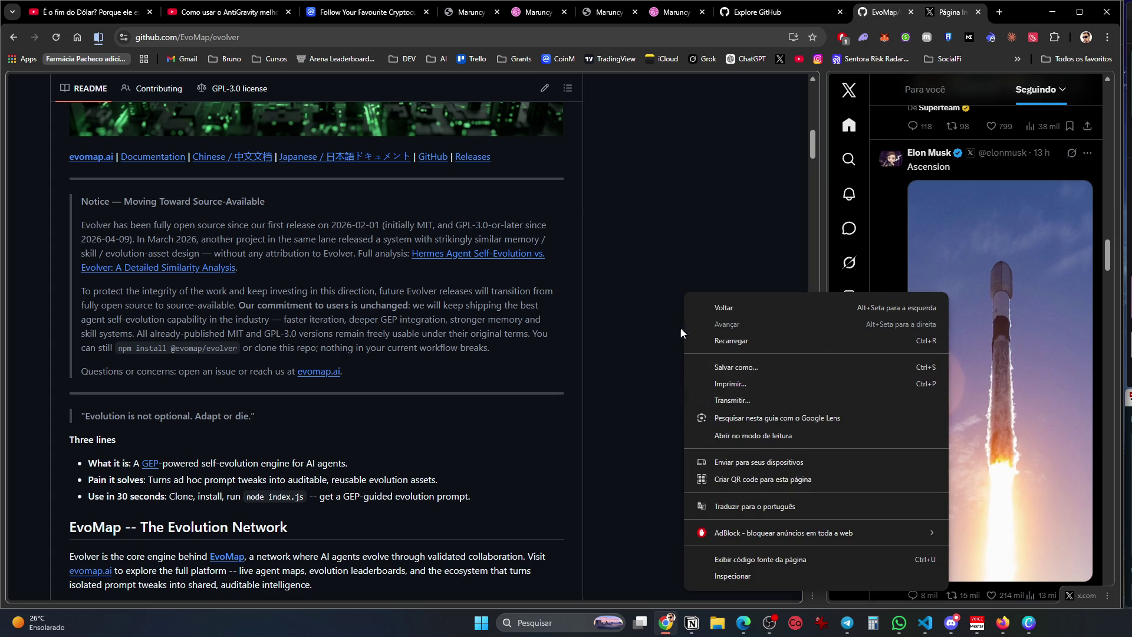
Translate the evolver README into Portuguese and read through its setup sections
{"action": "left_click", "coordinate": [719, 505]}
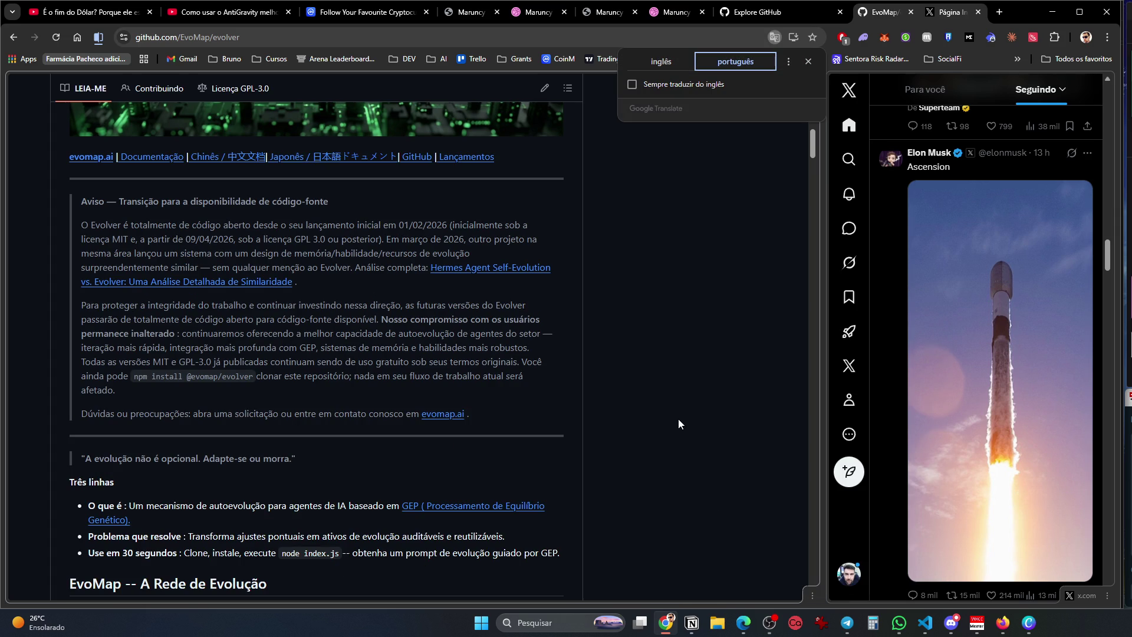
{"action": "scroll", "coordinate": [678, 420], "scroll_direction": "down", "scroll_amount": 4}
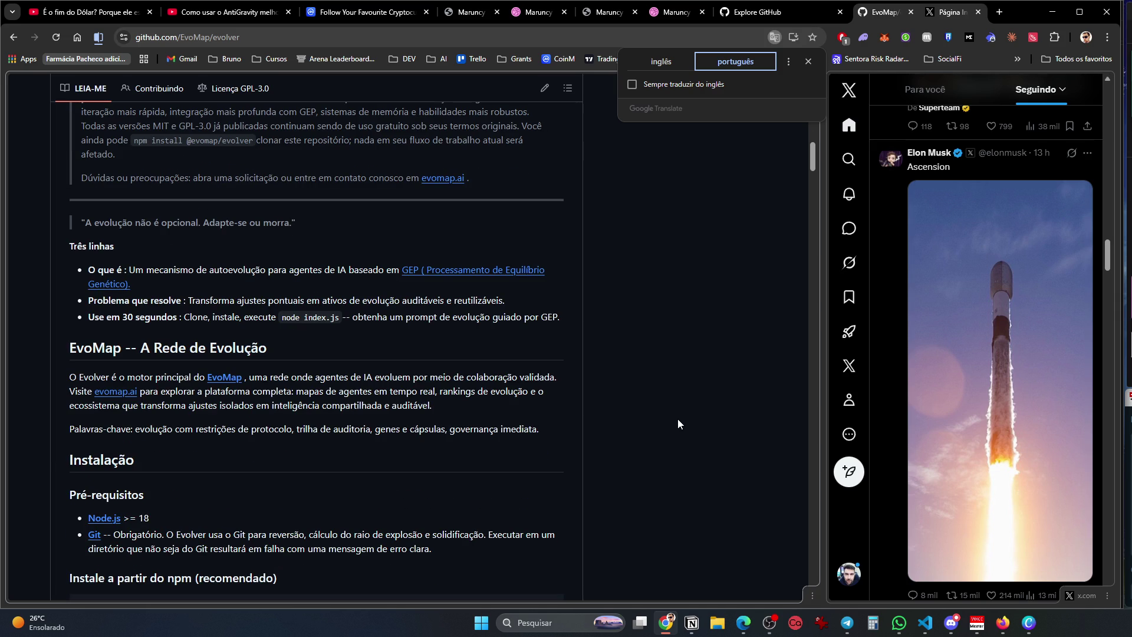
{"action": "scroll", "coordinate": [678, 419], "scroll_direction": "down", "scroll_amount": 4}
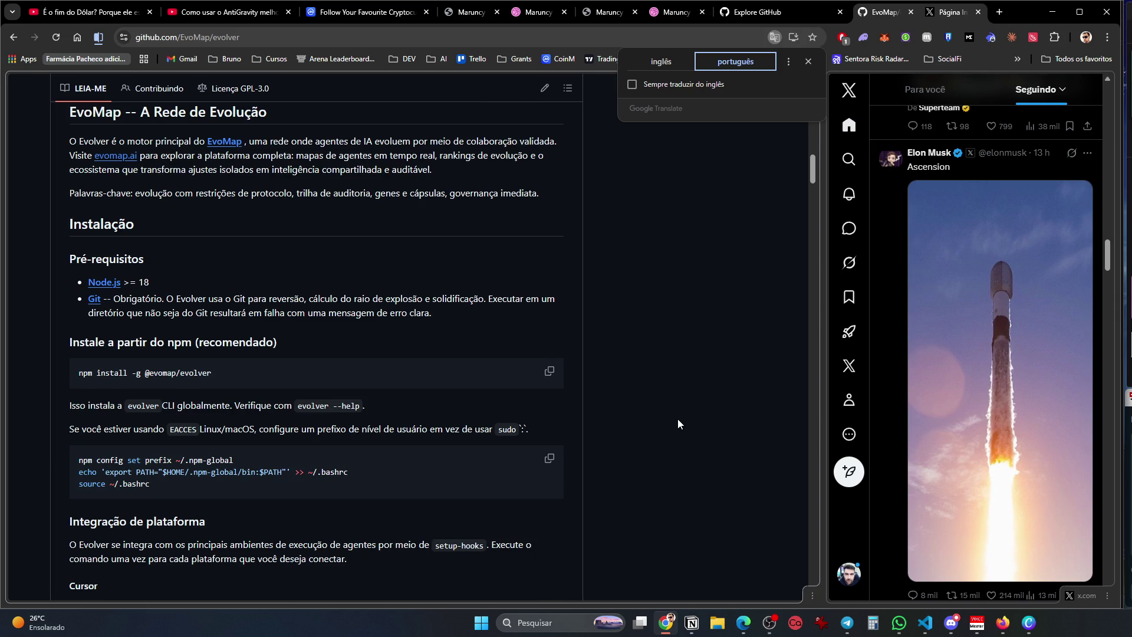
{"action": "scroll", "coordinate": [678, 420], "scroll_direction": "down", "scroll_amount": 7}
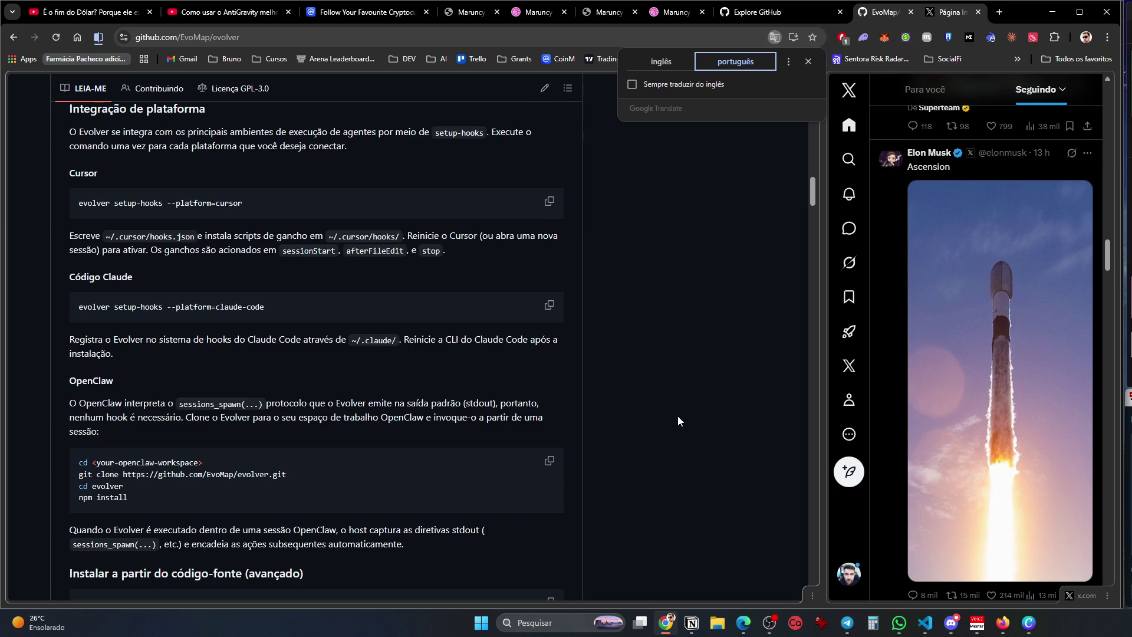
{"action": "scroll", "coordinate": [677, 416], "scroll_direction": "down", "scroll_amount": 6}
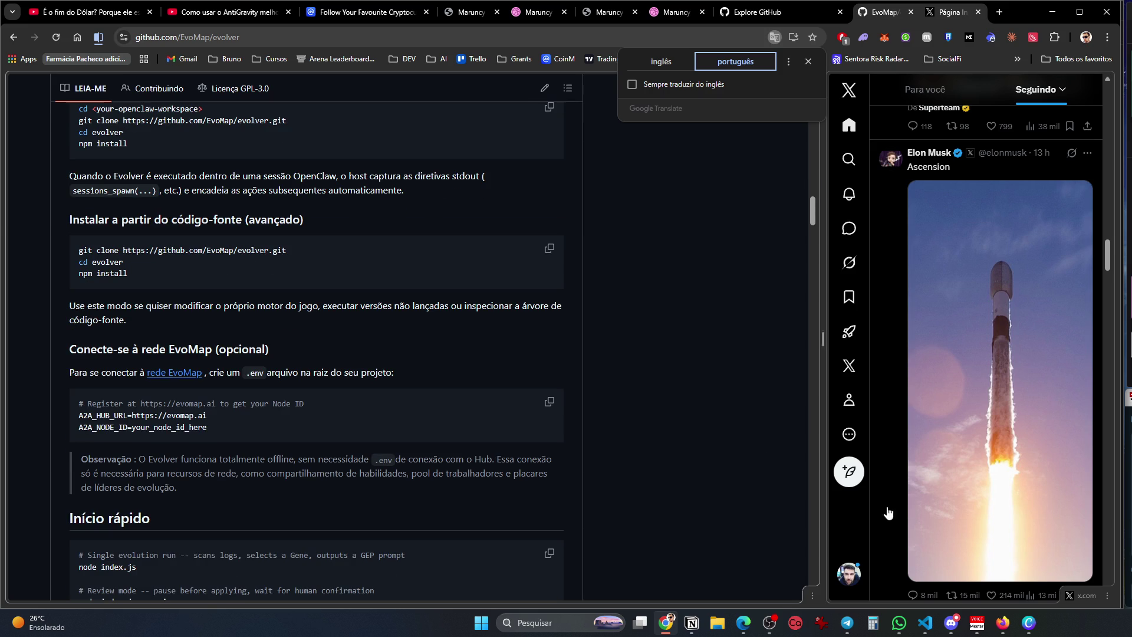
{"action": "key", "text": "ctrl+super+Right"}
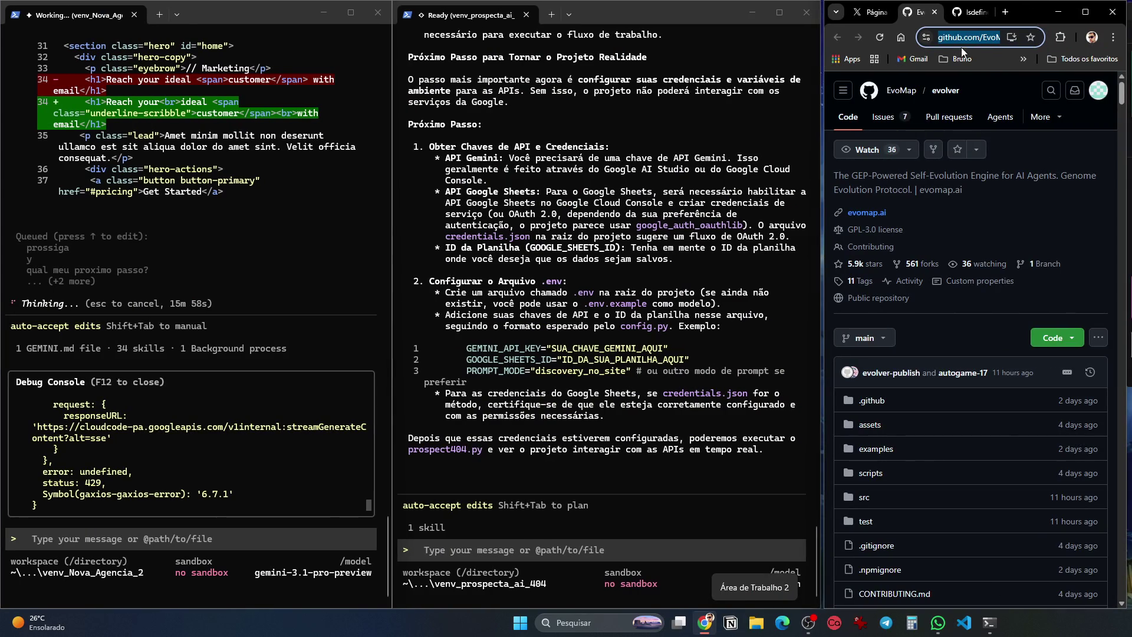
Replace evolver with the lsdefine/GenericAgent repository copied from desktop 2
{"action": "left_click", "coordinate": [980, 38]}
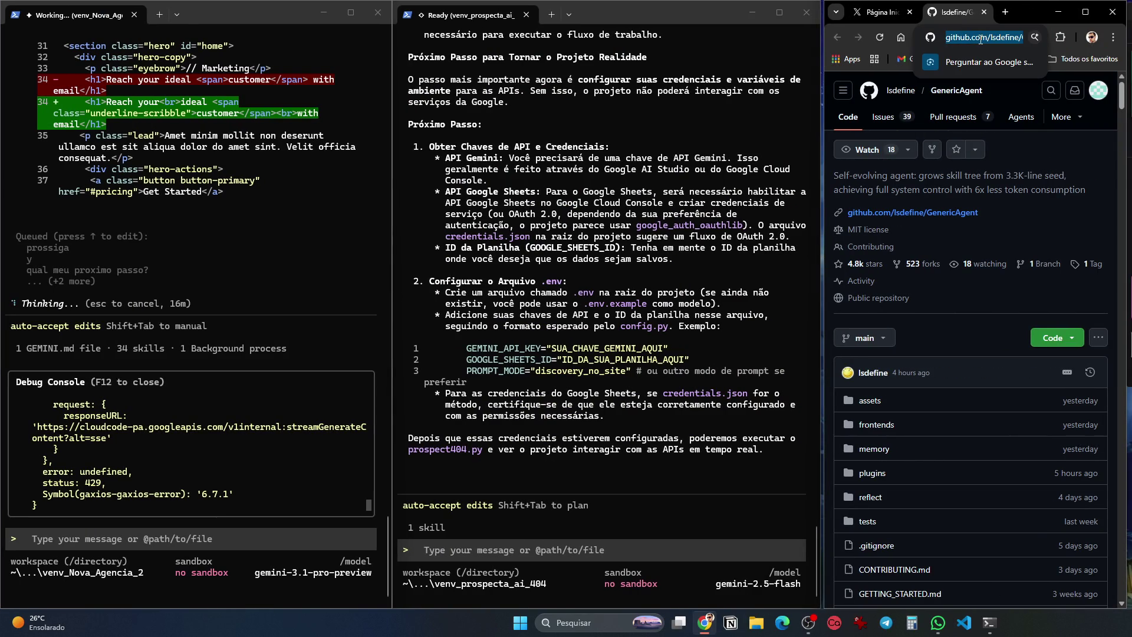
{"action": "key", "text": "ctrl+super+Left"}
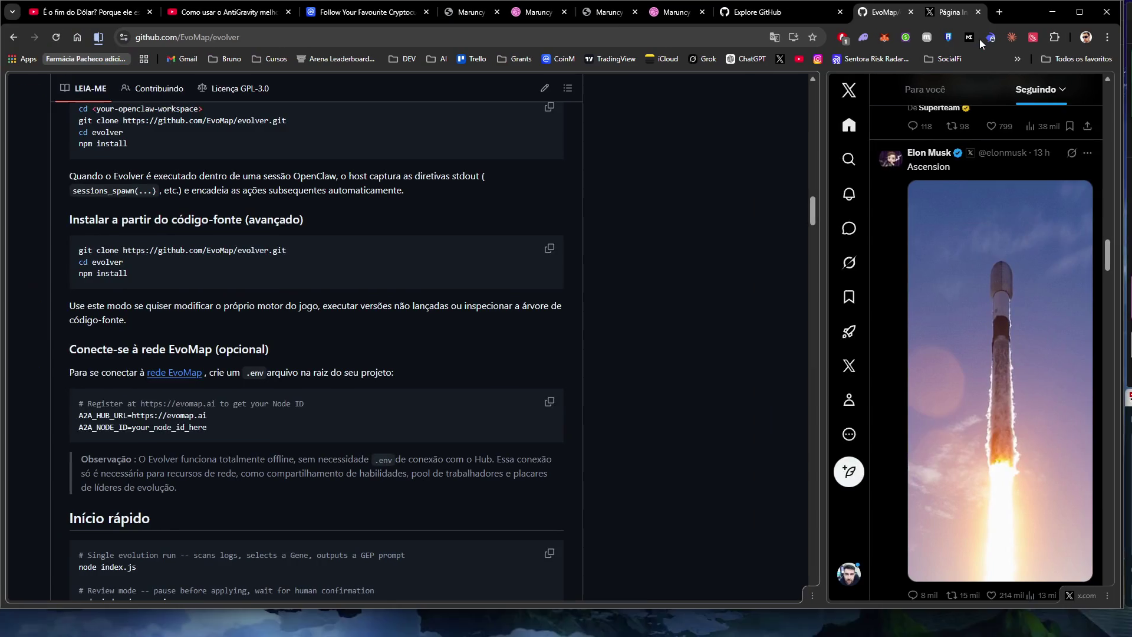
{"action": "left_click", "coordinate": [496, 38]}
{"action": "type", "text": "https://github.com/lsdefine/GenericAgent"}
{"action": "key", "text": "Return"}
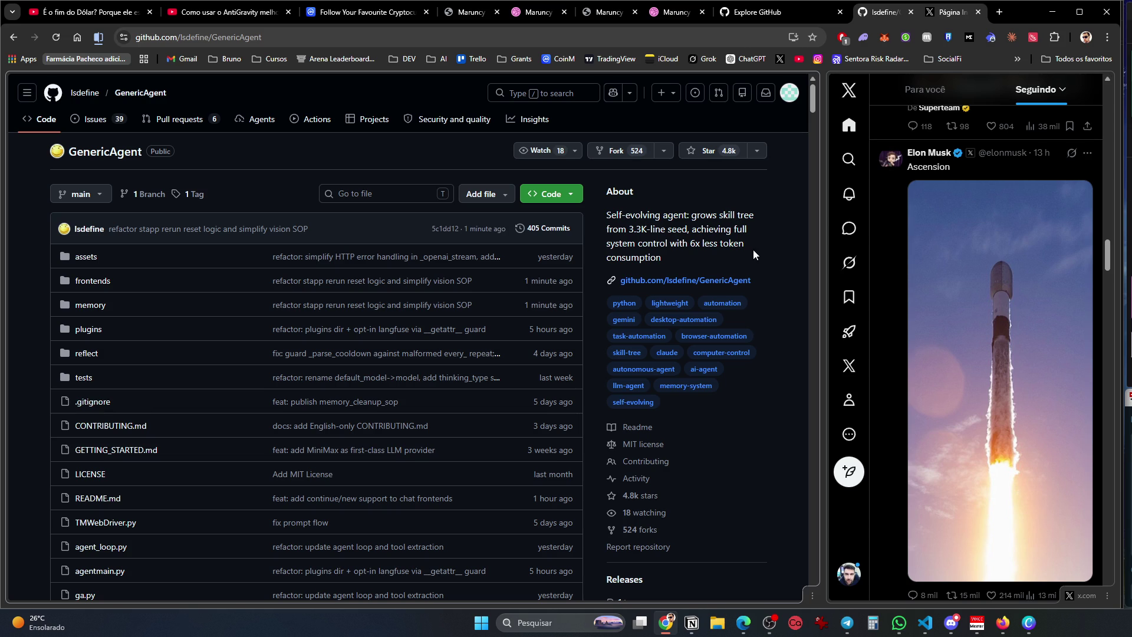
Skim the GenericAgent README, then close its tab
{"action": "scroll", "coordinate": [753, 250], "scroll_direction": "down", "scroll_amount": 10}
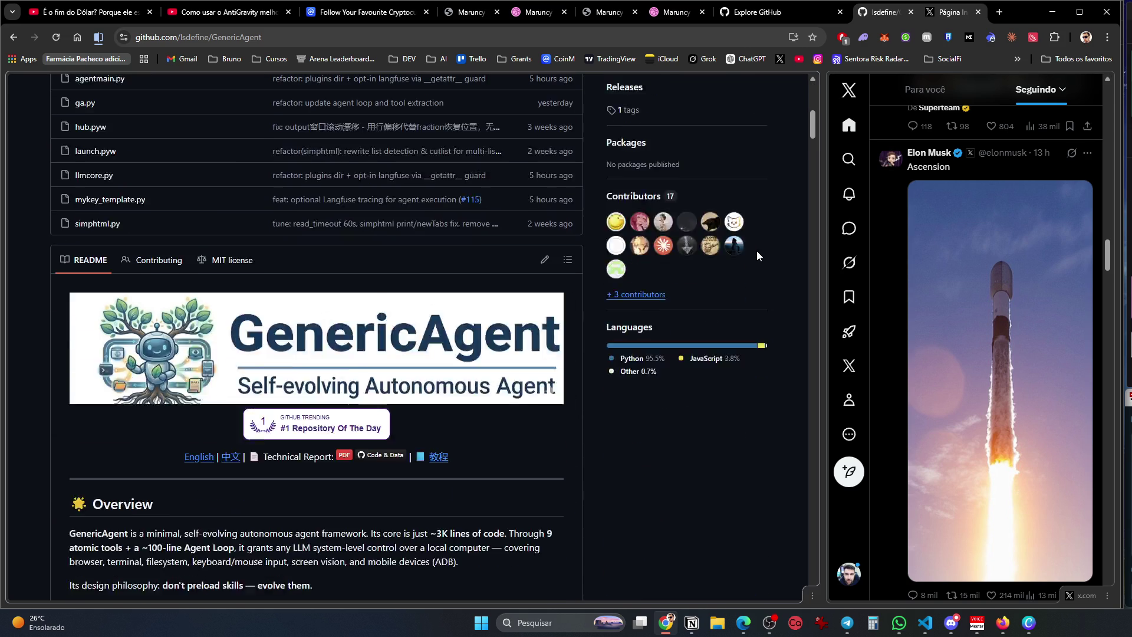
{"action": "scroll", "coordinate": [756, 252], "scroll_direction": "down", "scroll_amount": 7}
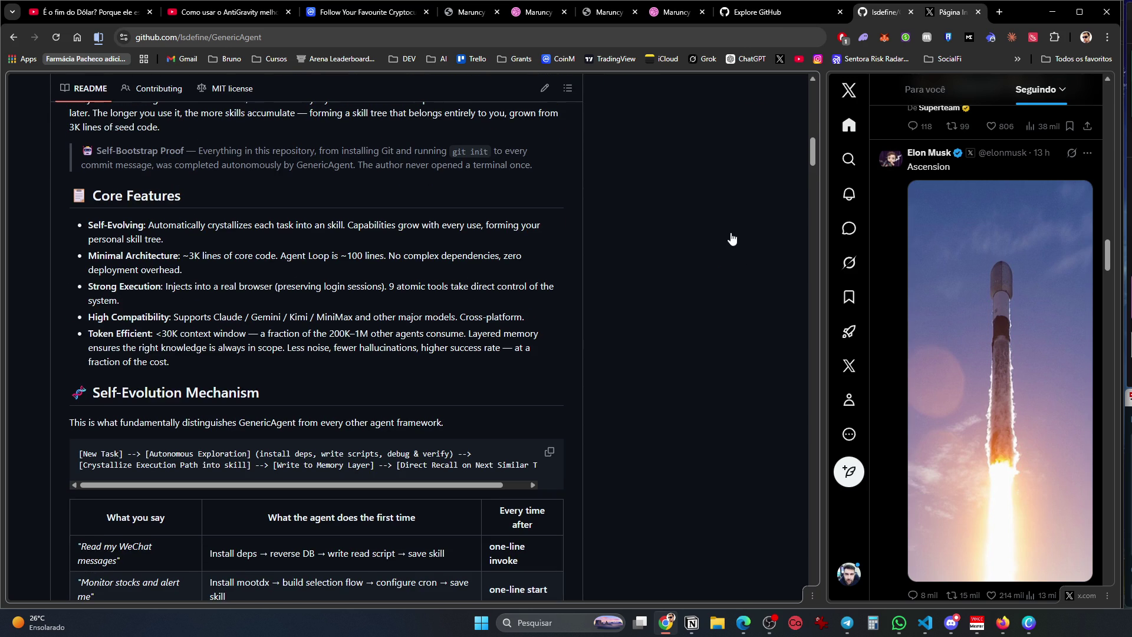
{"action": "key", "text": "ctrl+w"}
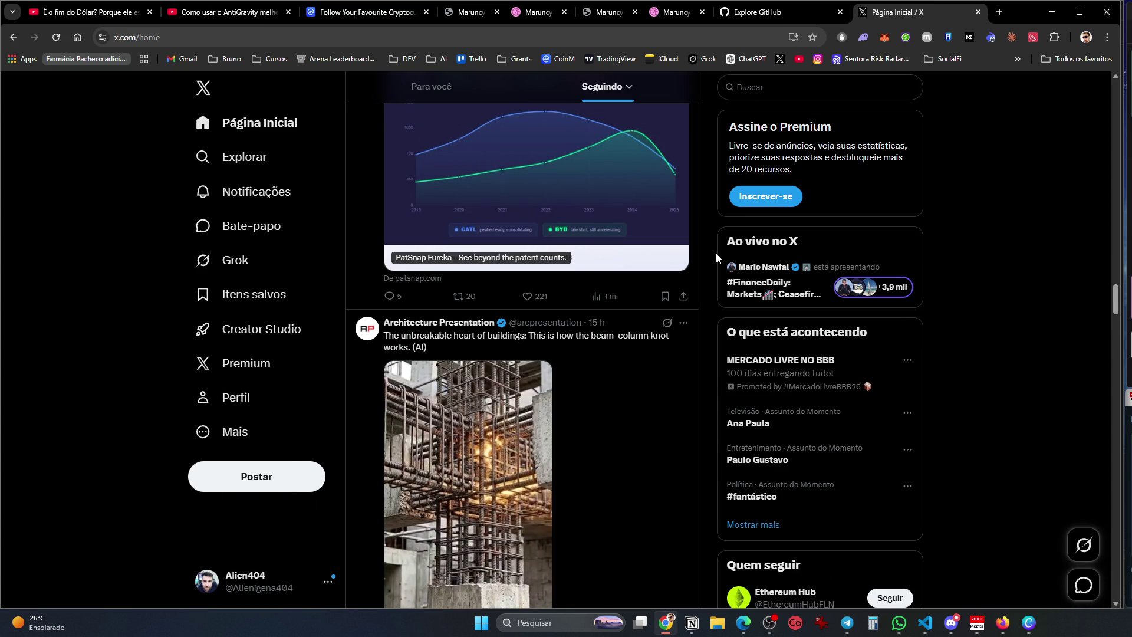
Close the X home, Explore GitHub and CoinMarketCap watchlist tabs
{"action": "key", "text": "ctrl+w"}
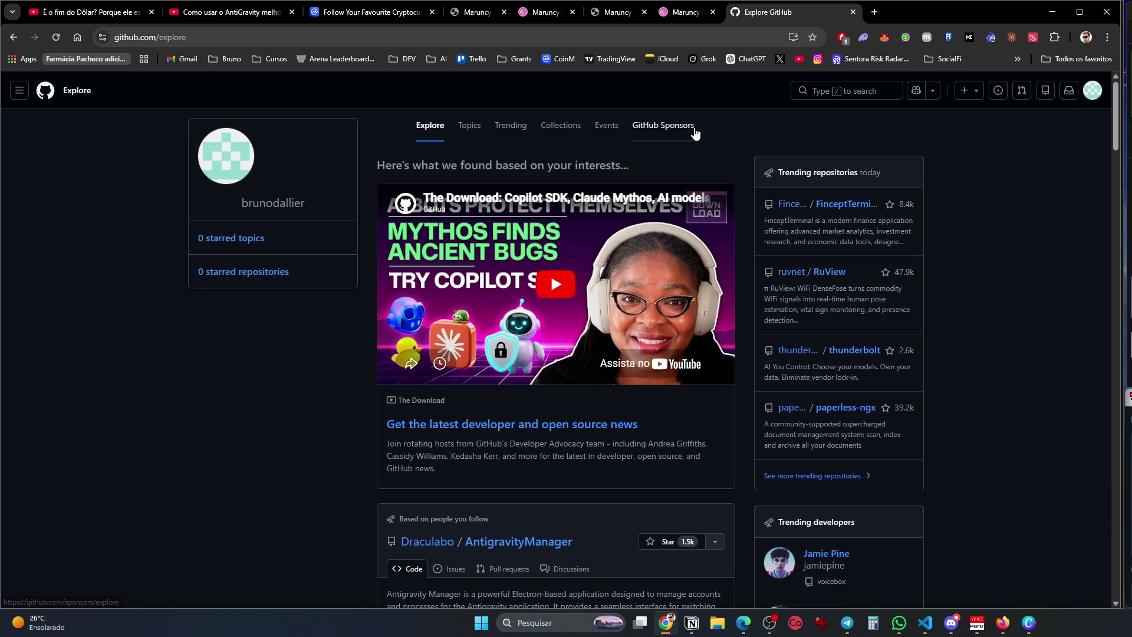
{"action": "key", "text": "ctrl+w"}
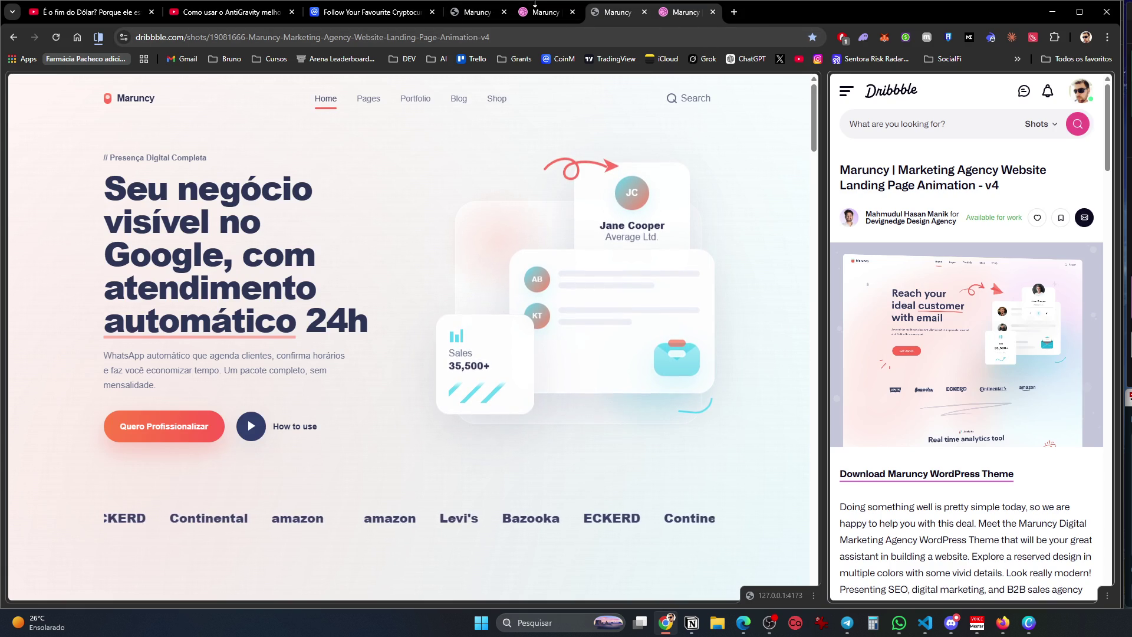
{"action": "left_click", "coordinate": [478, 12]}
{"action": "left_click", "coordinate": [365, 15]}
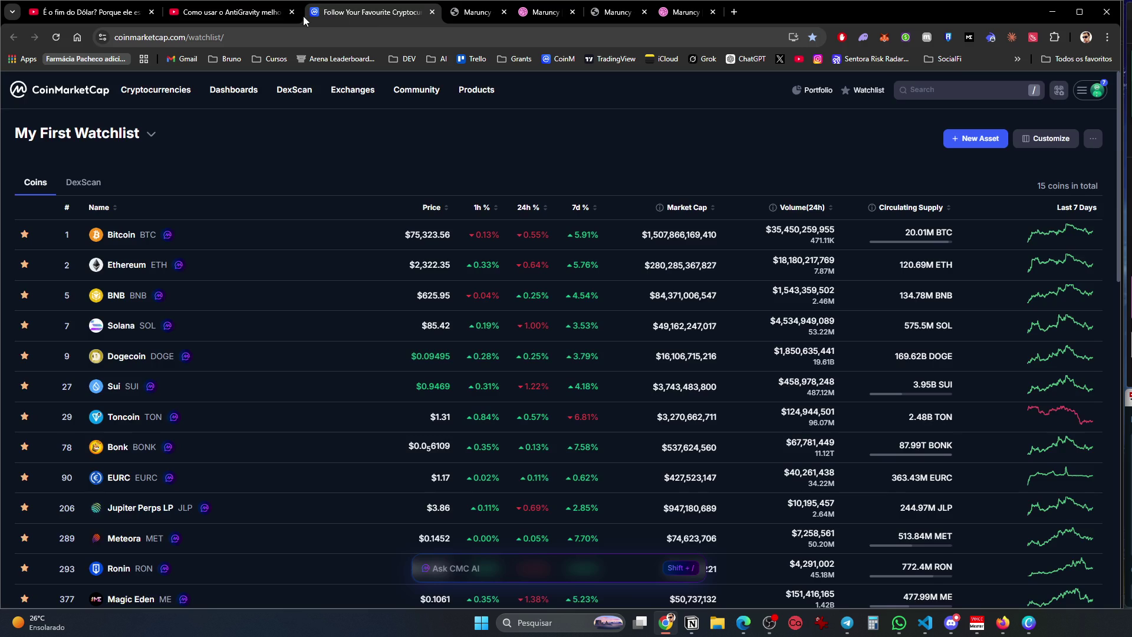
{"action": "key", "text": "ctrl+w"}
Save the AntiGravity tutorial video to Watch later, then close it and the dollar video
{"action": "left_click", "coordinate": [217, 16]}
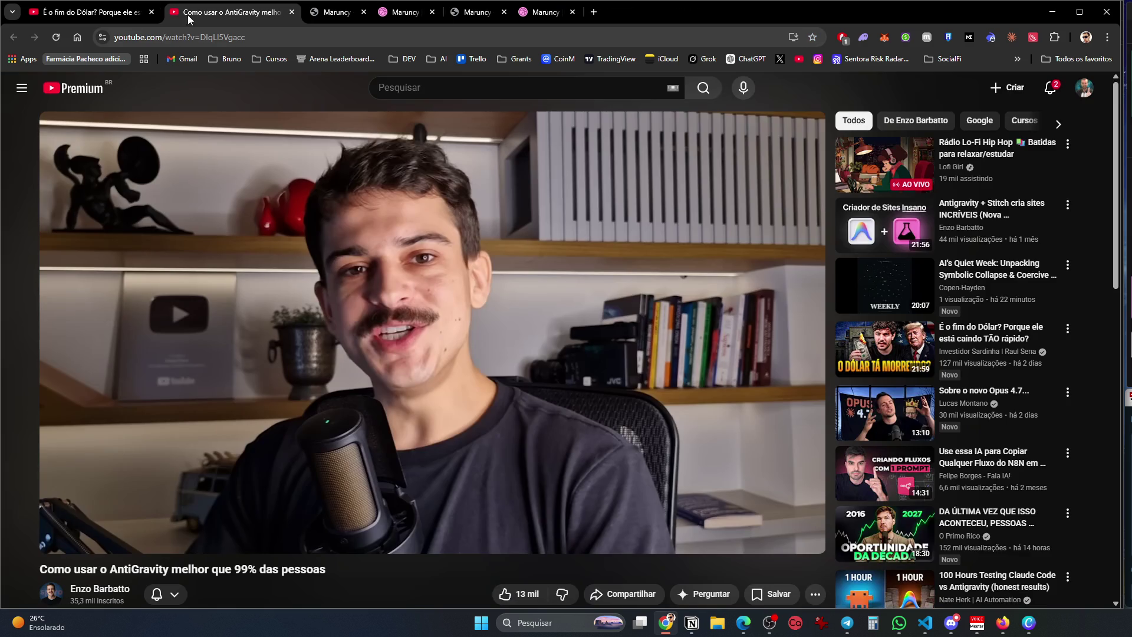
{"action": "left_click", "coordinate": [770, 598]}
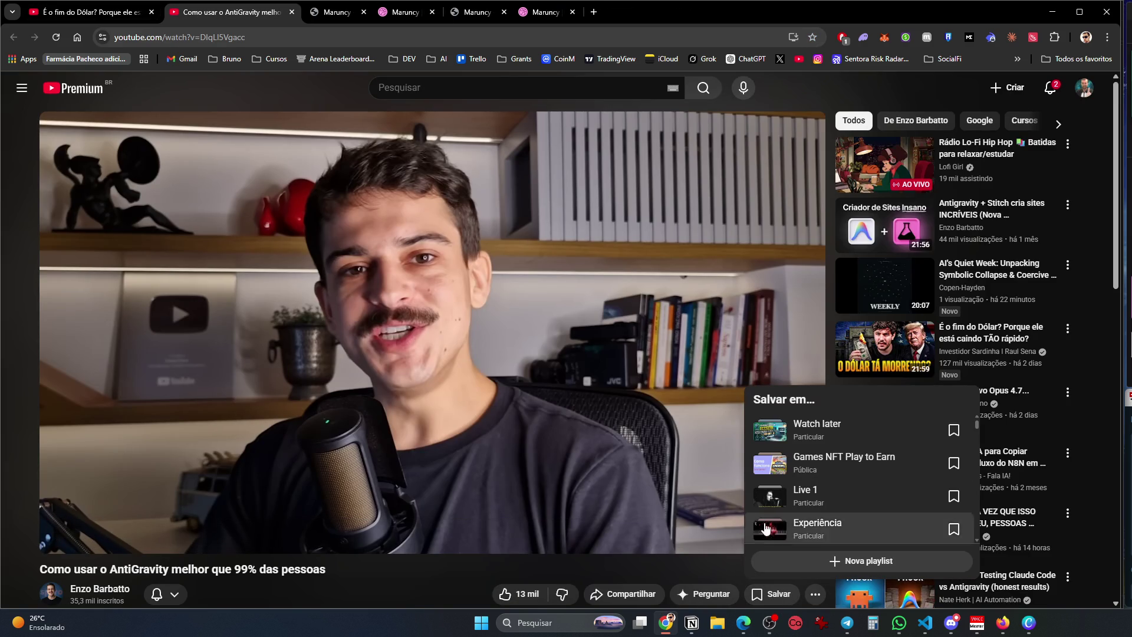
{"action": "left_click", "coordinate": [960, 433]}
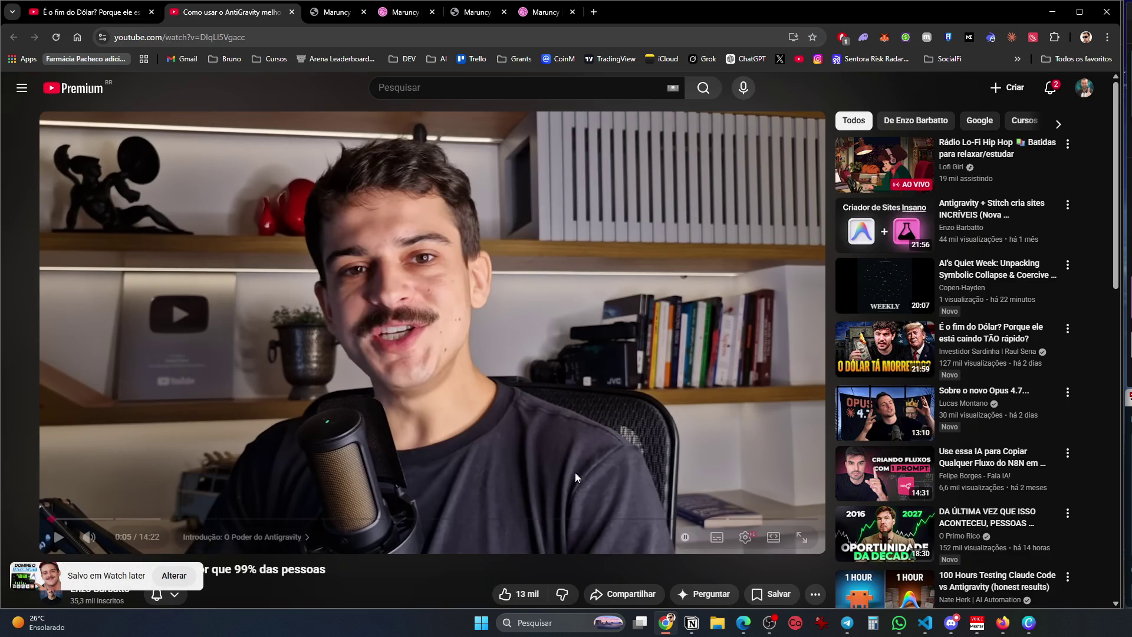
{"action": "key", "text": "ctrl+w"}
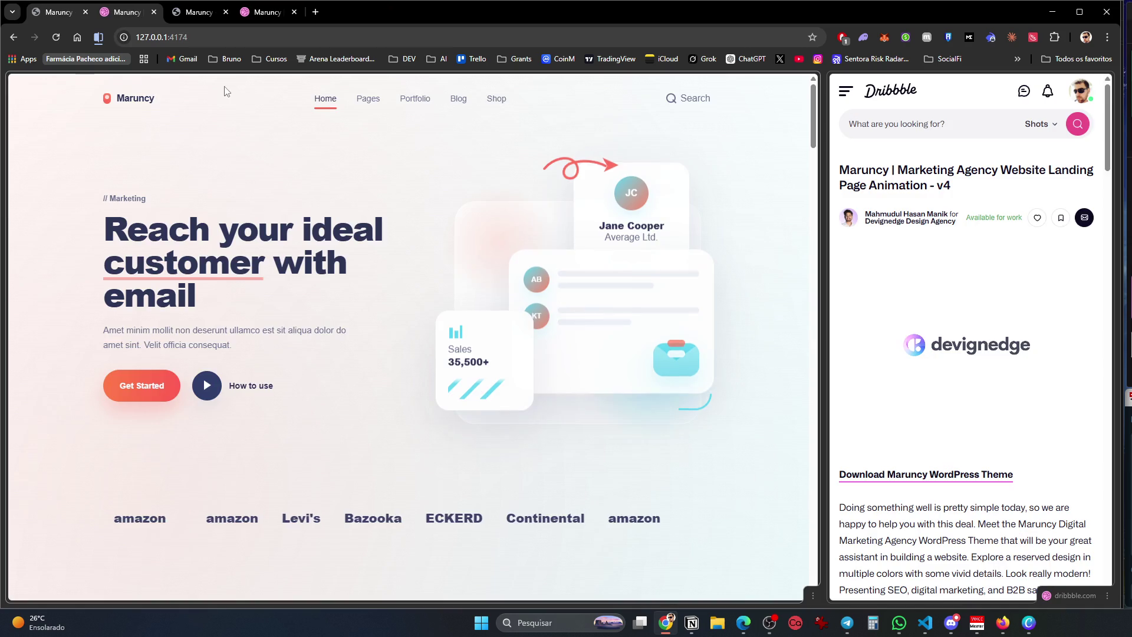
{"action": "key", "text": "ctrl+w"}
Open trendshift.io from the DEV bookmarks folder in a new tab and minimize Chrome
{"action": "left_click", "coordinate": [313, 12]}
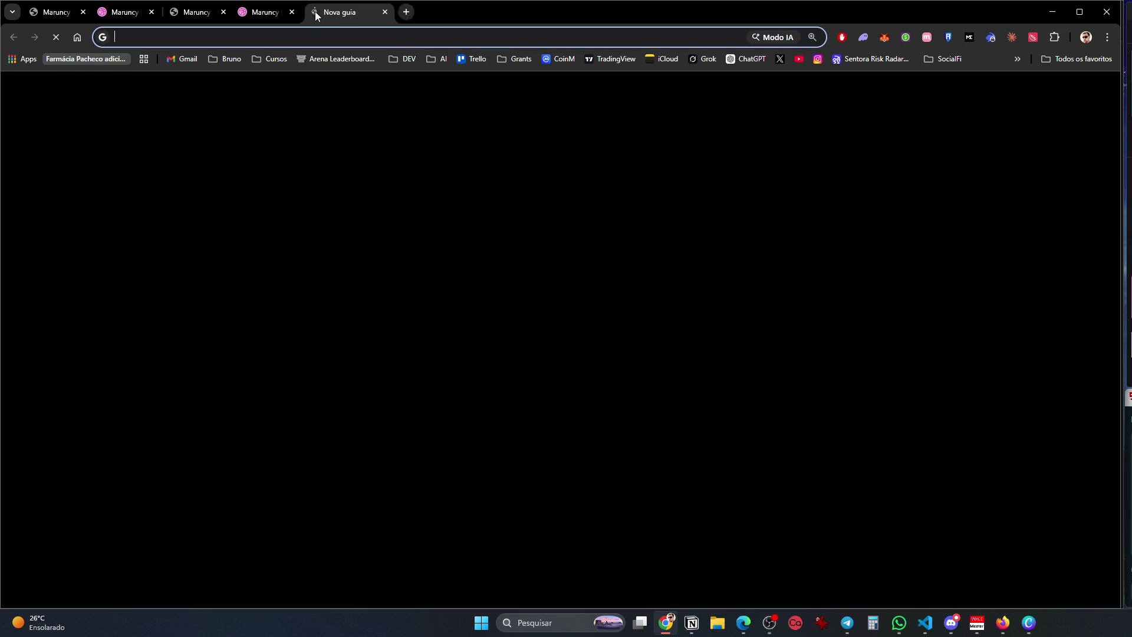
{"action": "left_click", "coordinate": [402, 59]}
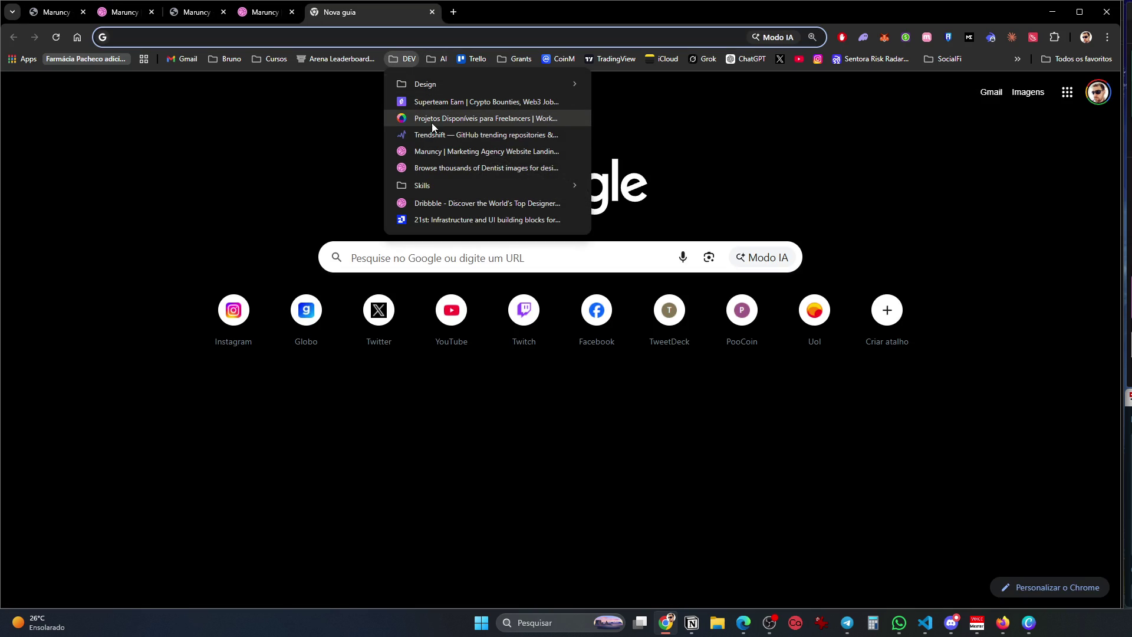
{"action": "left_click", "coordinate": [459, 133]}
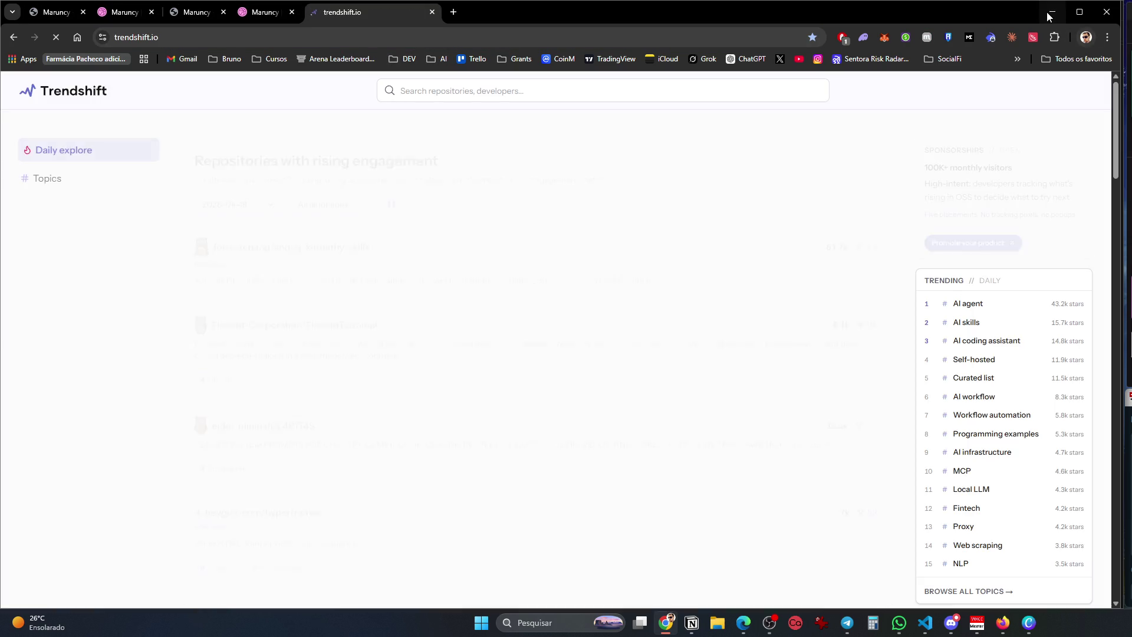
{"action": "left_click", "coordinate": [1047, 13]}
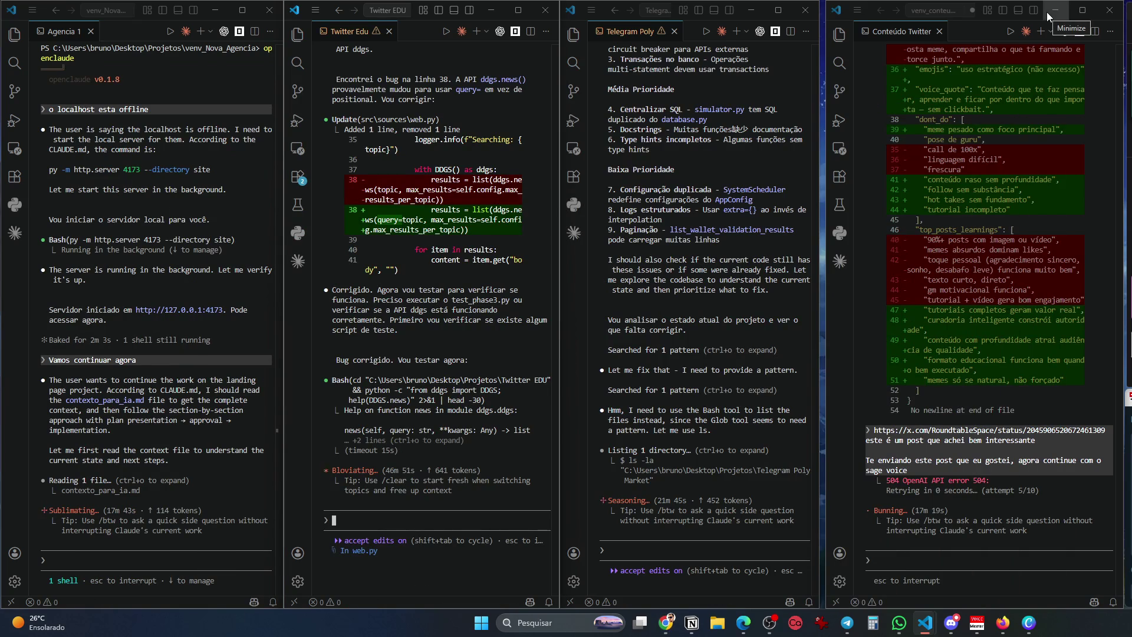
On desktop 2, focus the left Gemini session and close its debug console
{"action": "key", "text": "ctrl+super+Right"}
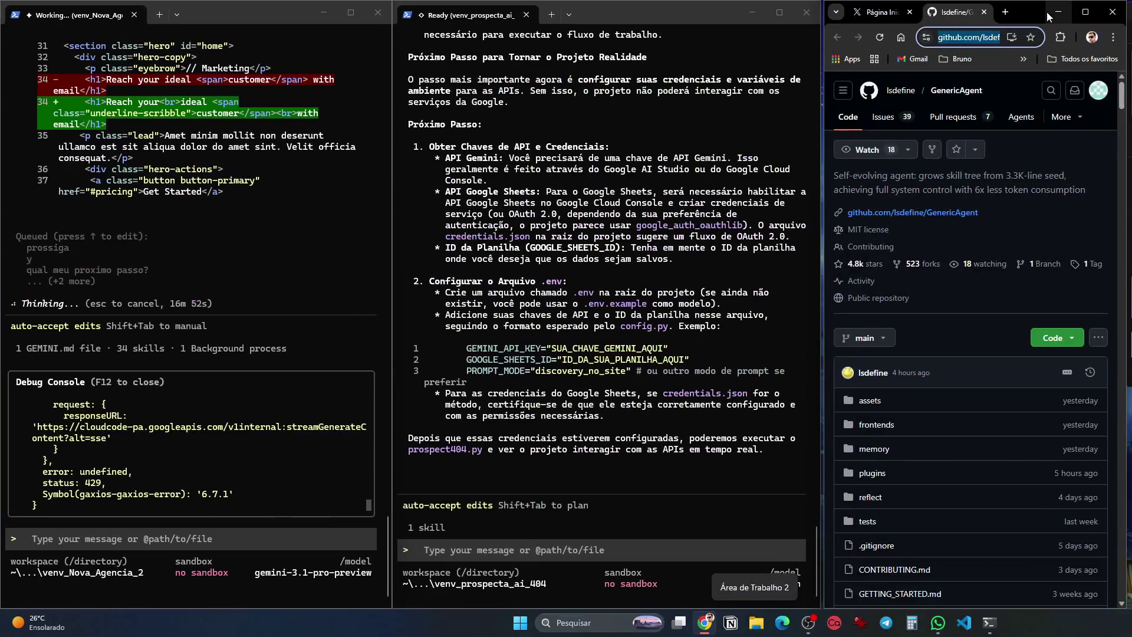
{"action": "left_click", "coordinate": [246, 519]}
{"action": "key", "text": "F12"}
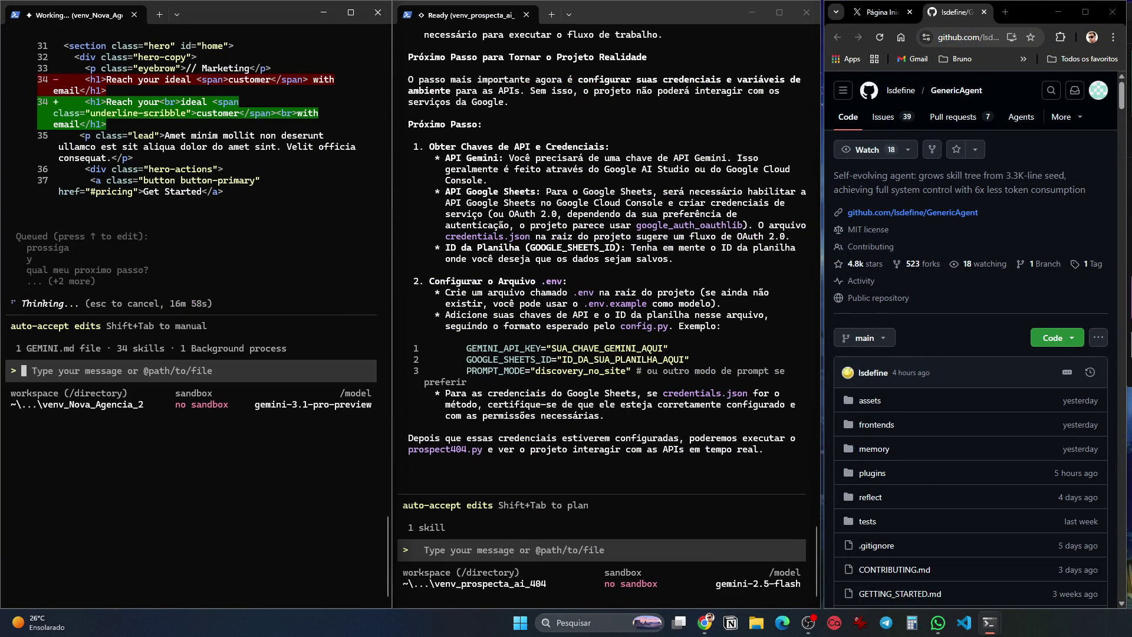
{"action": "key", "text": "F12"}
Cancel the stalled request, resend the recalled 'Vc esta ai?' question, and close the GenericAgent tab
{"action": "key", "text": "Escape"}
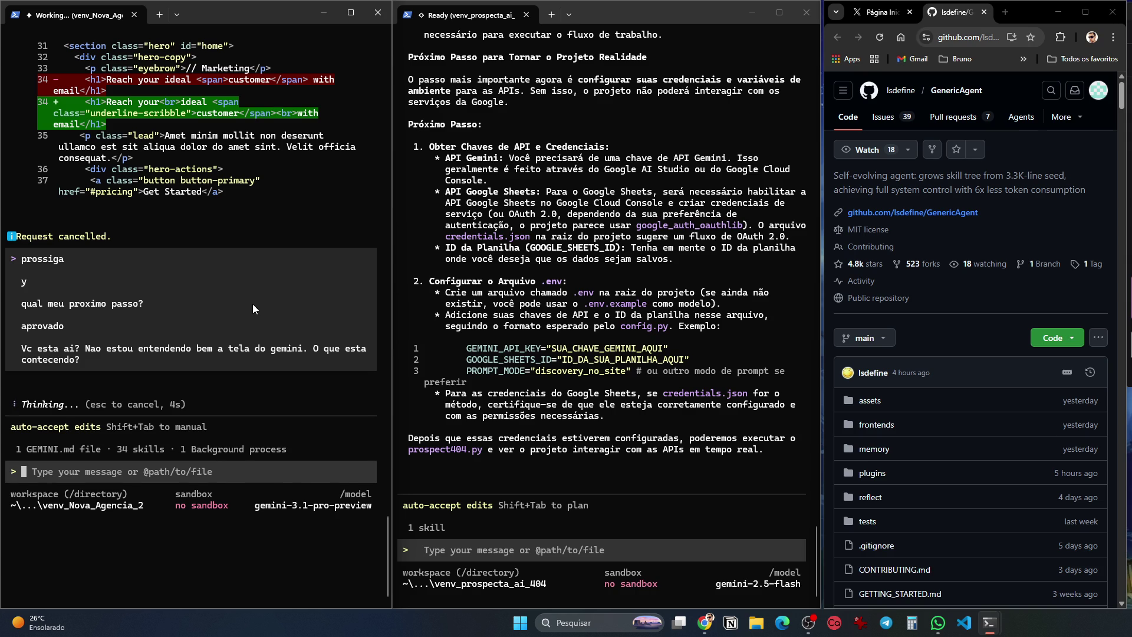
{"action": "key", "text": "Escape"}
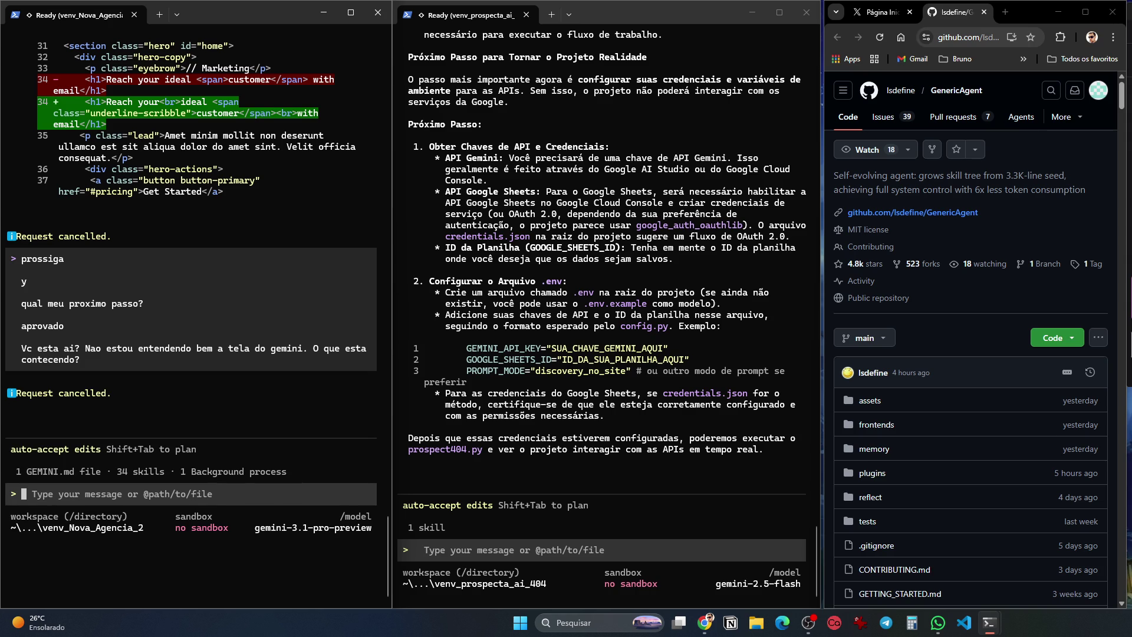
{"action": "key", "text": "Up"}
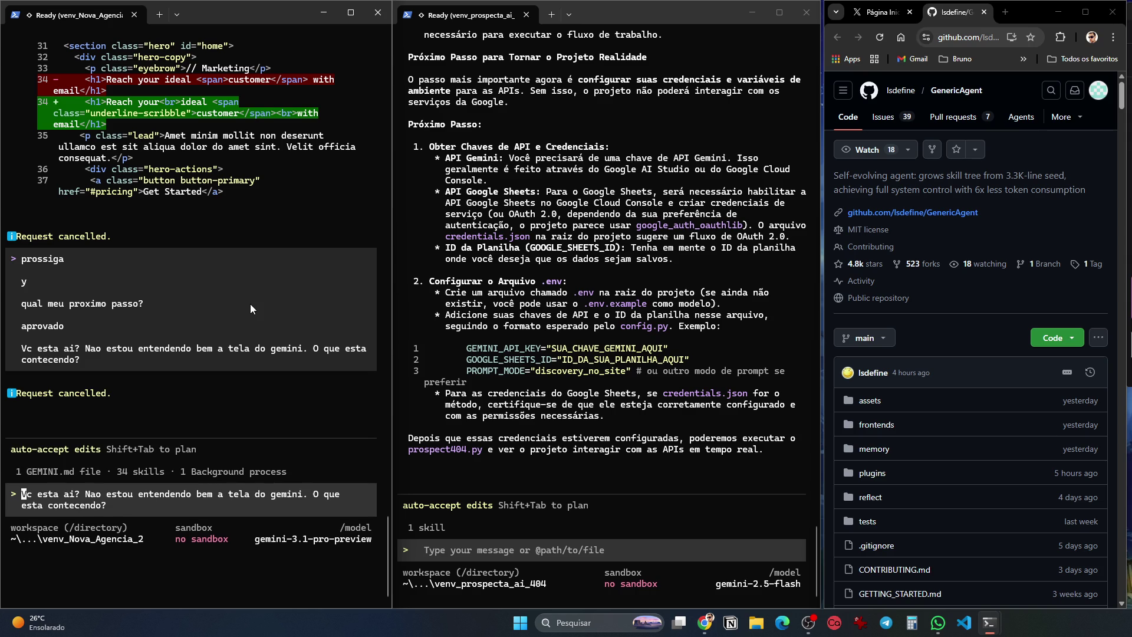
{"action": "key", "text": "Return"}
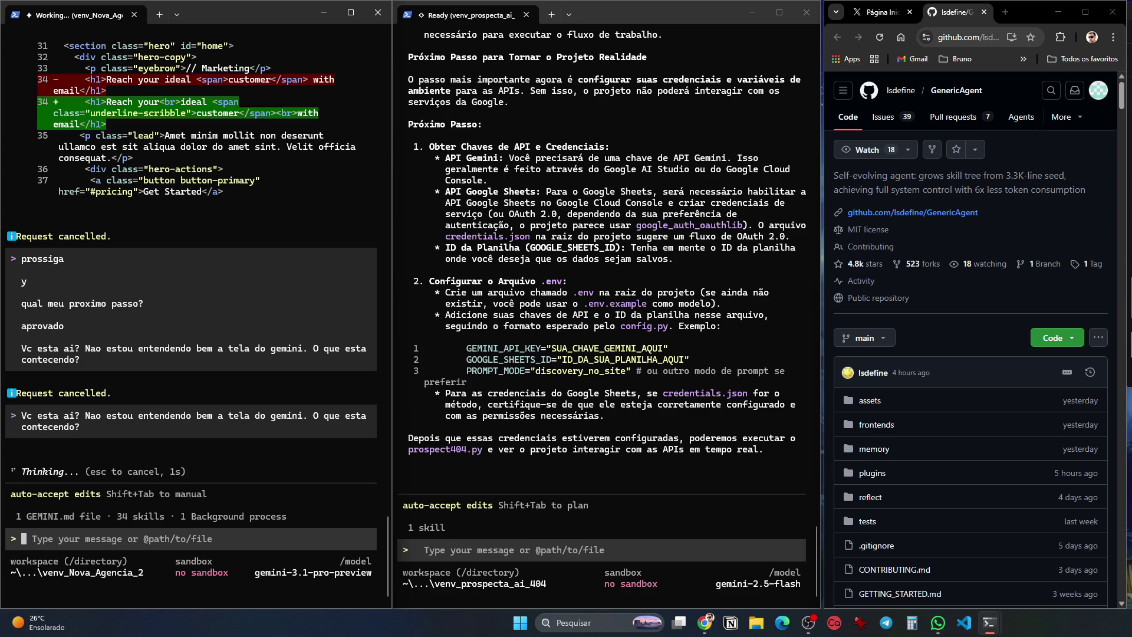
{"action": "scroll", "coordinate": [275, 338], "scroll_direction": "up", "scroll_amount": 10}
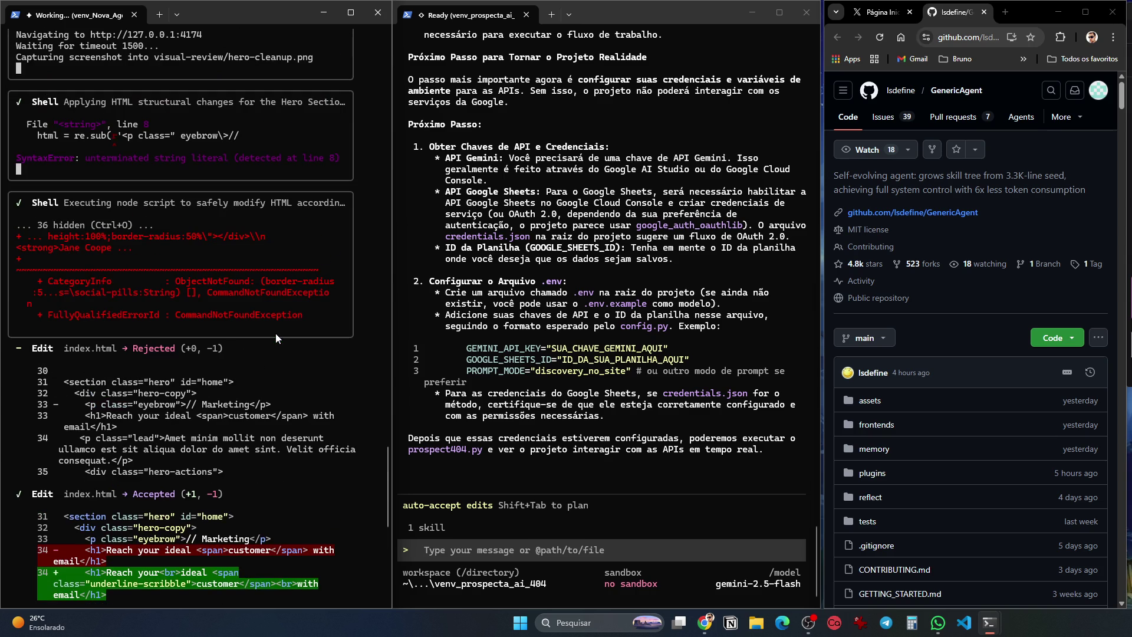
{"action": "scroll", "coordinate": [275, 338], "scroll_direction": "down", "scroll_amount": 14}
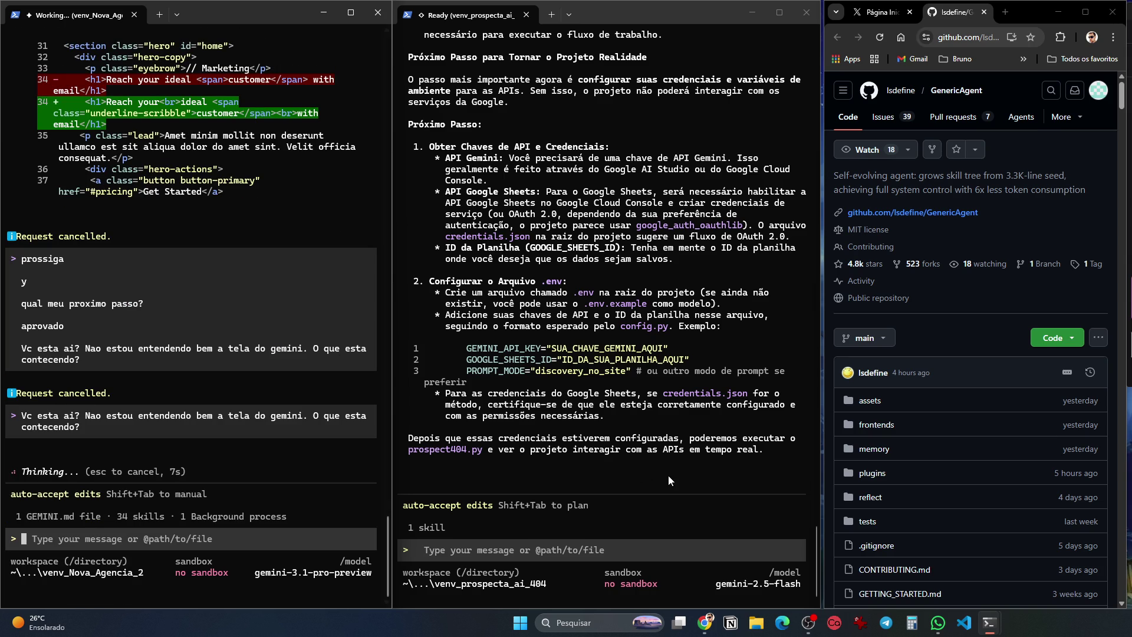
{"action": "middle_click", "coordinate": [941, 20]}
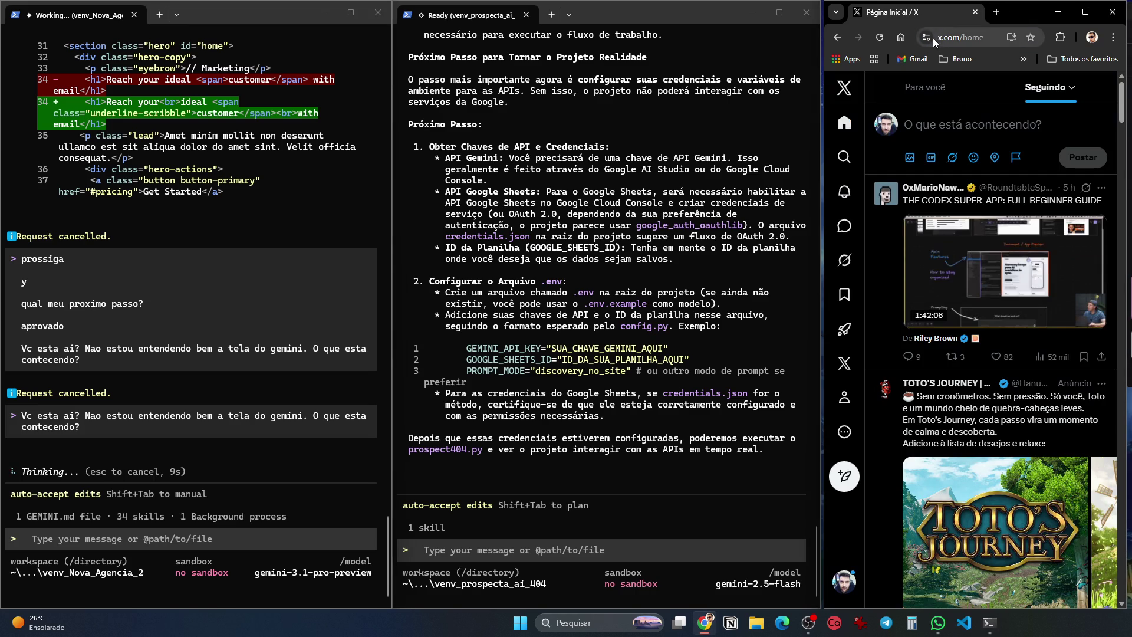
From your profile, open the 'Casei rapaziada' post and reveal the replies hidden as probable spam
{"action": "left_click", "coordinate": [886, 125]}
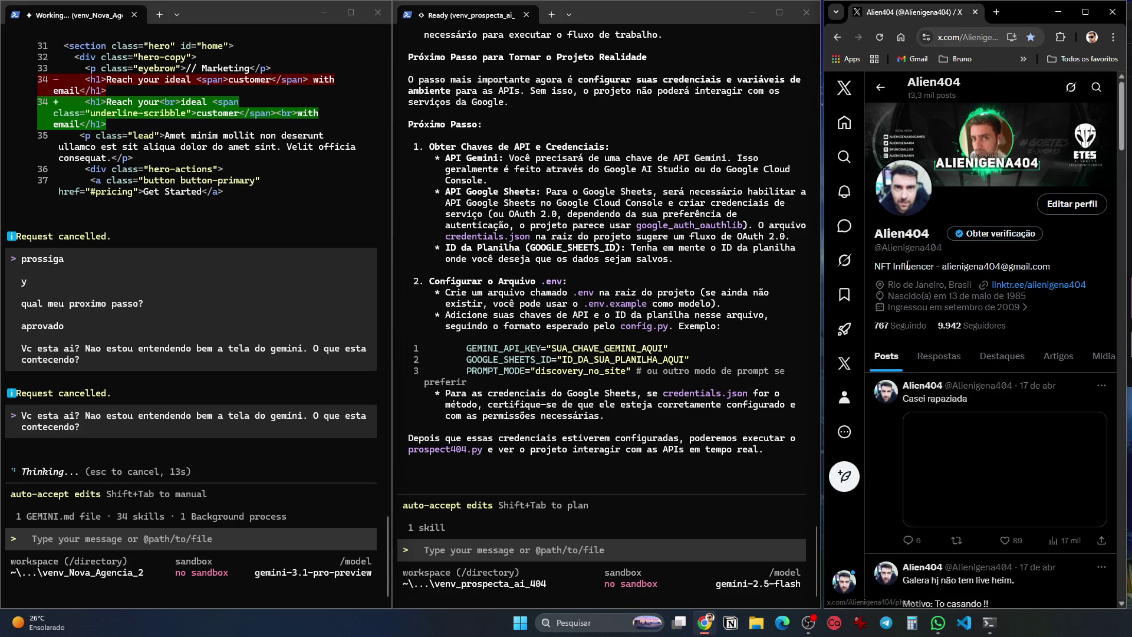
{"action": "scroll", "coordinate": [896, 235], "scroll_direction": "down", "scroll_amount": 6}
{"action": "mouse_move", "coordinate": [910, 284]}
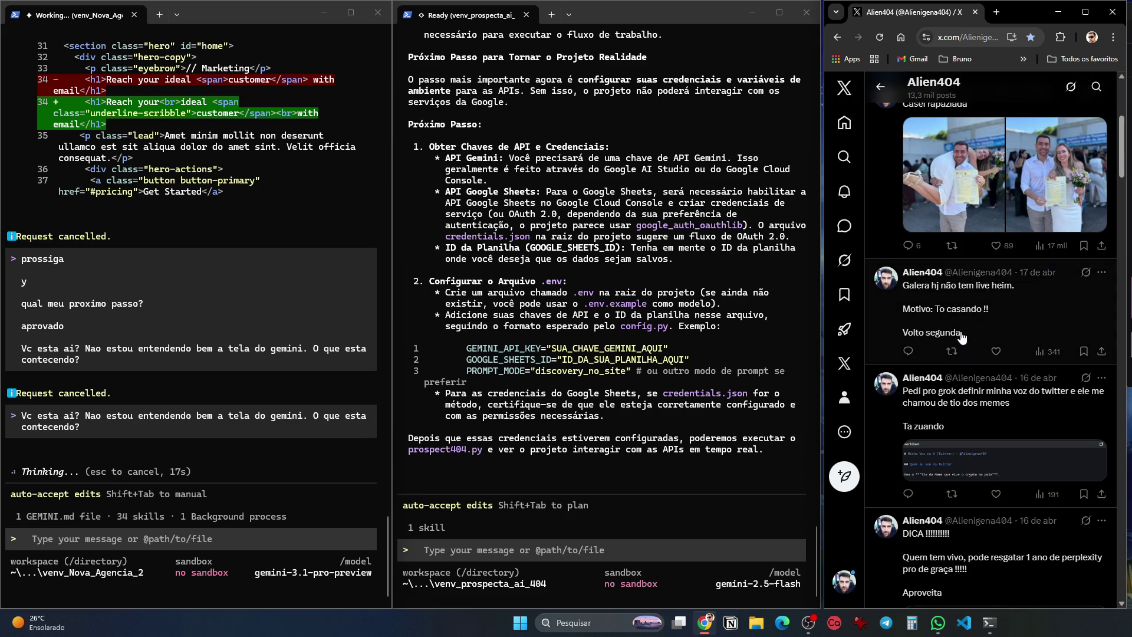
{"action": "left_click", "coordinate": [890, 172]}
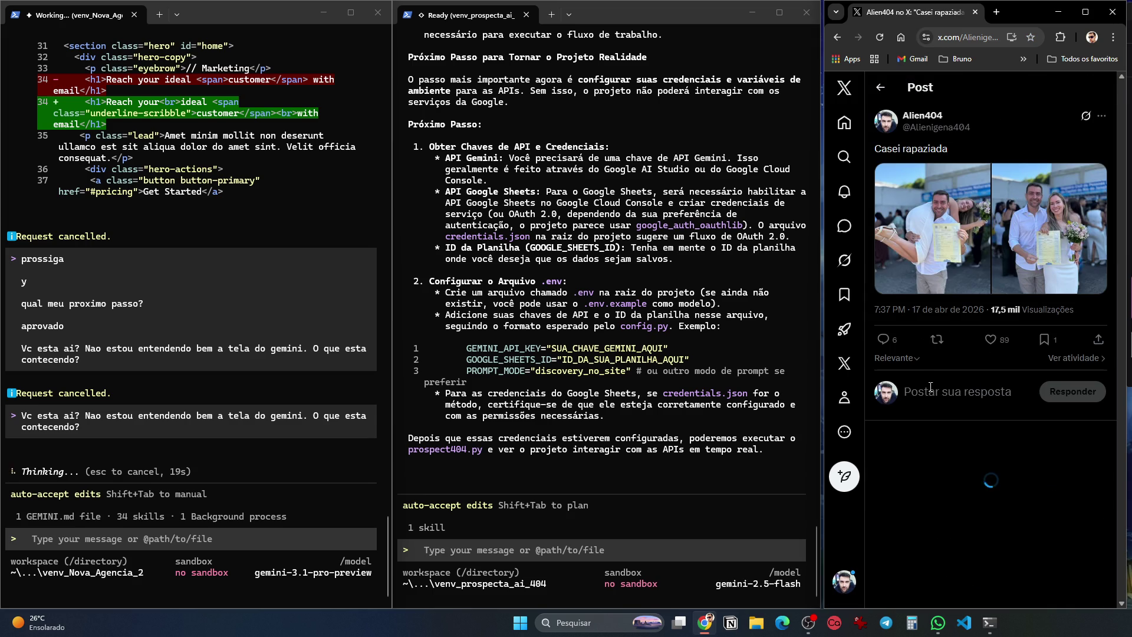
{"action": "scroll", "coordinate": [973, 413], "scroll_direction": "down", "scroll_amount": 8}
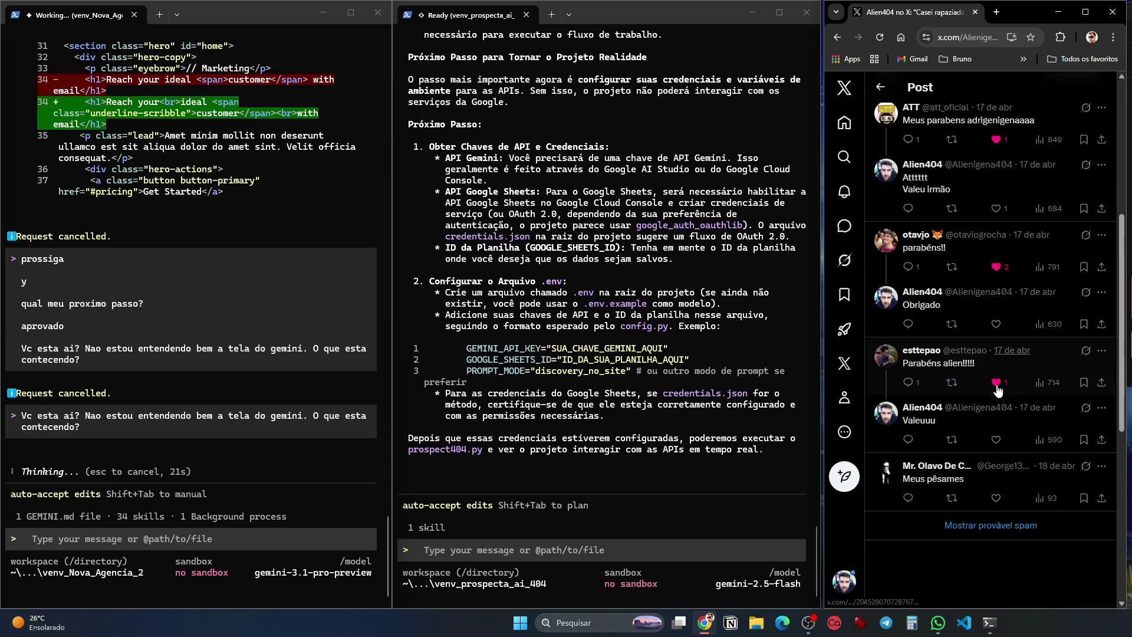
{"action": "left_click", "coordinate": [1000, 498]}
Reply 'valeu' to the congratulations comment and return to the profile timeline
{"action": "scroll", "coordinate": [1005, 475], "scroll_direction": "down", "scroll_amount": 3}
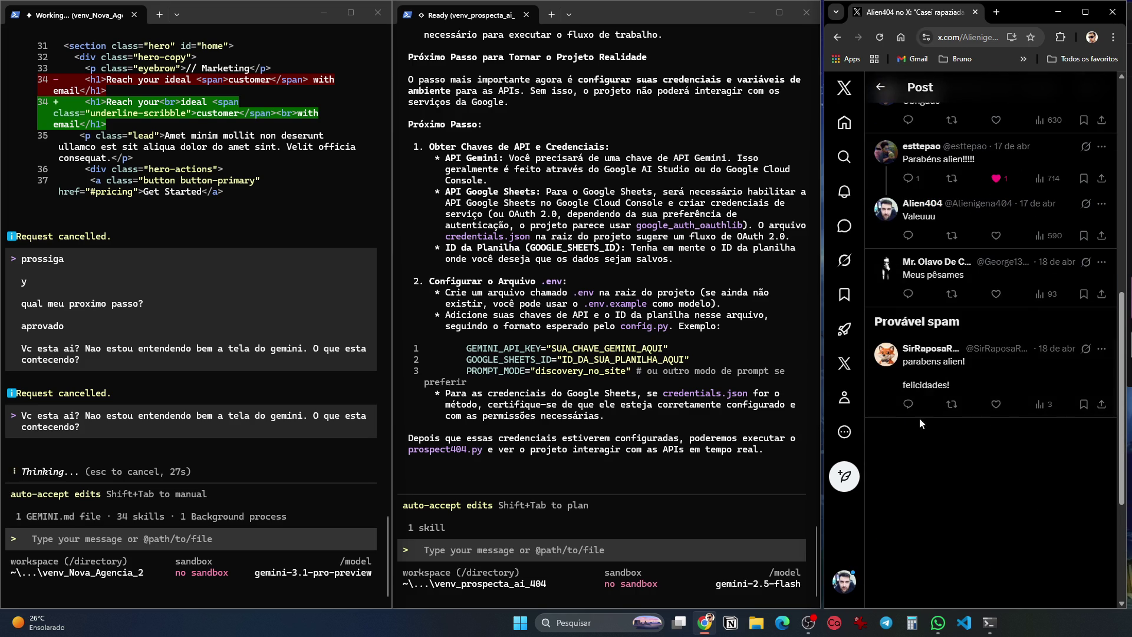
{"action": "left_click", "coordinate": [908, 404]}
{"action": "type", "text": "valeu"}
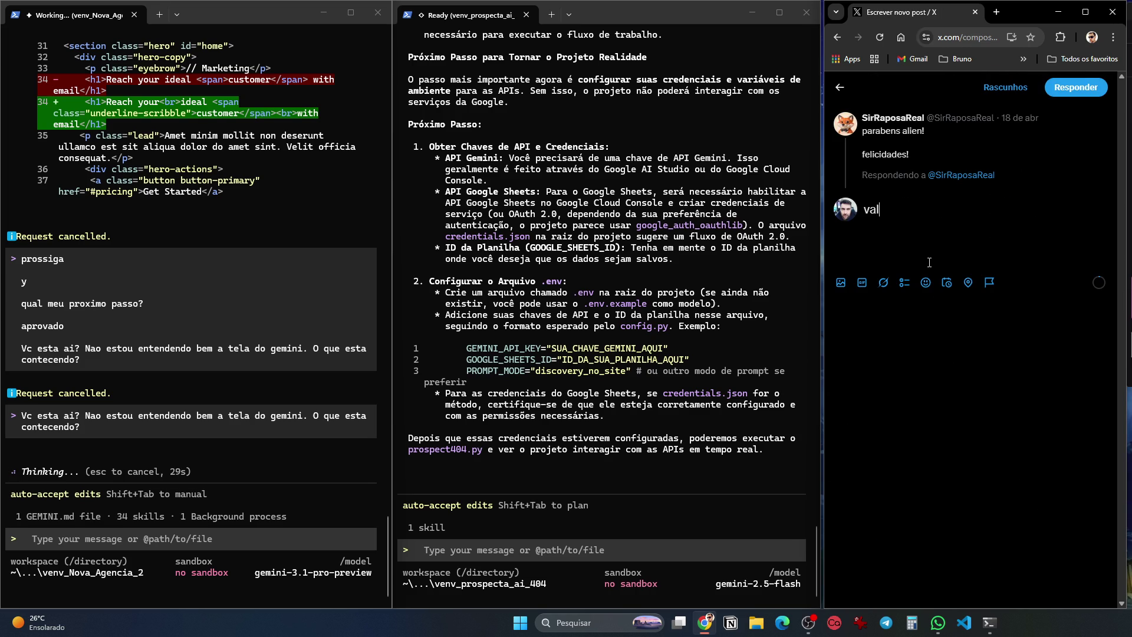
{"action": "left_click", "coordinate": [1060, 89]}
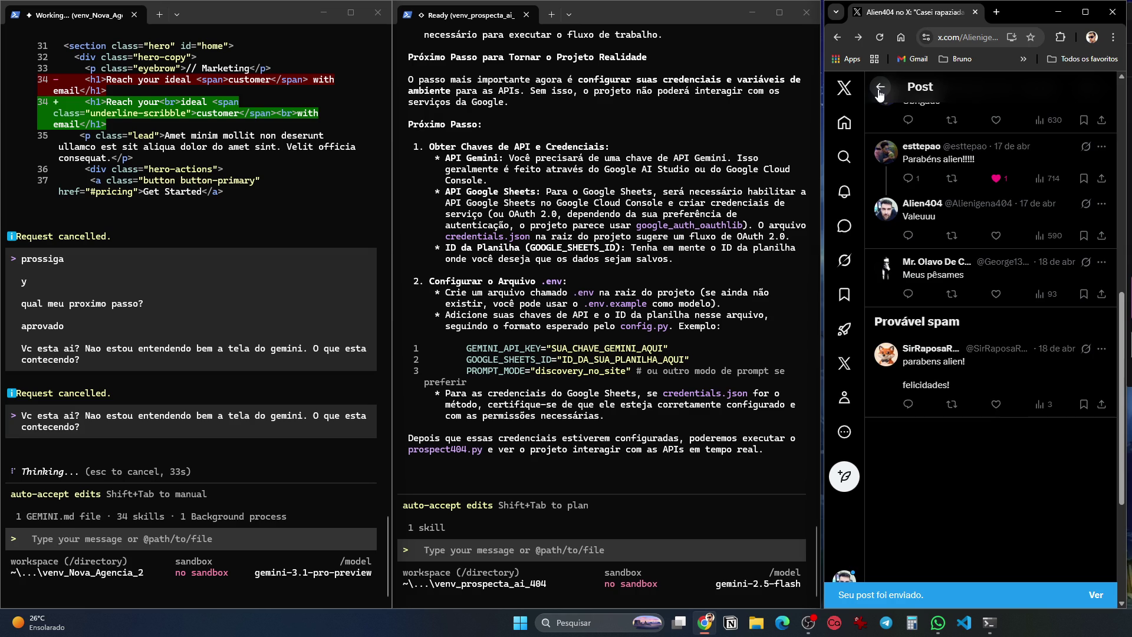
{"action": "left_click", "coordinate": [880, 87]}
Scroll down through the older posts on the profile timeline
{"action": "scroll", "coordinate": [935, 227], "scroll_direction": "down", "scroll_amount": 3}
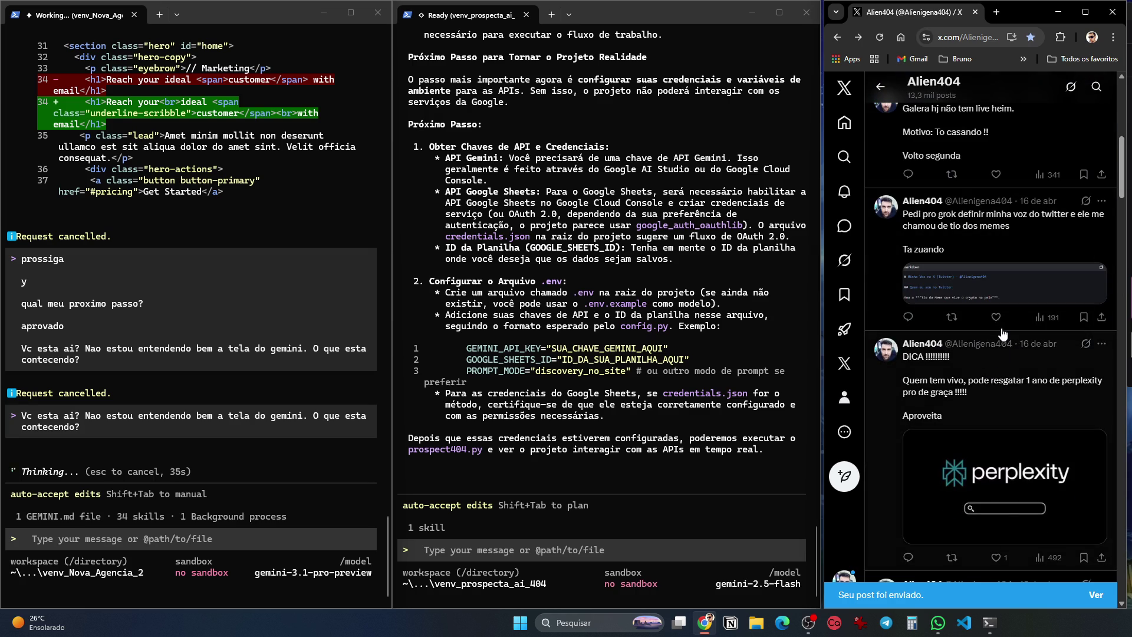
{"action": "scroll", "coordinate": [1041, 351], "scroll_direction": "down", "scroll_amount": 4}
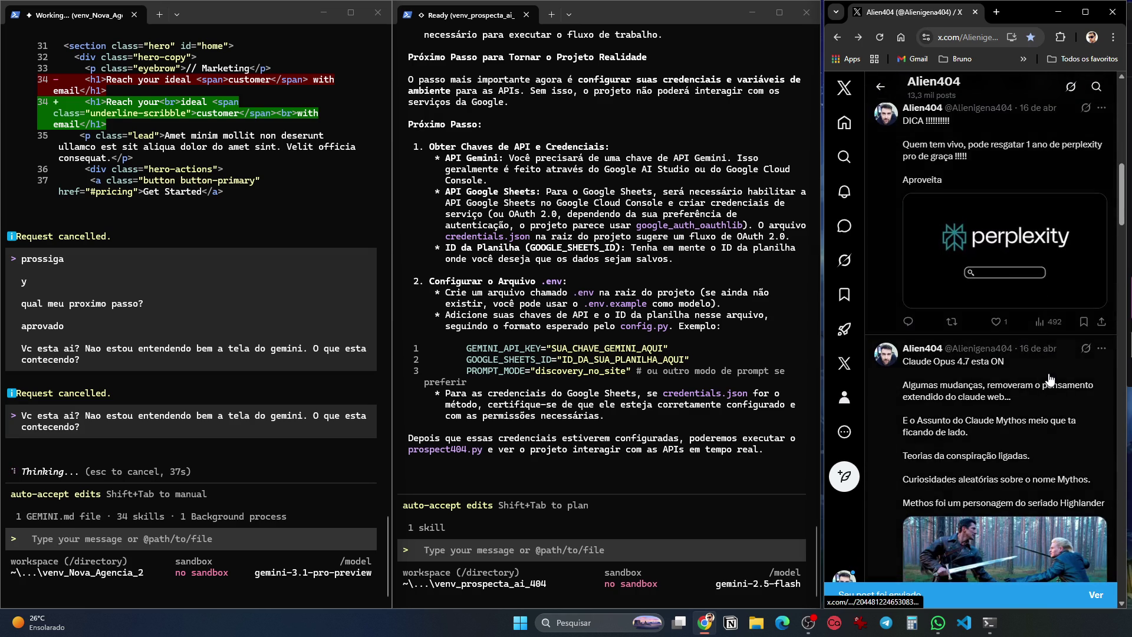
{"action": "scroll", "coordinate": [1048, 341], "scroll_direction": "down", "scroll_amount": 3}
{"action": "scroll", "coordinate": [1052, 386], "scroll_direction": "down", "scroll_amount": 7}
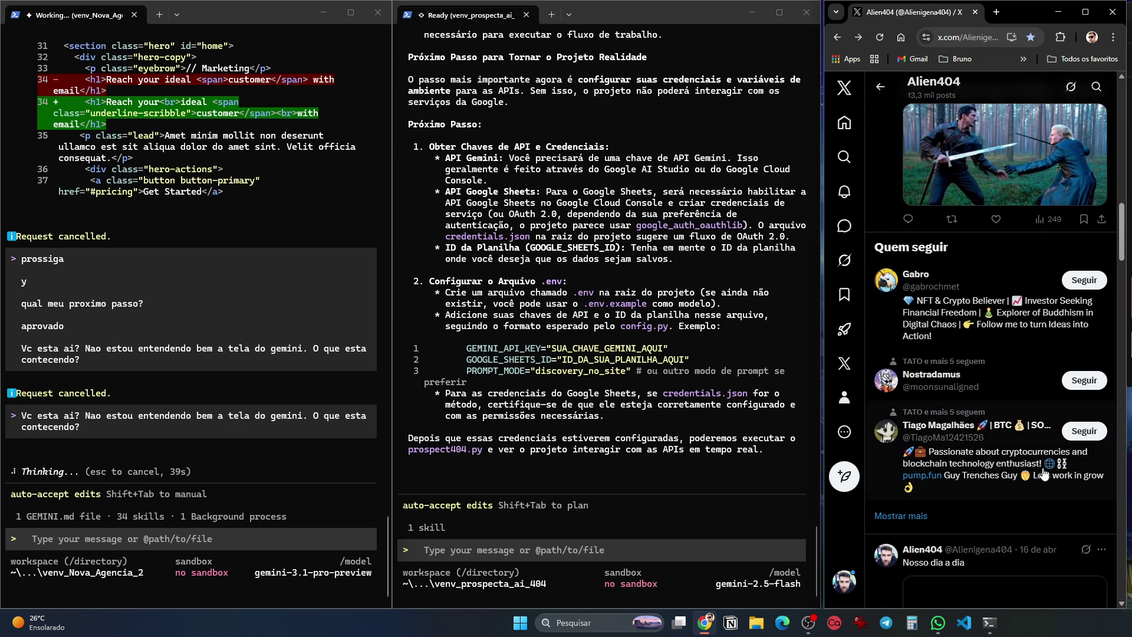
{"action": "scroll", "coordinate": [1052, 392], "scroll_direction": "down", "scroll_amount": 5}
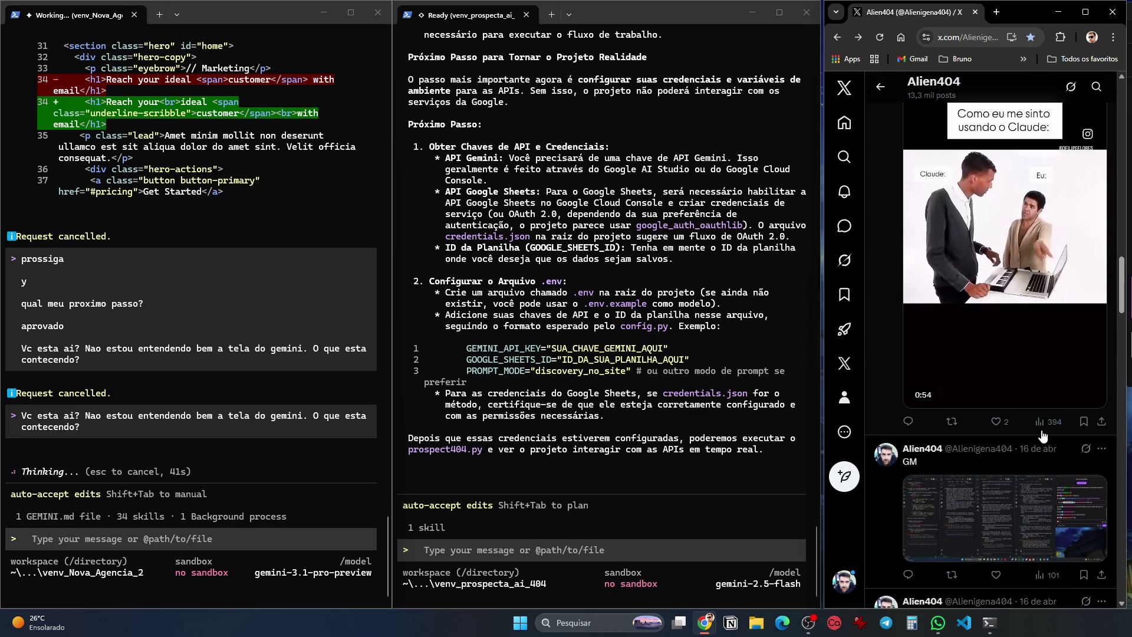
{"action": "scroll", "coordinate": [1061, 353], "scroll_direction": "down", "scroll_amount": 4}
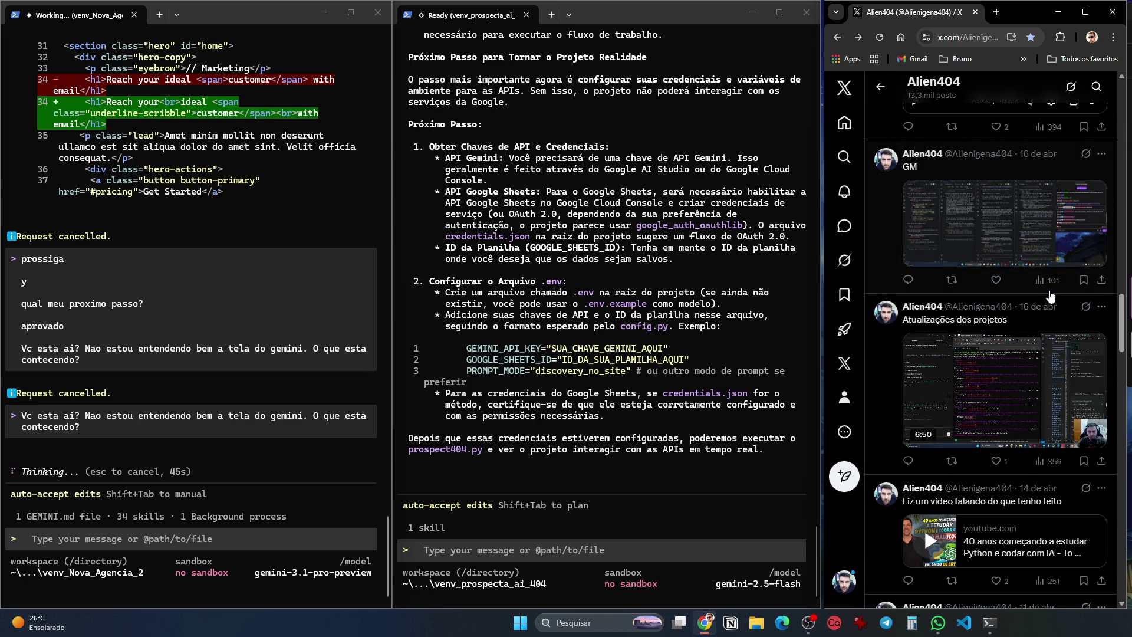
{"action": "scroll", "coordinate": [1051, 296], "scroll_direction": "down", "scroll_amount": 3}
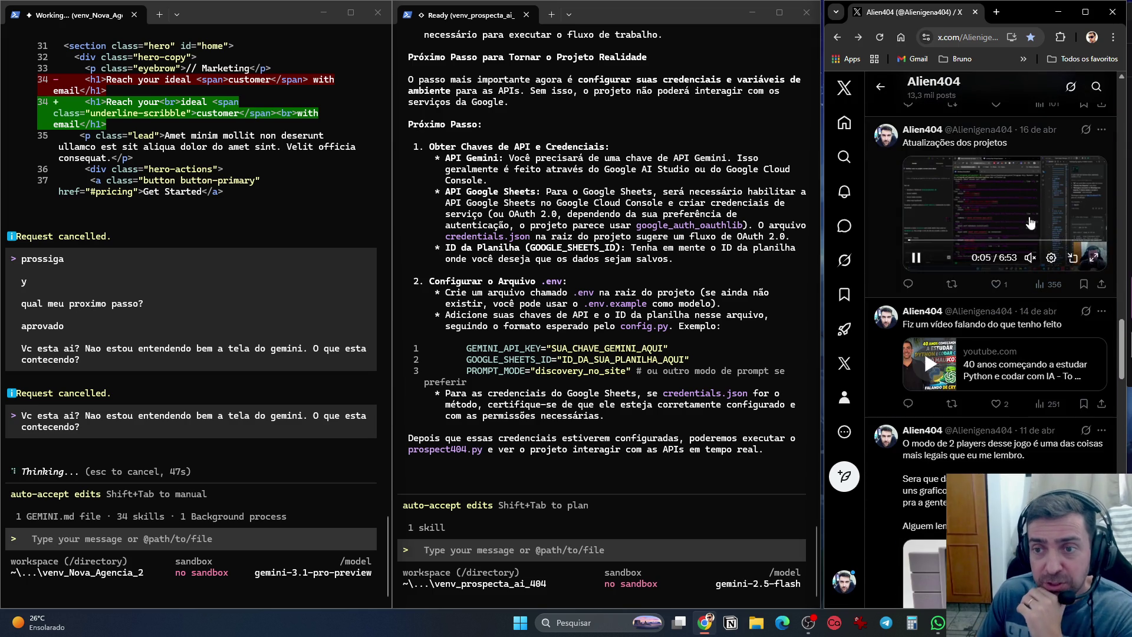
{"action": "scroll", "coordinate": [1054, 299], "scroll_direction": "down", "scroll_amount": 2}
{"action": "scroll", "coordinate": [1054, 299], "scroll_direction": "down", "scroll_amount": 5}
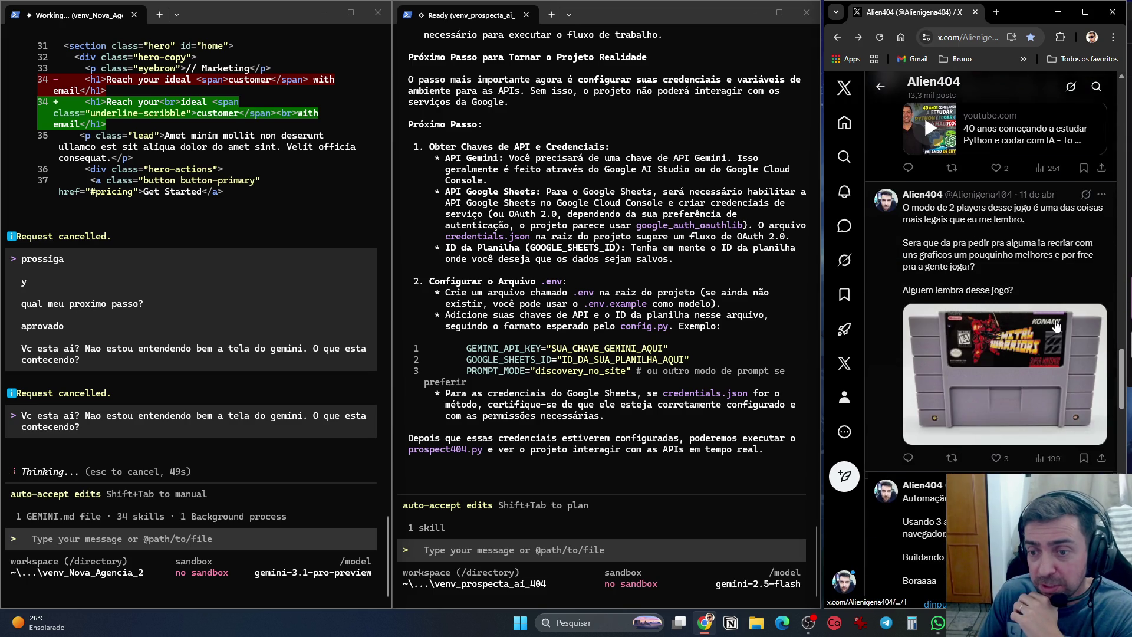
{"action": "scroll", "coordinate": [1047, 465], "scroll_direction": "down", "scroll_amount": 4}
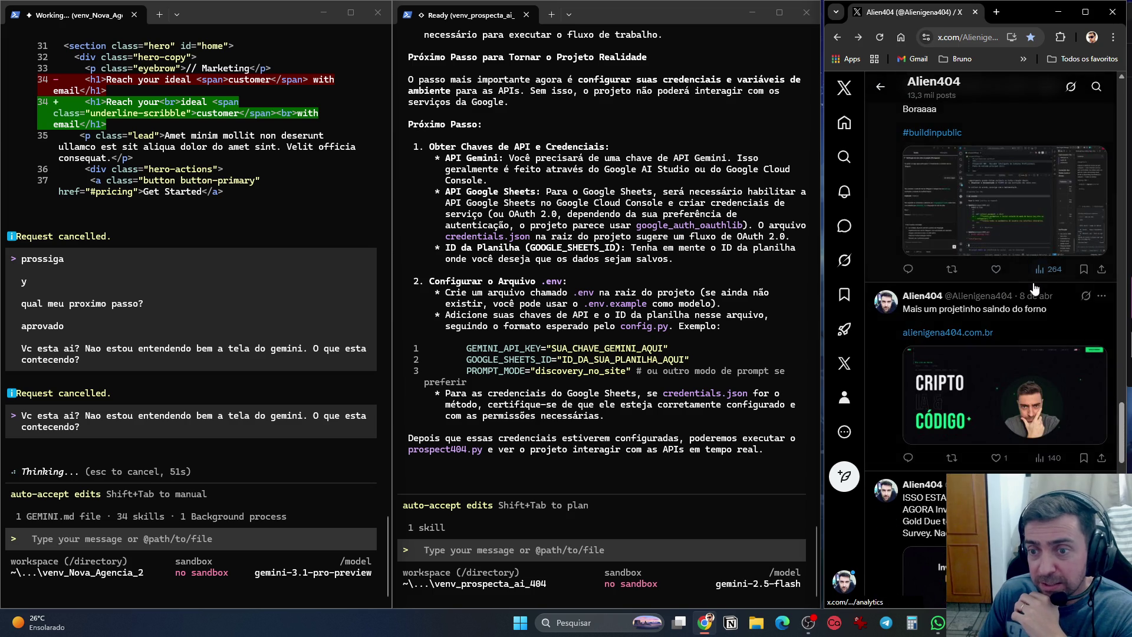
{"action": "scroll", "coordinate": [1041, 360], "scroll_direction": "down", "scroll_amount": 3}
{"action": "scroll", "coordinate": [1040, 354], "scroll_direction": "down", "scroll_amount": 5}
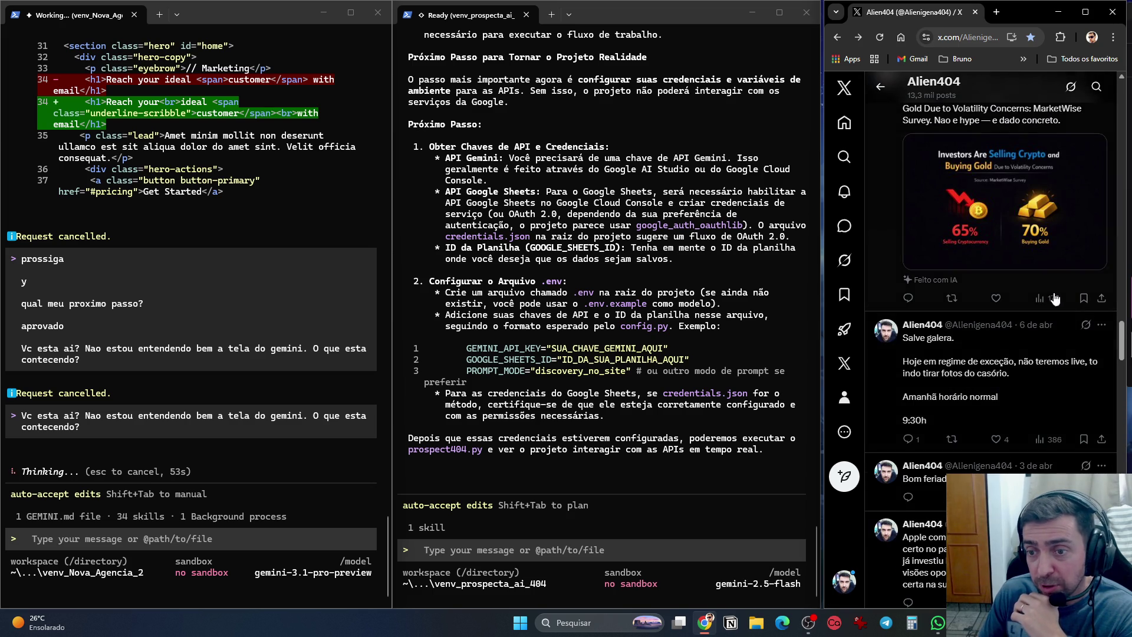
Browse further down the timeline, then switch to the desktop with the four VS Code Claude sessions
{"action": "left_click_drag", "start_coordinate": [1125, 352], "coordinate": [1123, 109]}
{"action": "scroll", "coordinate": [1056, 310], "scroll_direction": "down", "scroll_amount": 2}
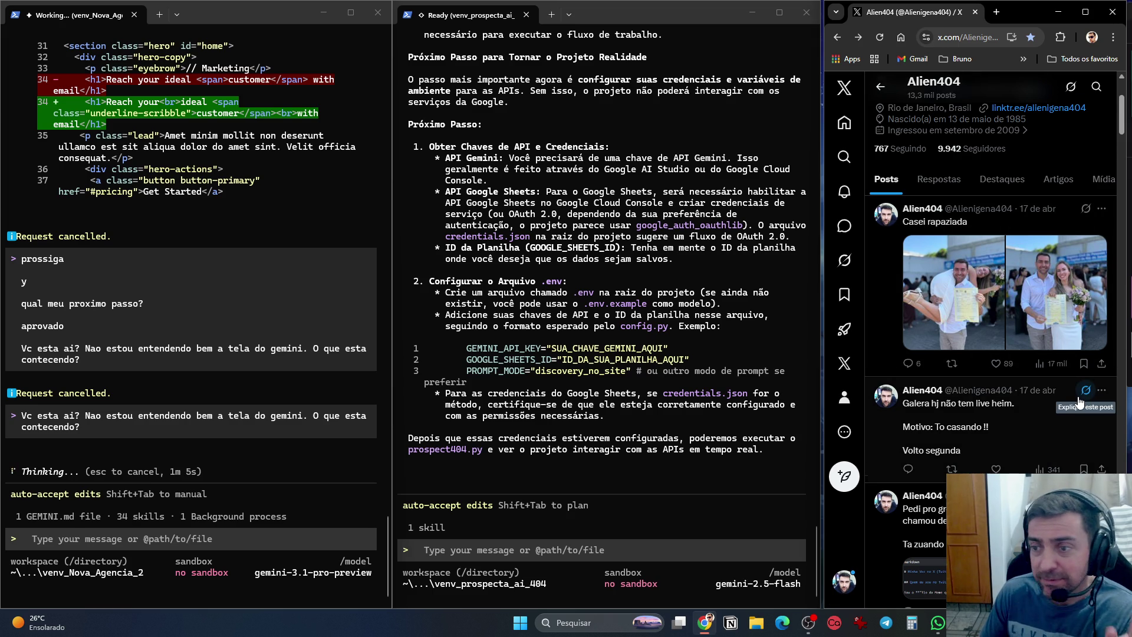
{"action": "scroll", "coordinate": [1079, 401], "scroll_direction": "down", "scroll_amount": 6}
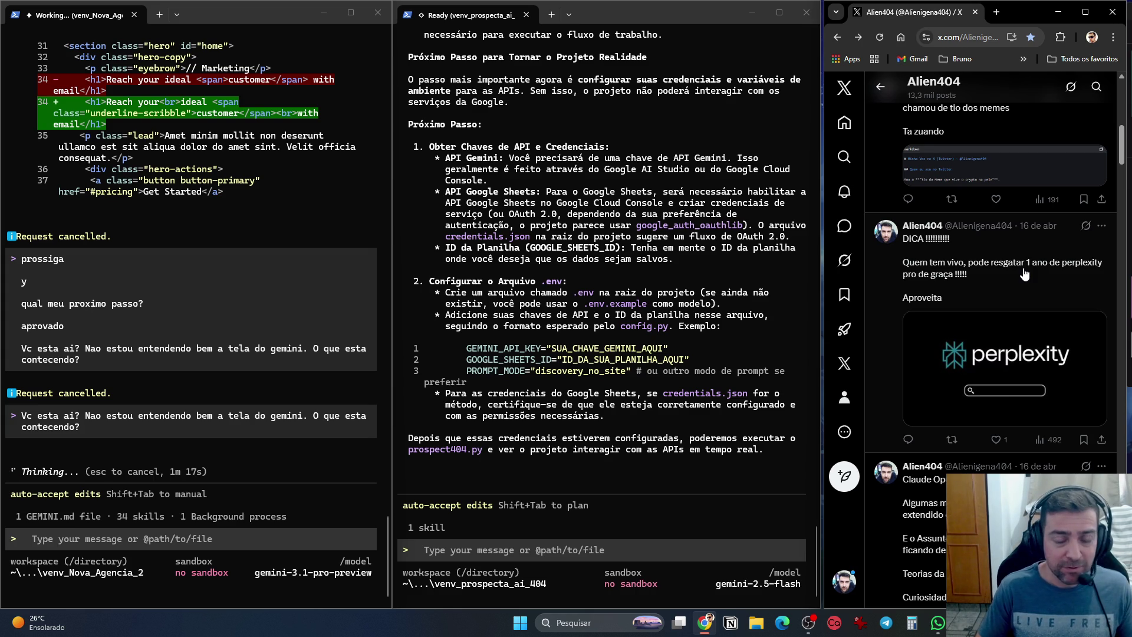
{"action": "key", "text": "ctrl+super+Left"}
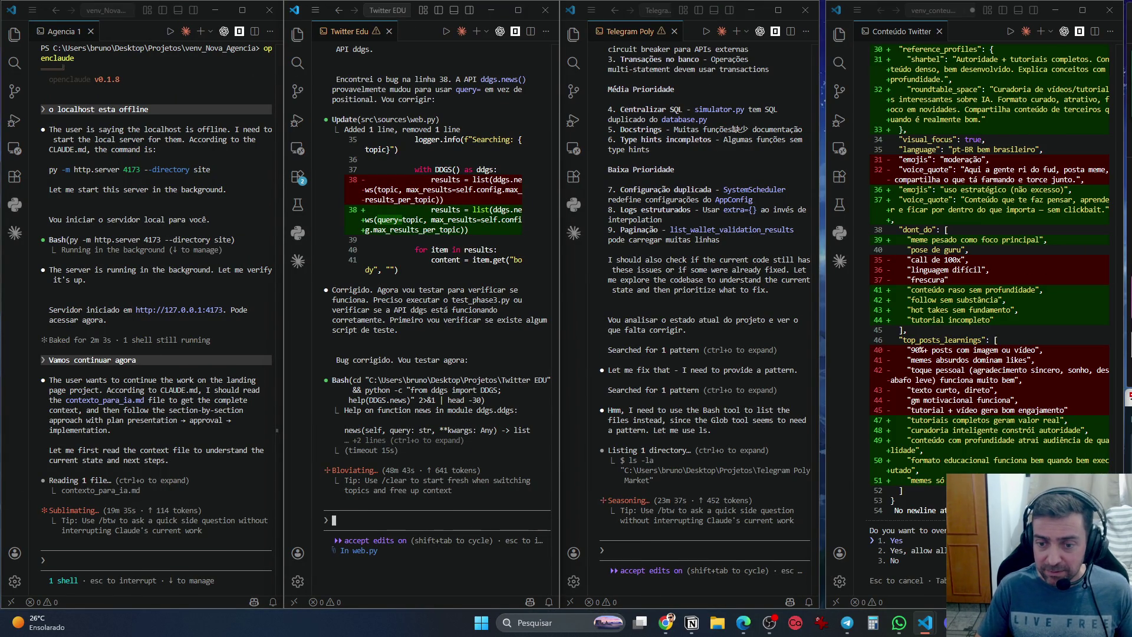
Allow all pending edits in the Claude session, then bring up Chrome showing Trendshift's trending repositories
{"action": "key", "text": "Return"}
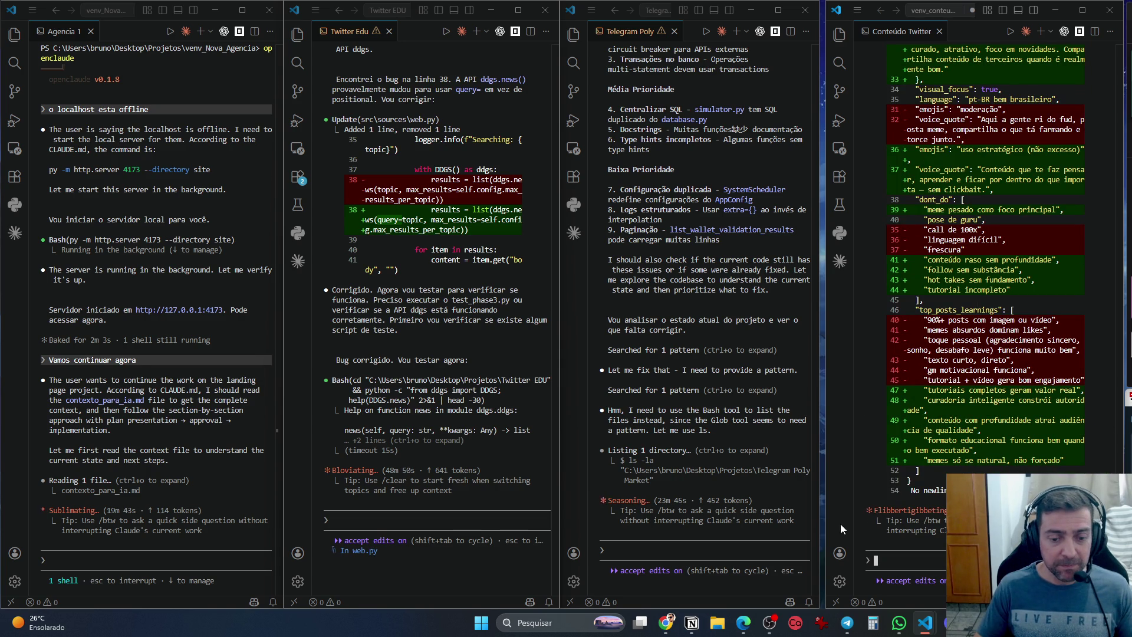
{"action": "left_click", "coordinate": [666, 622]}
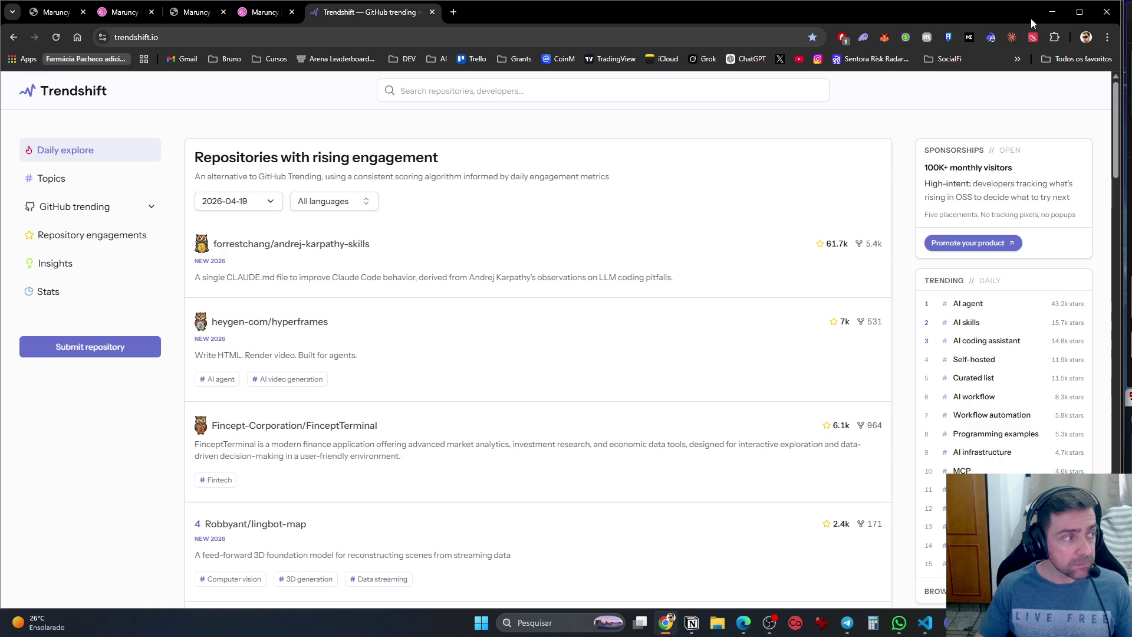
Open LinkedIn in a new tab with 'link' and scroll through the home feed
{"action": "left_click", "coordinate": [454, 13]}
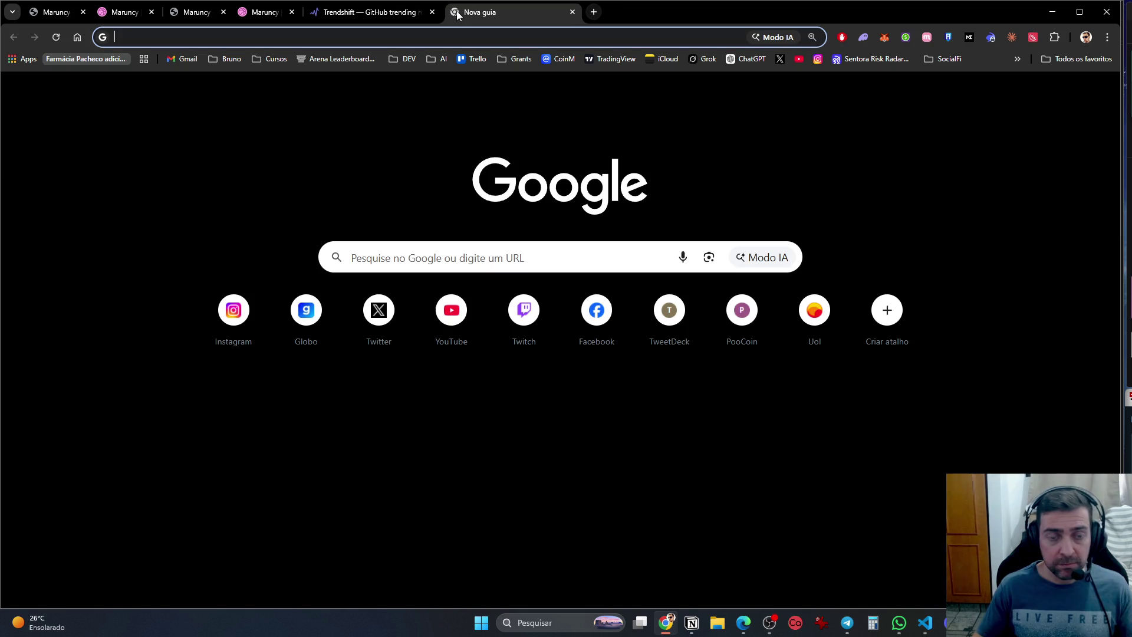
{"action": "type", "text": "link"}
{"action": "key", "text": "Return"}
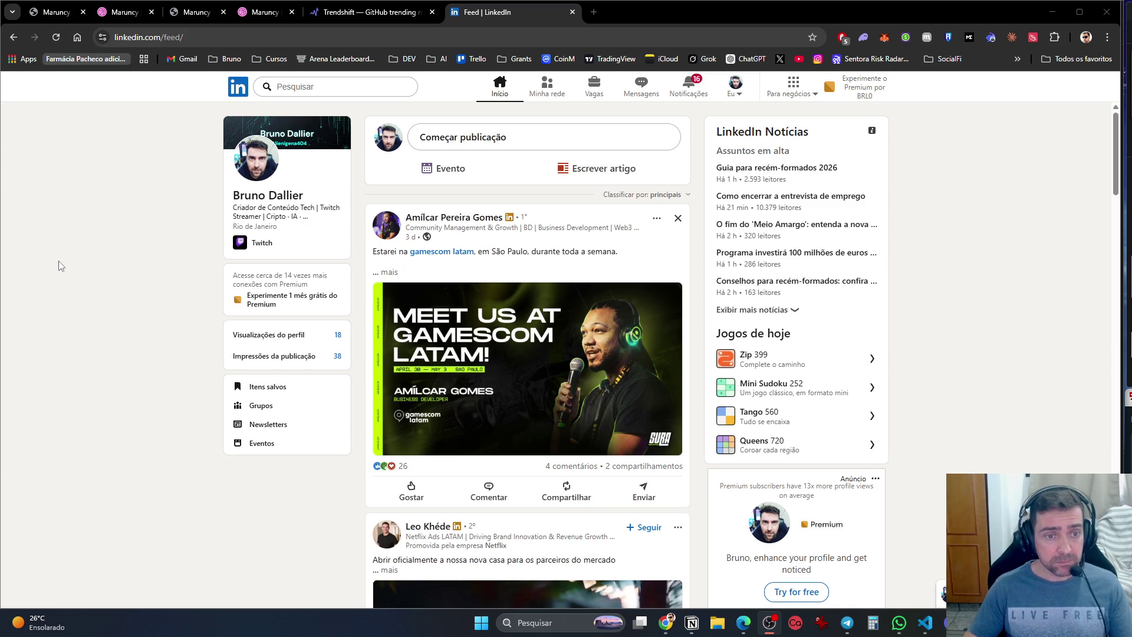
{"action": "scroll", "coordinate": [116, 298], "scroll_direction": "down", "scroll_amount": 5}
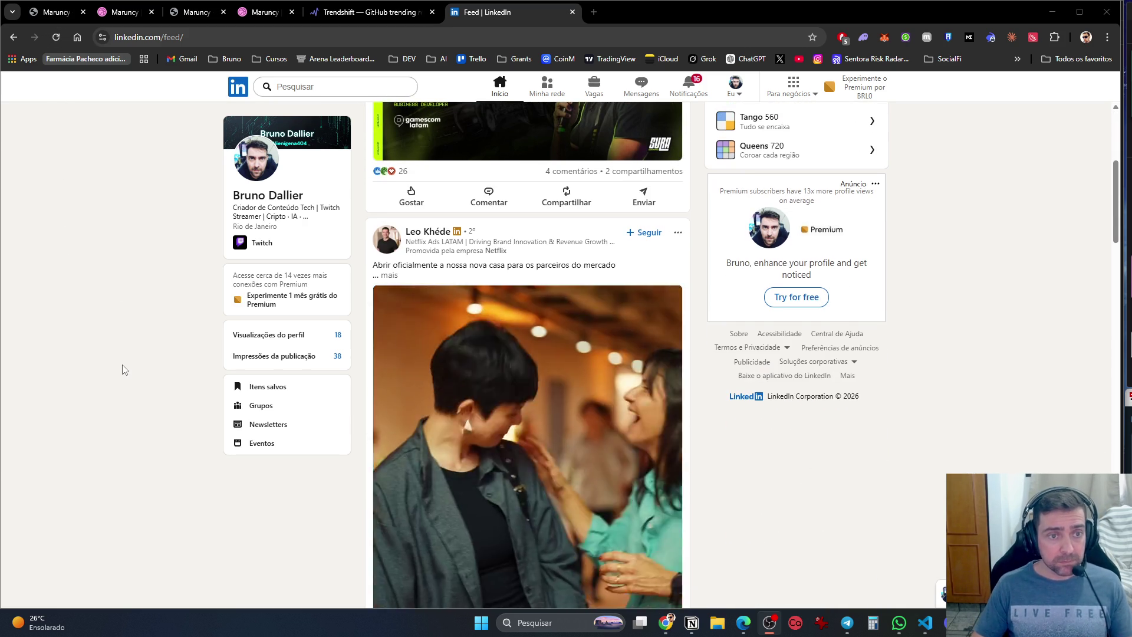
{"action": "scroll", "coordinate": [124, 370], "scroll_direction": "down", "scroll_amount": 5}
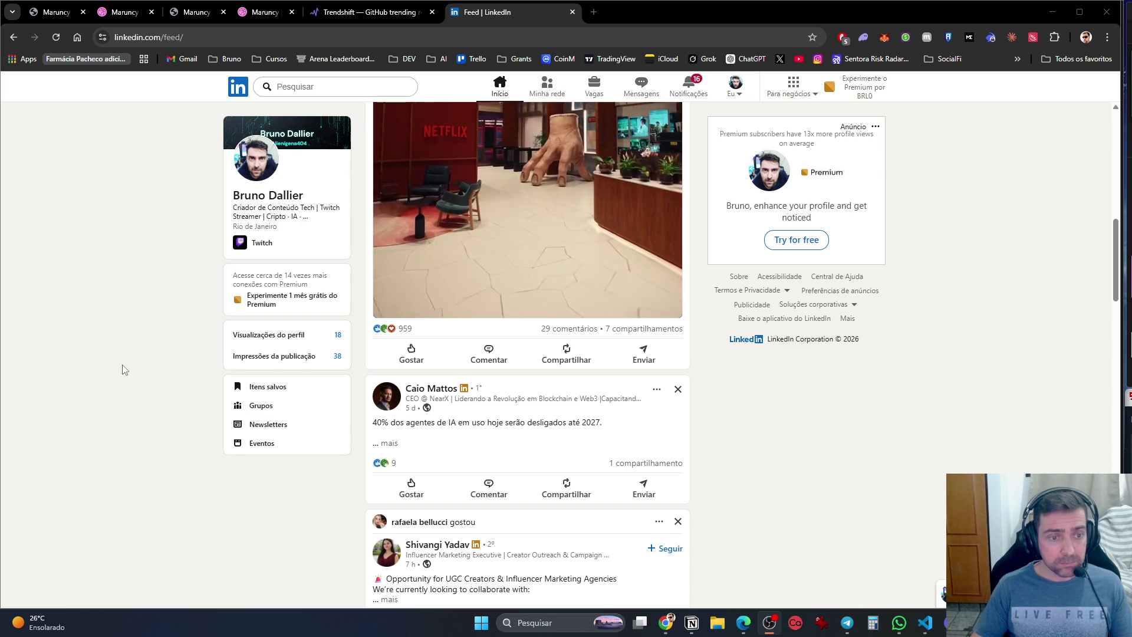
{"action": "scroll", "coordinate": [125, 370], "scroll_direction": "down", "scroll_amount": 4}
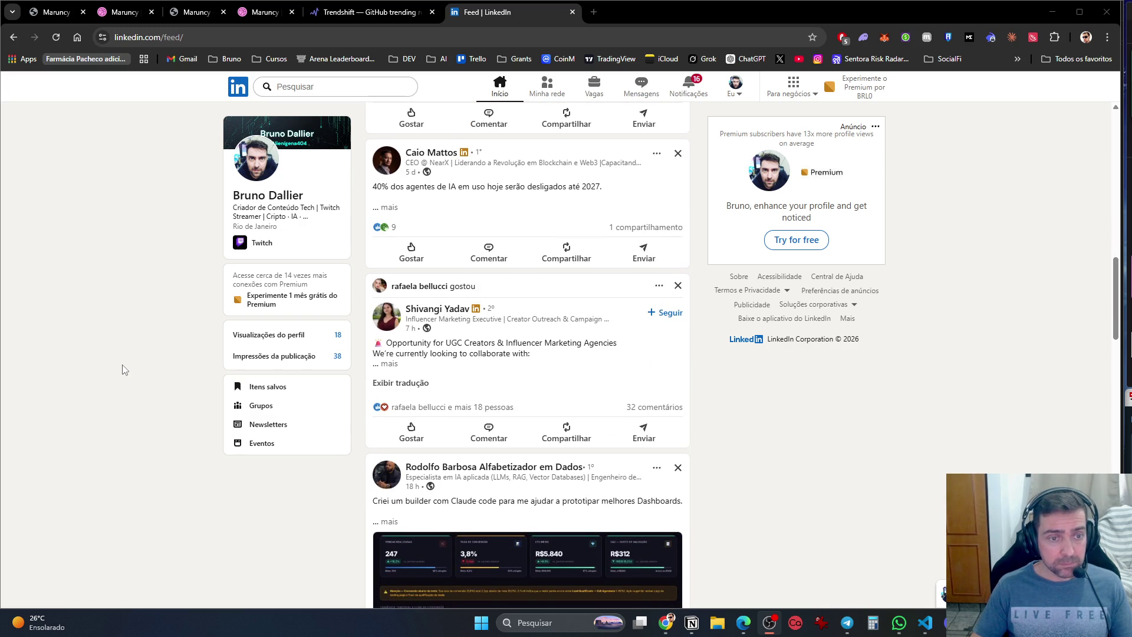
{"action": "scroll", "coordinate": [125, 369], "scroll_direction": "down", "scroll_amount": 6}
{"action": "scroll", "coordinate": [124, 370], "scroll_direction": "up", "scroll_amount": 4}
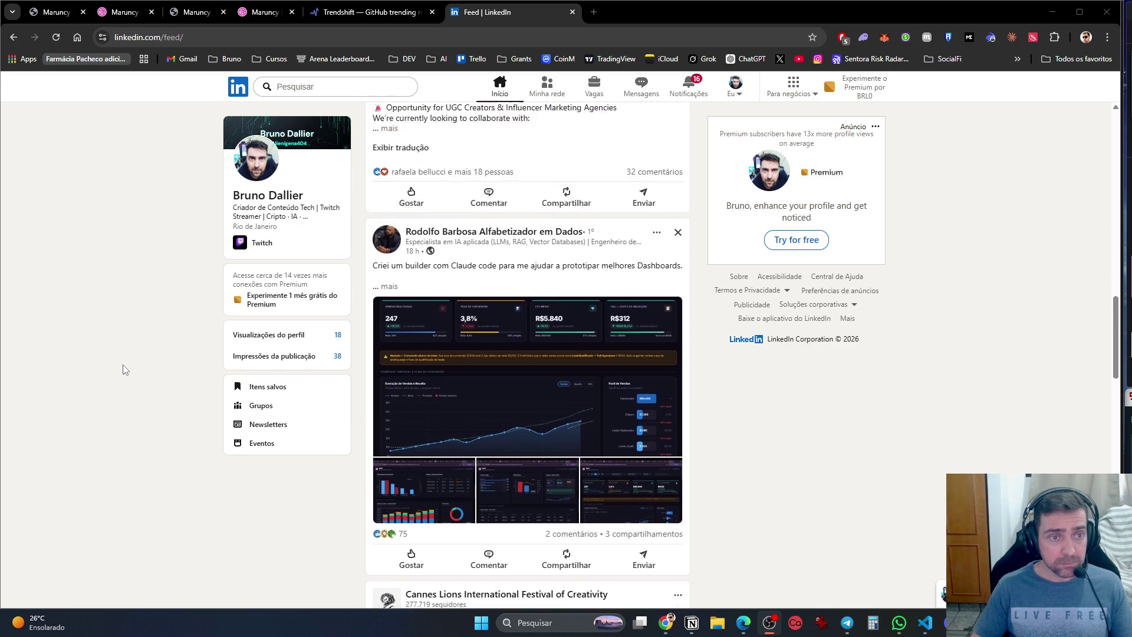
{"action": "scroll", "coordinate": [124, 369], "scroll_direction": "down", "scroll_amount": 5}
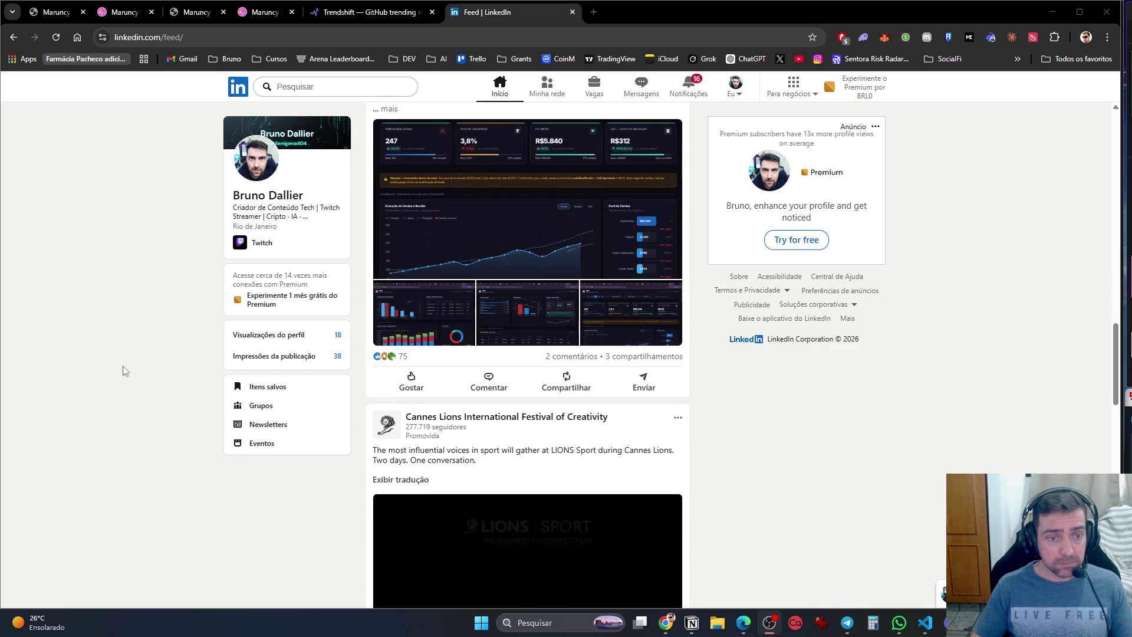
{"action": "scroll", "coordinate": [123, 369], "scroll_direction": "down", "scroll_amount": 6}
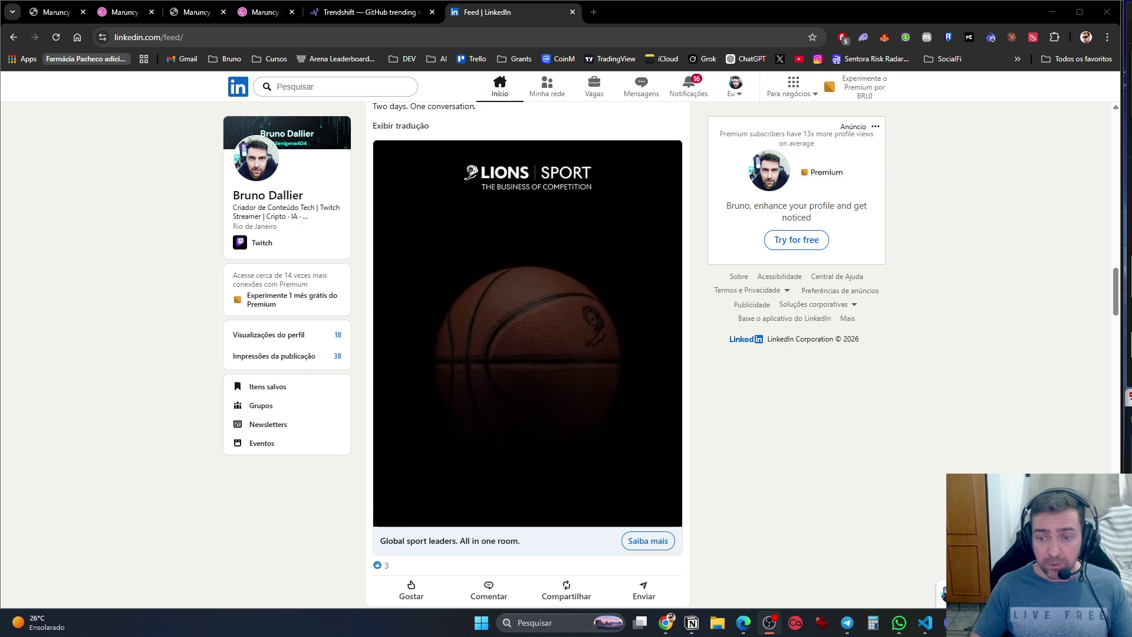
Expand Messaging and permanently delete the only conversation in the inbox
{"action": "left_click", "coordinate": [1002, 595]}
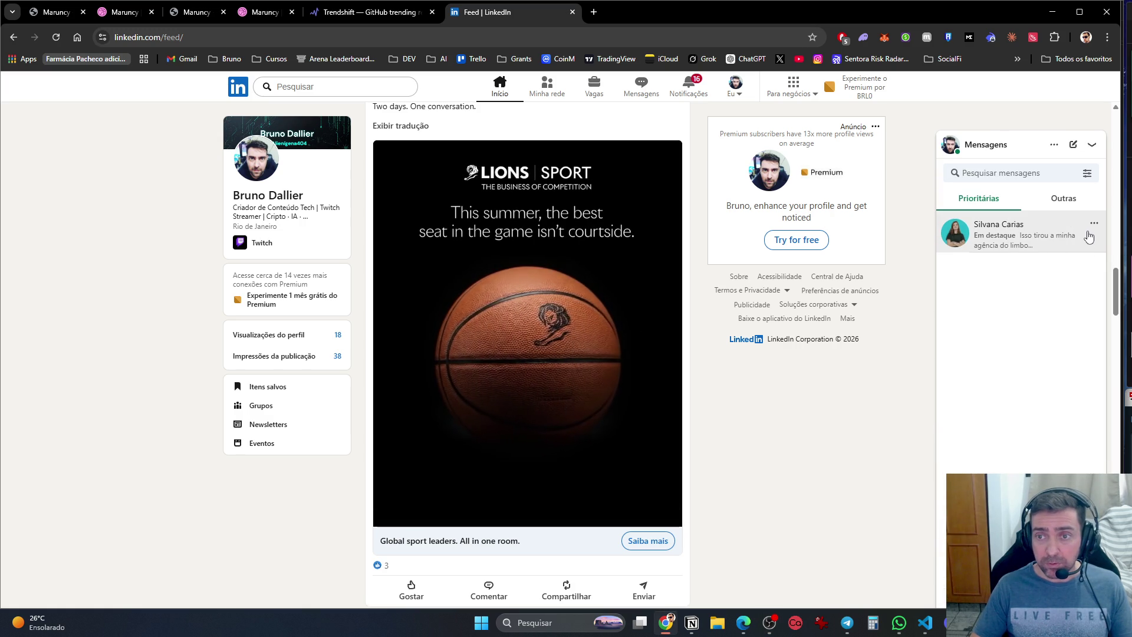
{"action": "left_click", "coordinate": [1094, 223]}
{"action": "left_click", "coordinate": [1027, 364]}
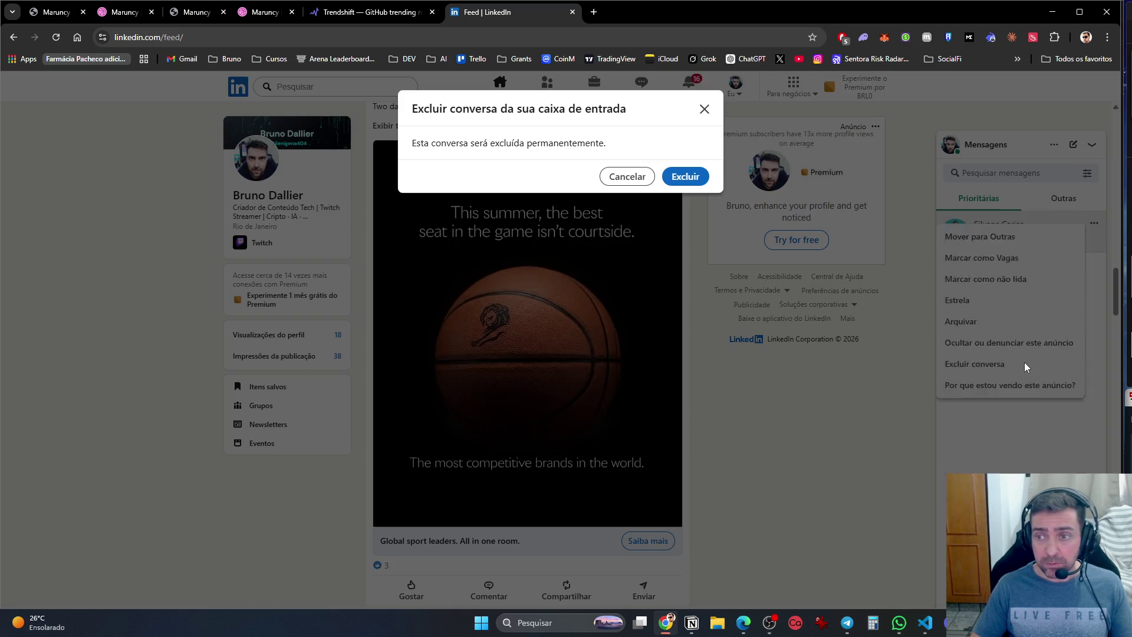
{"action": "left_click", "coordinate": [684, 176]}
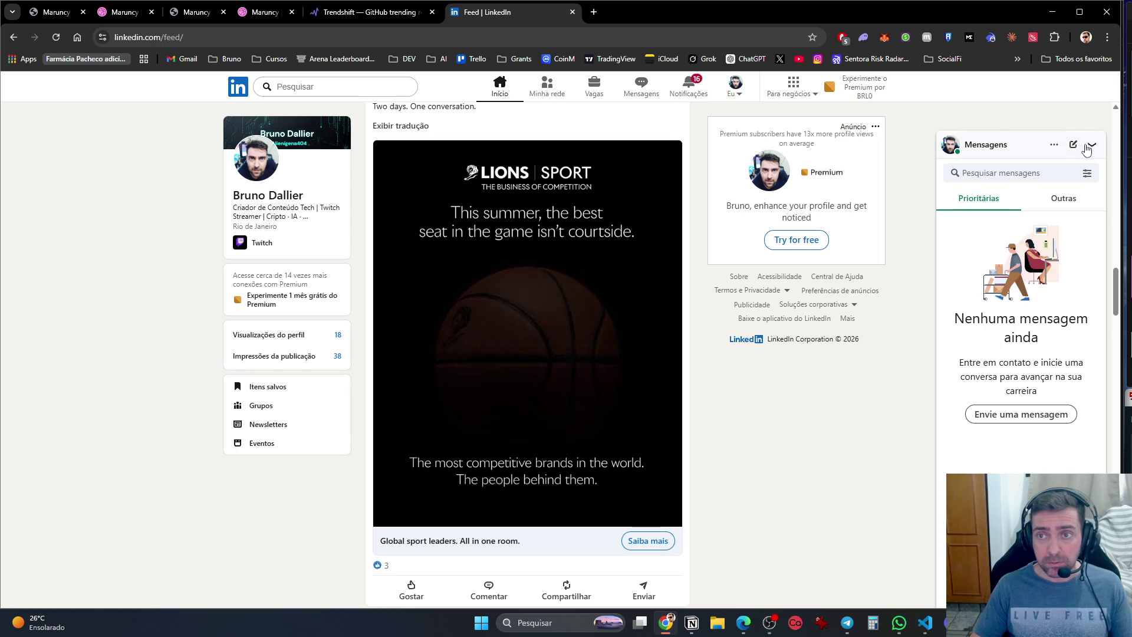
{"action": "scroll", "coordinate": [813, 417], "scroll_direction": "up", "scroll_amount": 6}
{"action": "scroll", "coordinate": [590, 401], "scroll_direction": "up", "scroll_amount": 5}
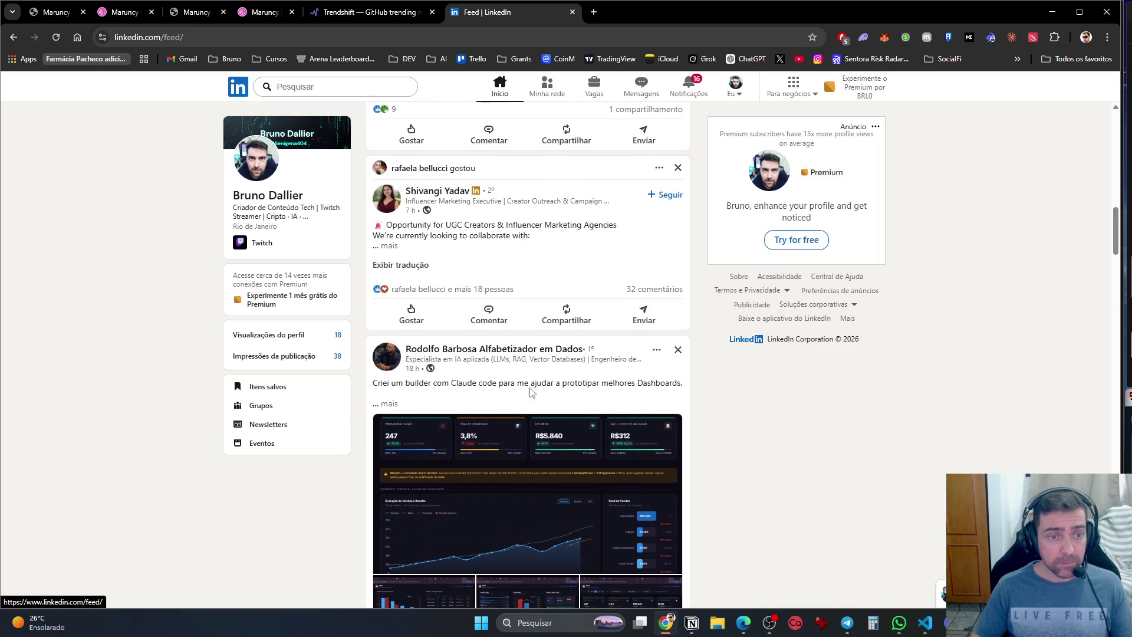
{"action": "scroll", "coordinate": [460, 263], "scroll_direction": "up", "scroll_amount": 4}
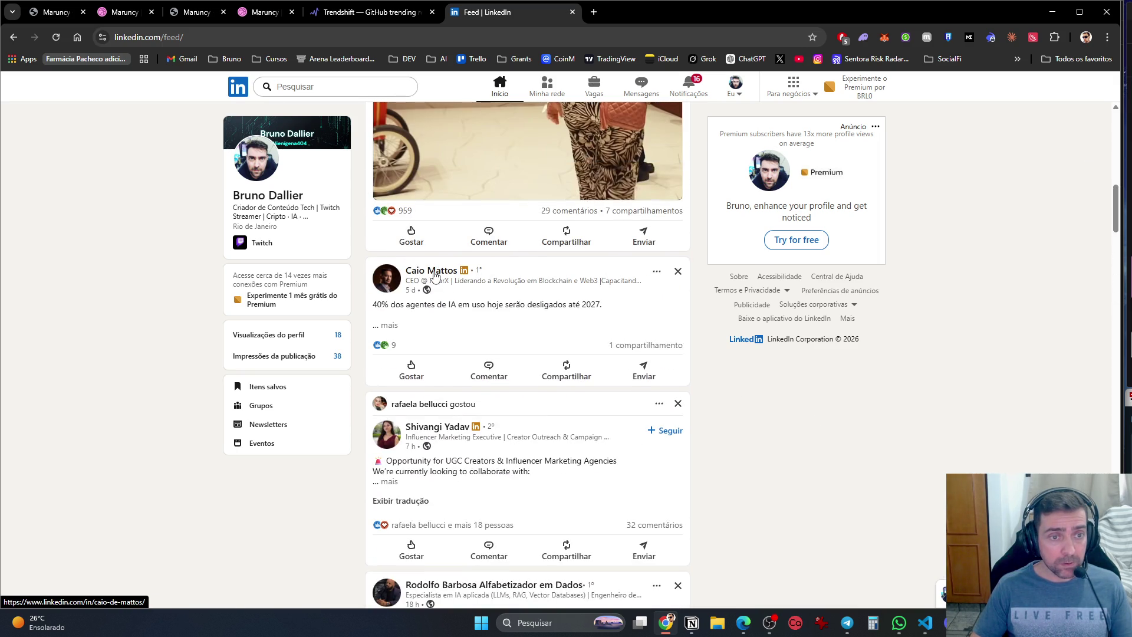
Open the AI-agents post author's profile and start a message greeting him and introducing yourself as the crypto streamer
{"action": "left_click", "coordinate": [437, 273]}
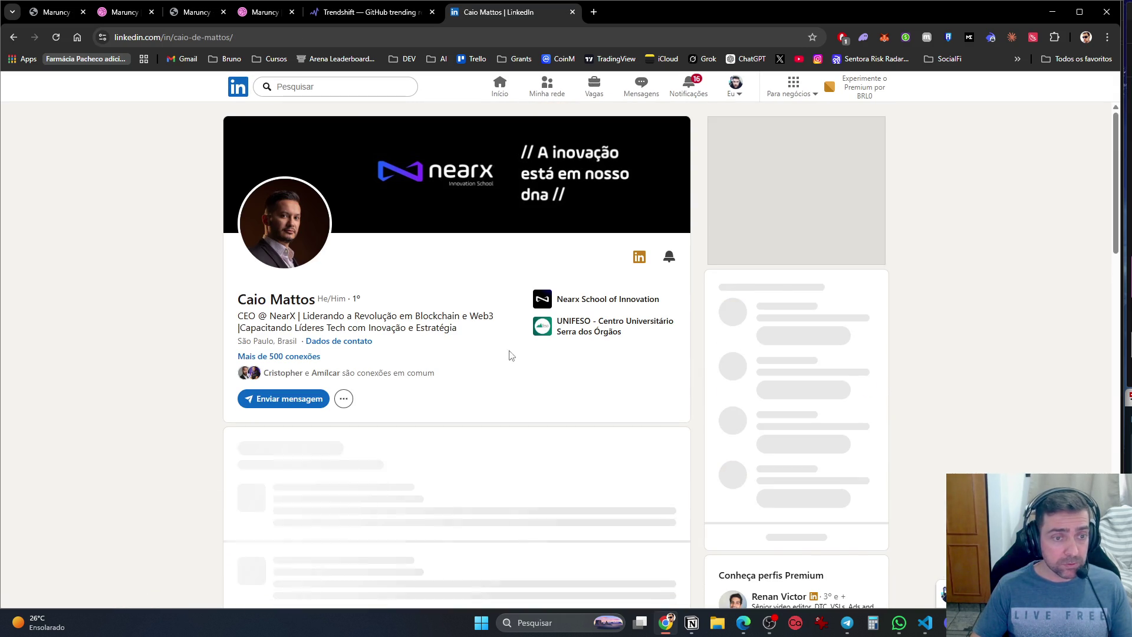
{"action": "left_click", "coordinate": [306, 398]}
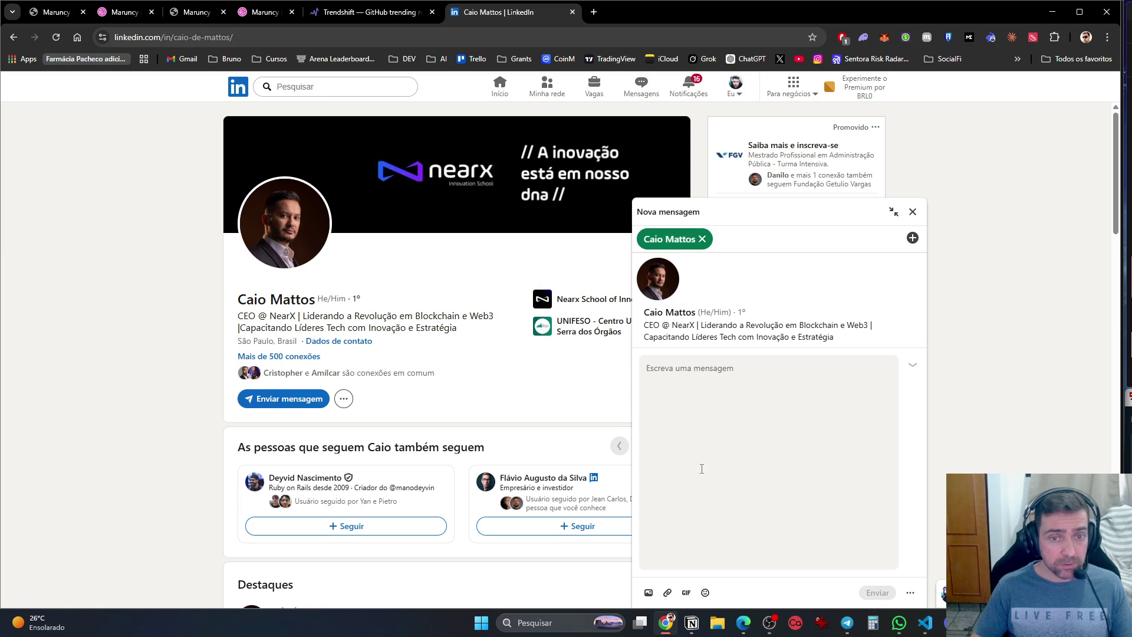
{"action": "left_click", "coordinate": [744, 405]}
{"action": "type", "text": "Salve Caio, tudo bom?"}
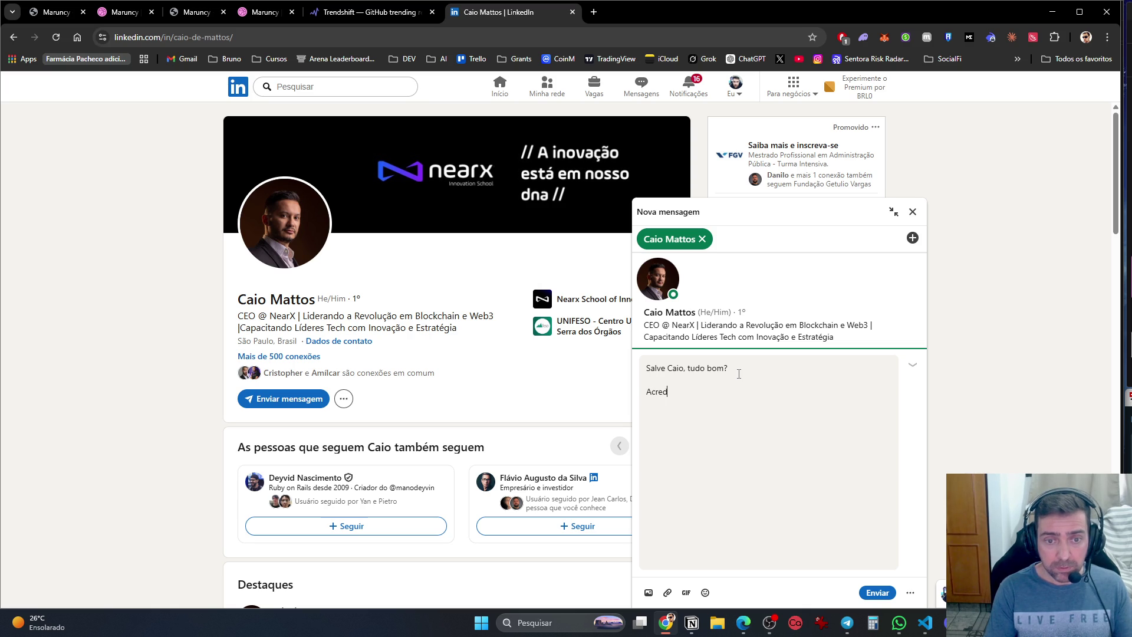
{"action": "type", "text": "deve te"}
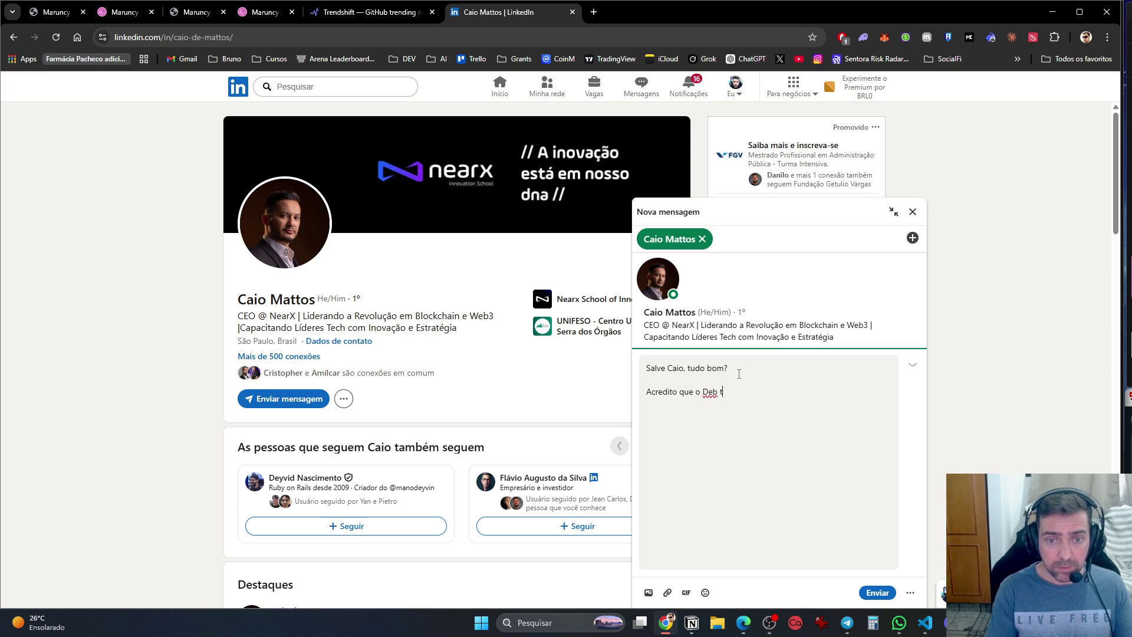
{"action": "type", "text": "r falado com vc so"}
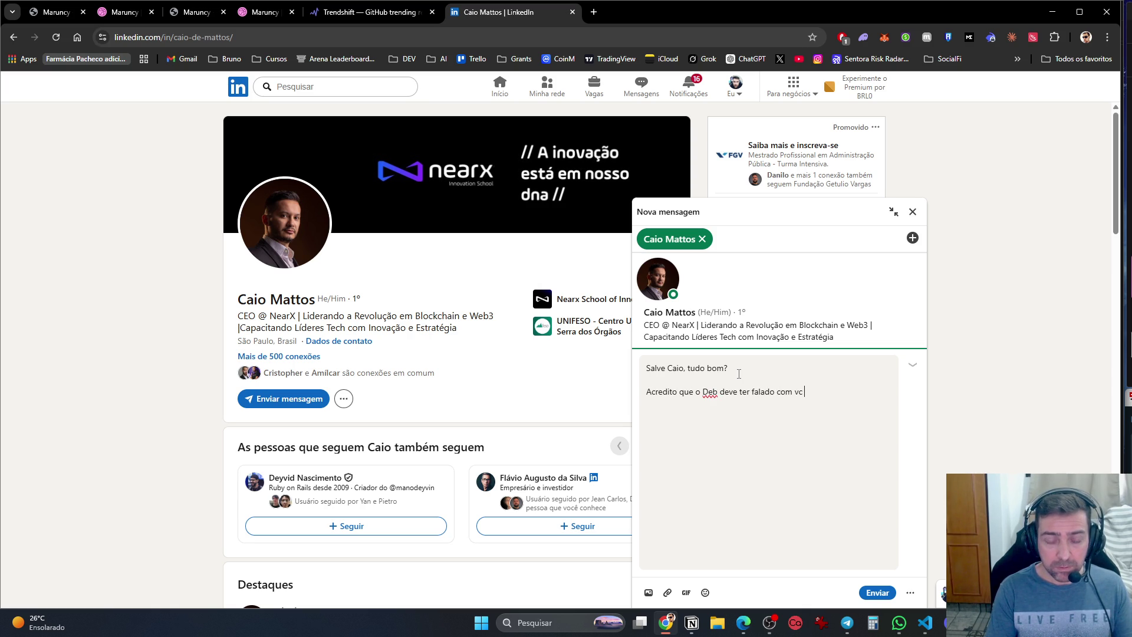
{"action": "type", "text": "bre mim.  Sou o stre"}
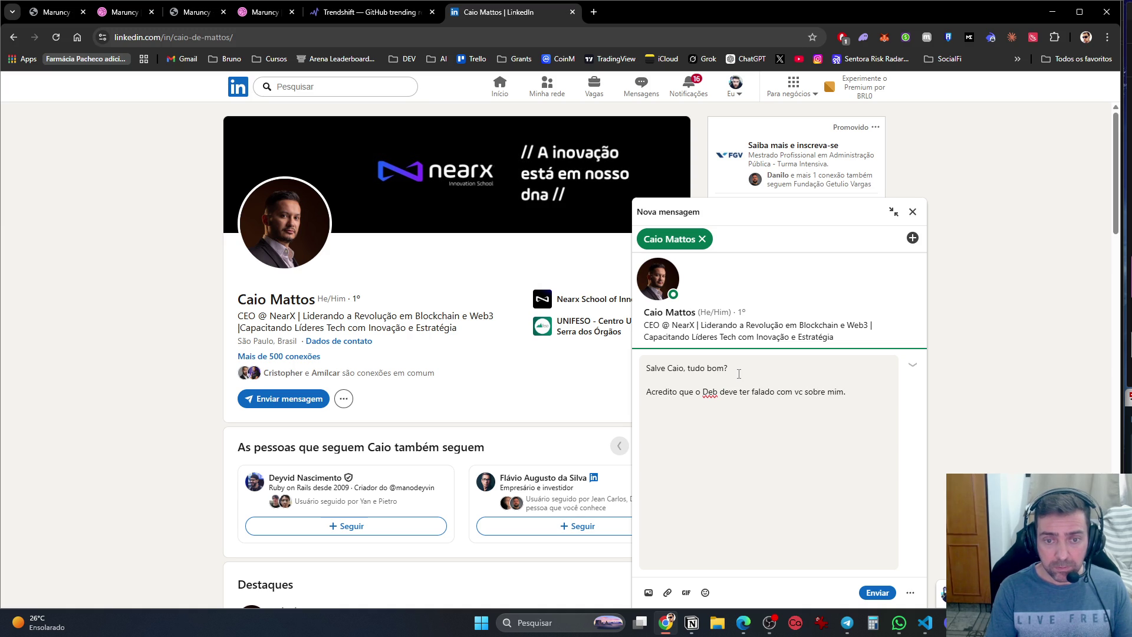
{"action": "type", "text": "amer que fala de c"}
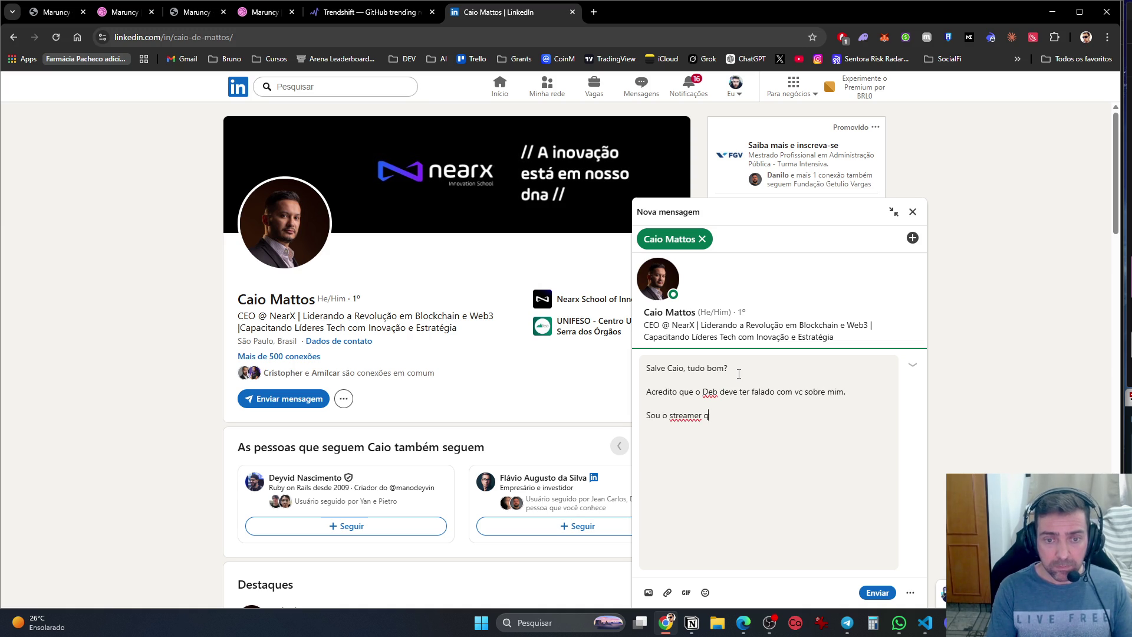
{"action": "type", "text": "rypto e ta "}
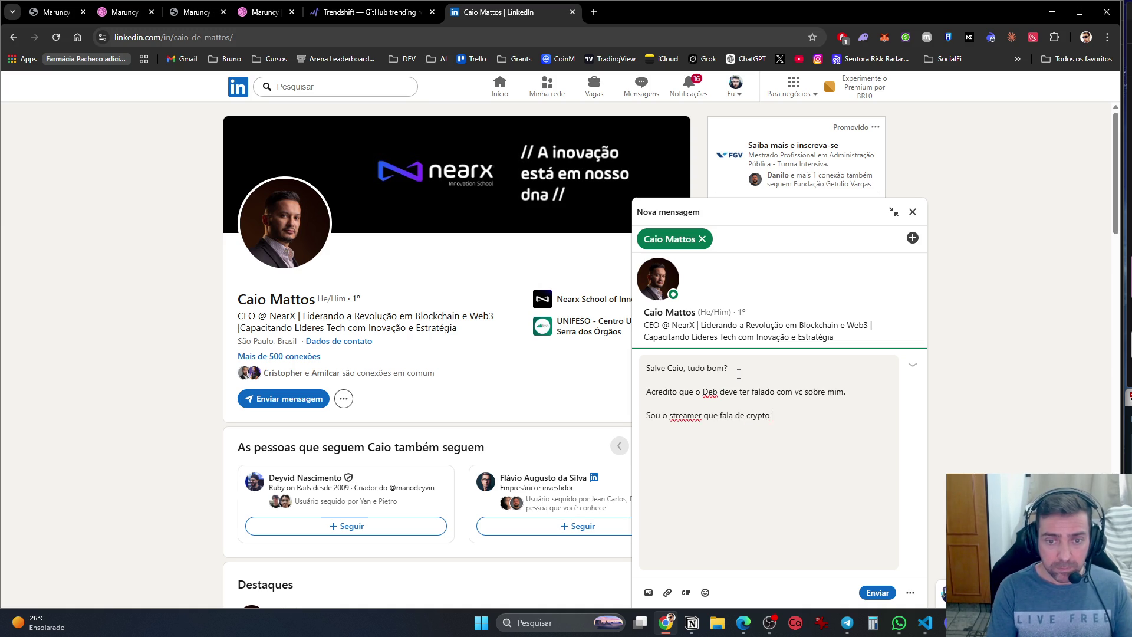
{"action": "type", "text": "estudando d"}
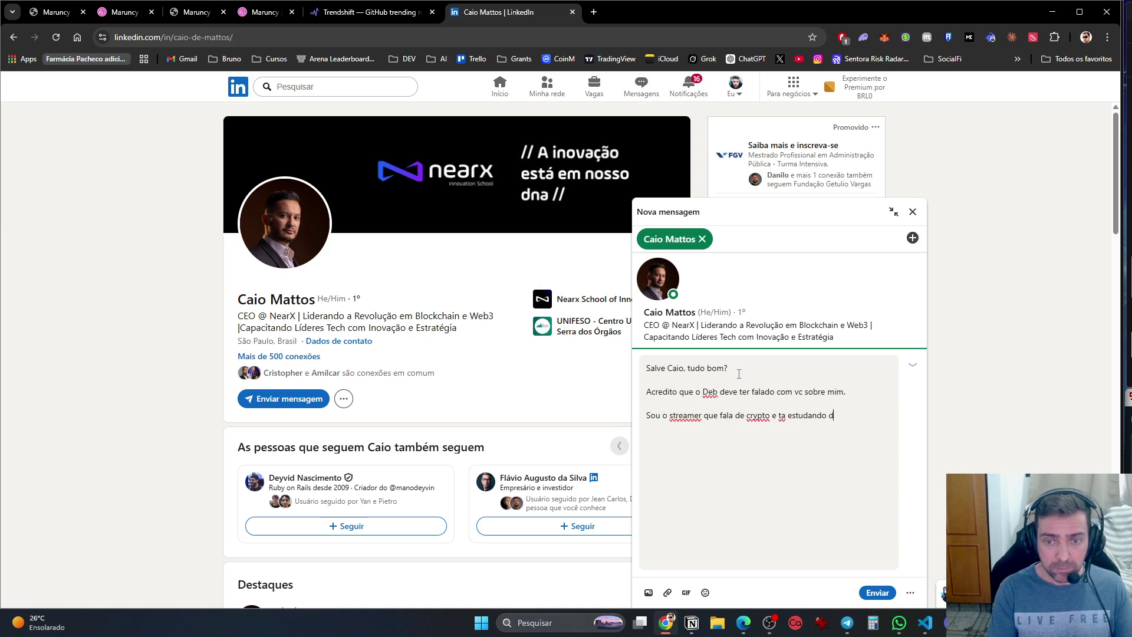
{"action": "key", "text": "BackSpace"}
{"action": "type", "text": "programação."}
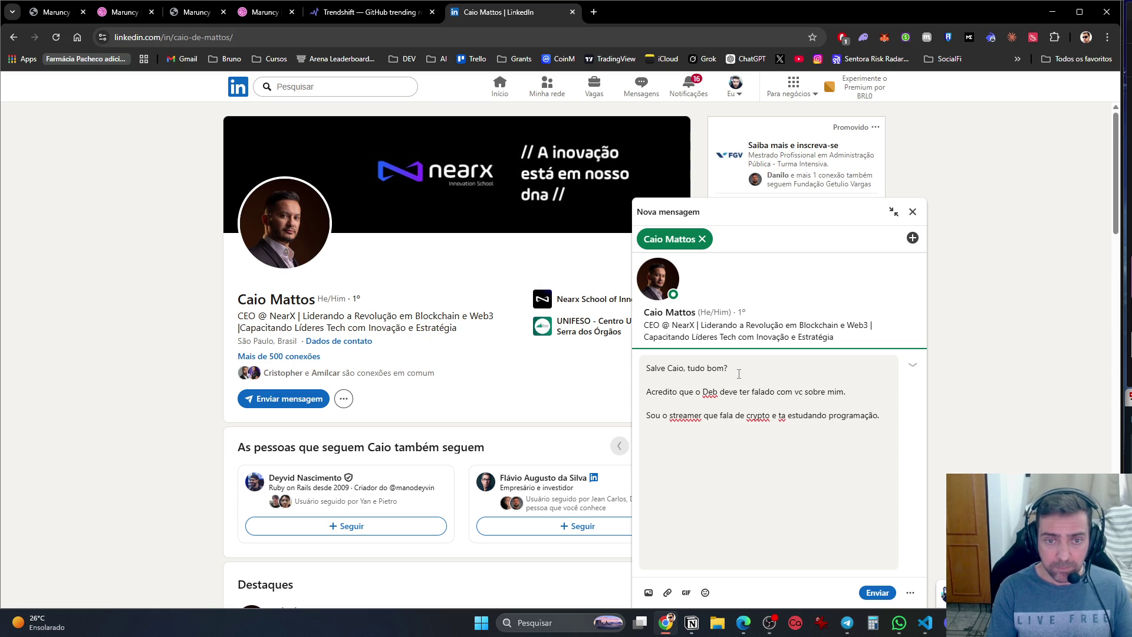
Finish the message with the closing question, send it, and close the conversation panel
{"action": "key", "text": "Return"}
{"action": "type", "text": "achou da ideia?"}
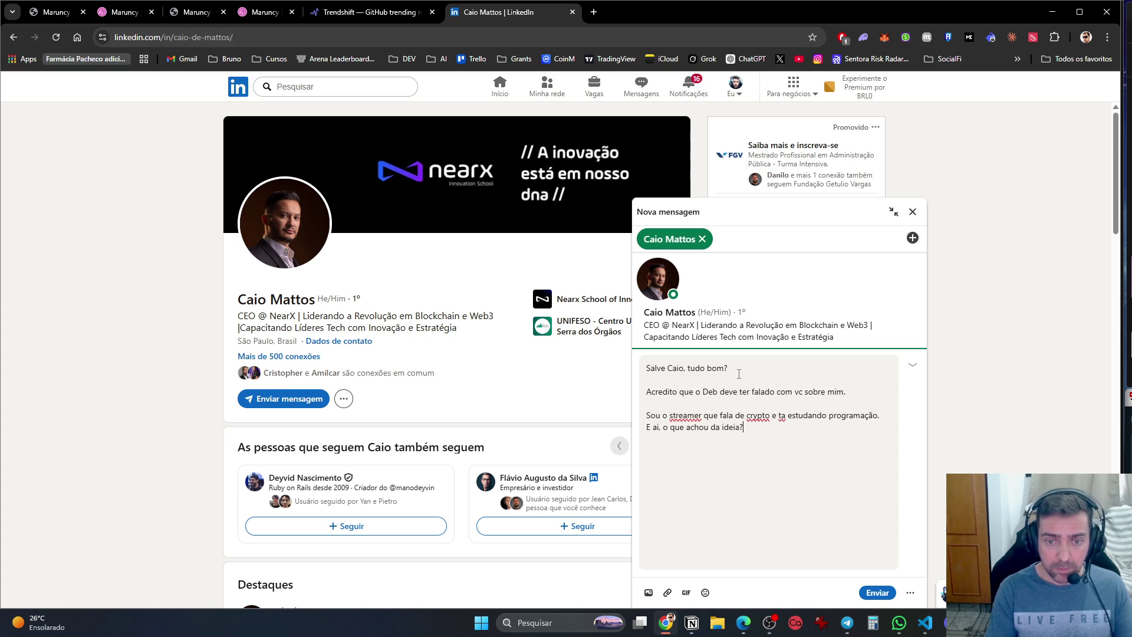
{"action": "key", "text": "Return"}
{"action": "key", "text": "Return"}
{"action": "type", "text": "Vamos por isso pra frente?"}
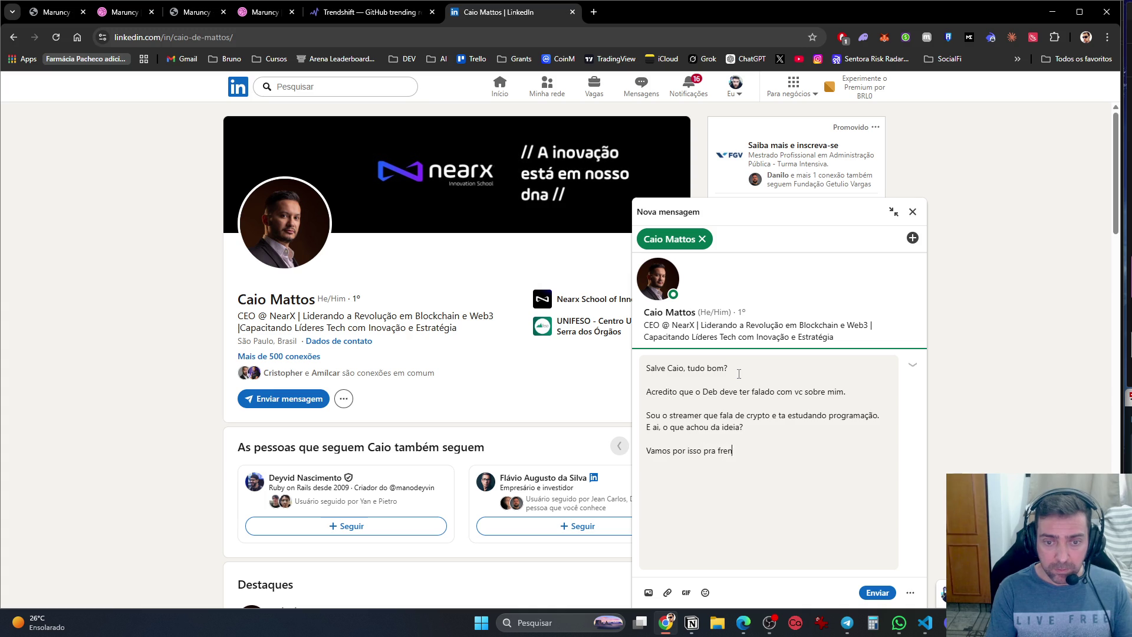
{"action": "left_click", "coordinate": [876, 593]}
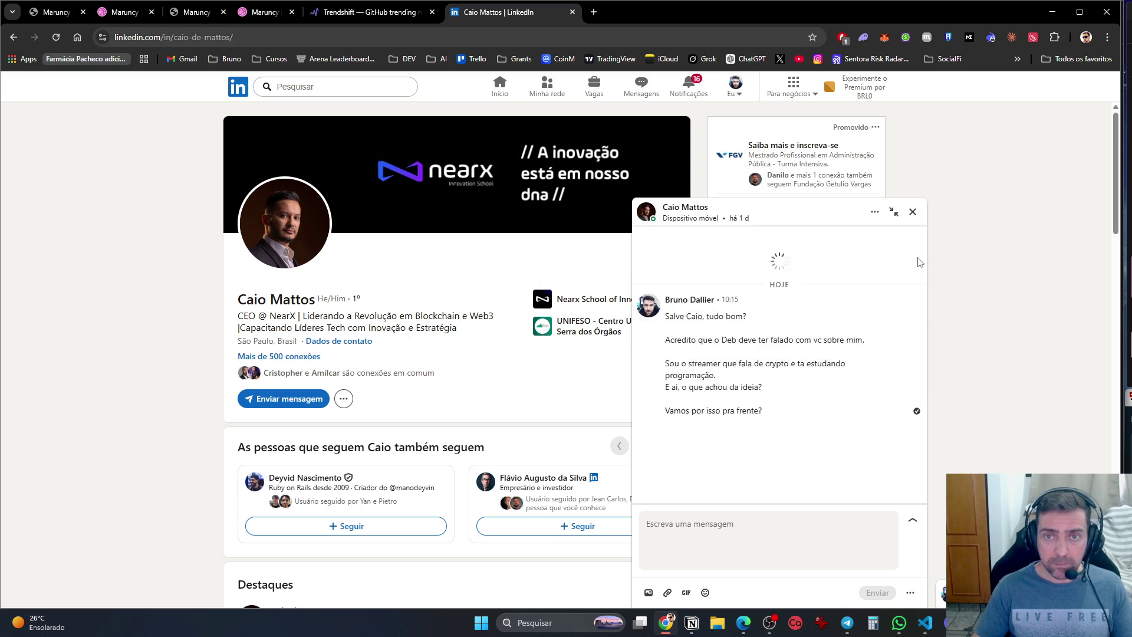
{"action": "left_click", "coordinate": [912, 211]}
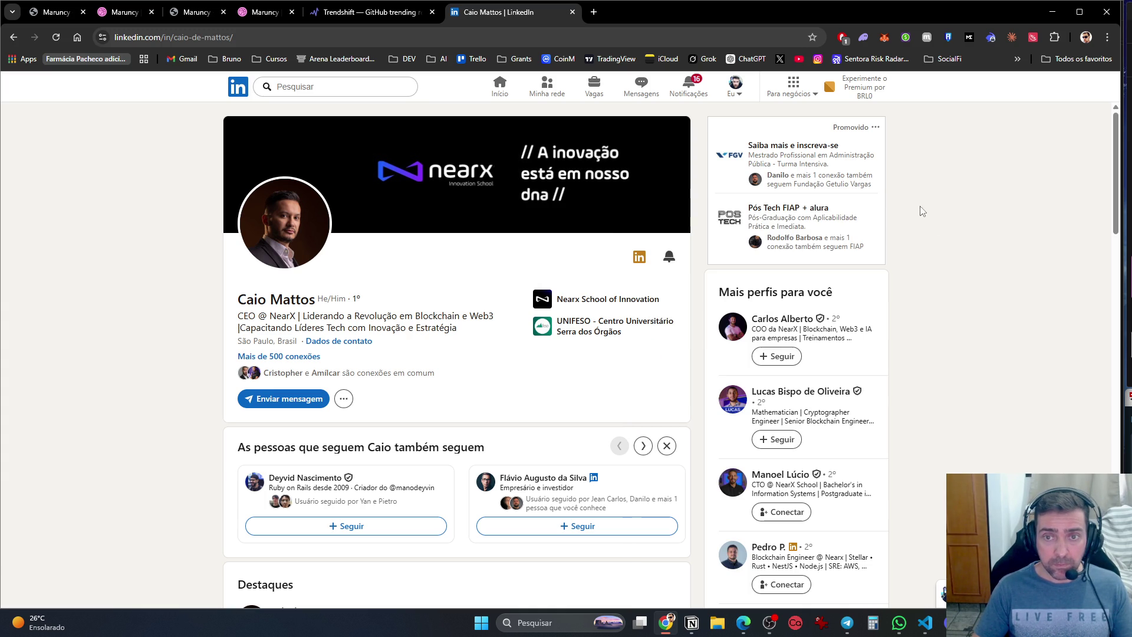
In the Claude side panel on LinkedIn, ask what the profile is missing to improve and approve its plan
{"action": "left_click", "coordinate": [1011, 38]}
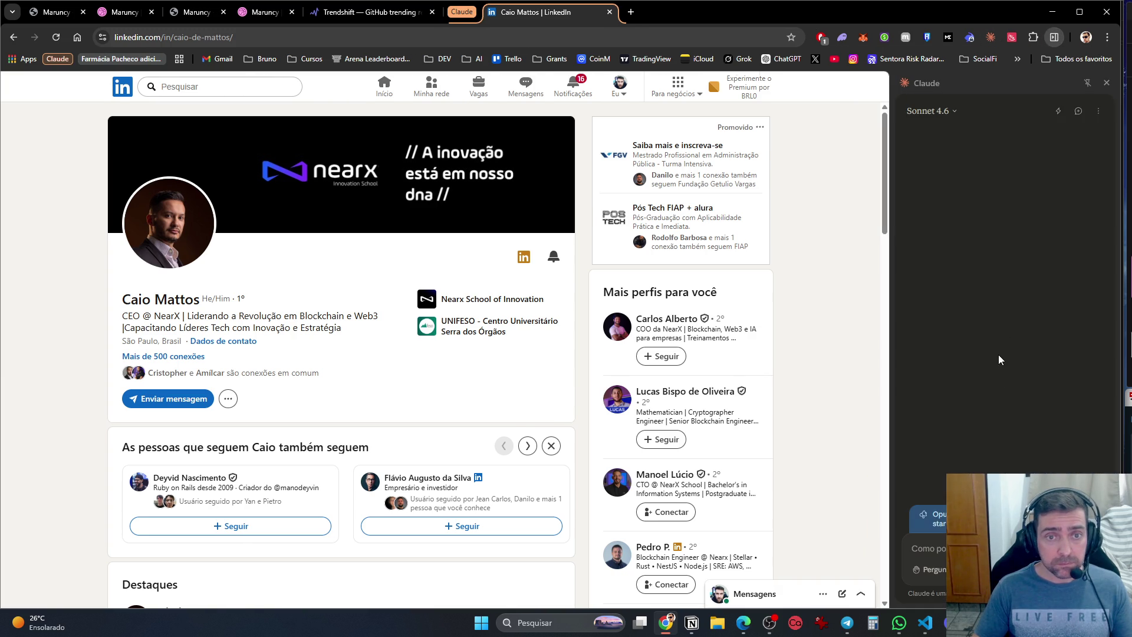
{"action": "left_click", "coordinate": [121, 89]}
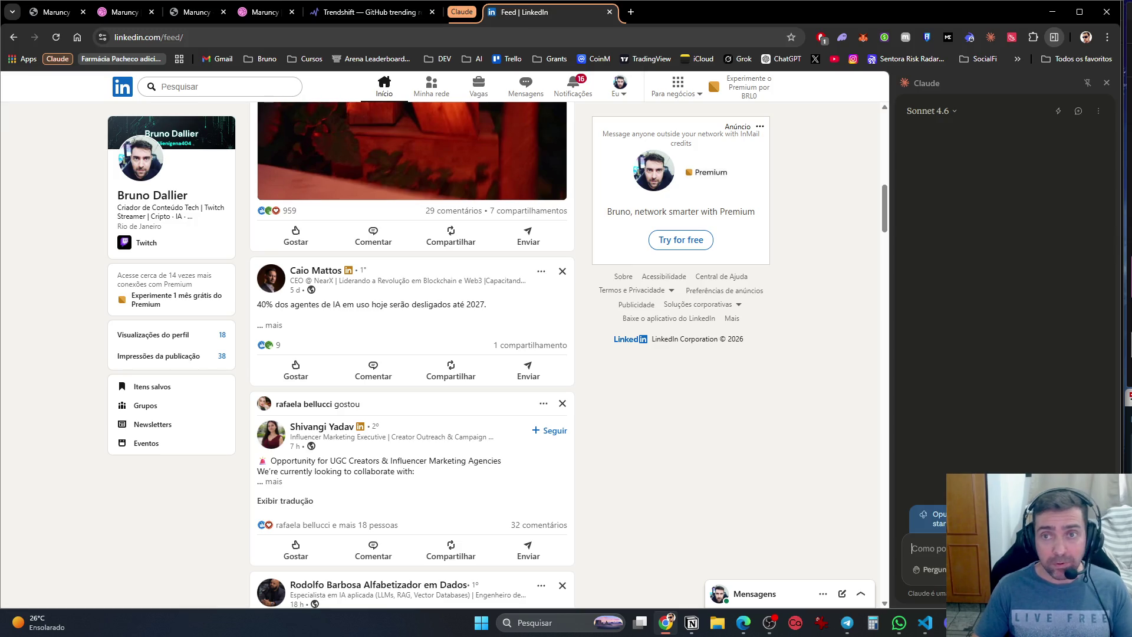
{"action": "left_click", "coordinate": [919, 548]}
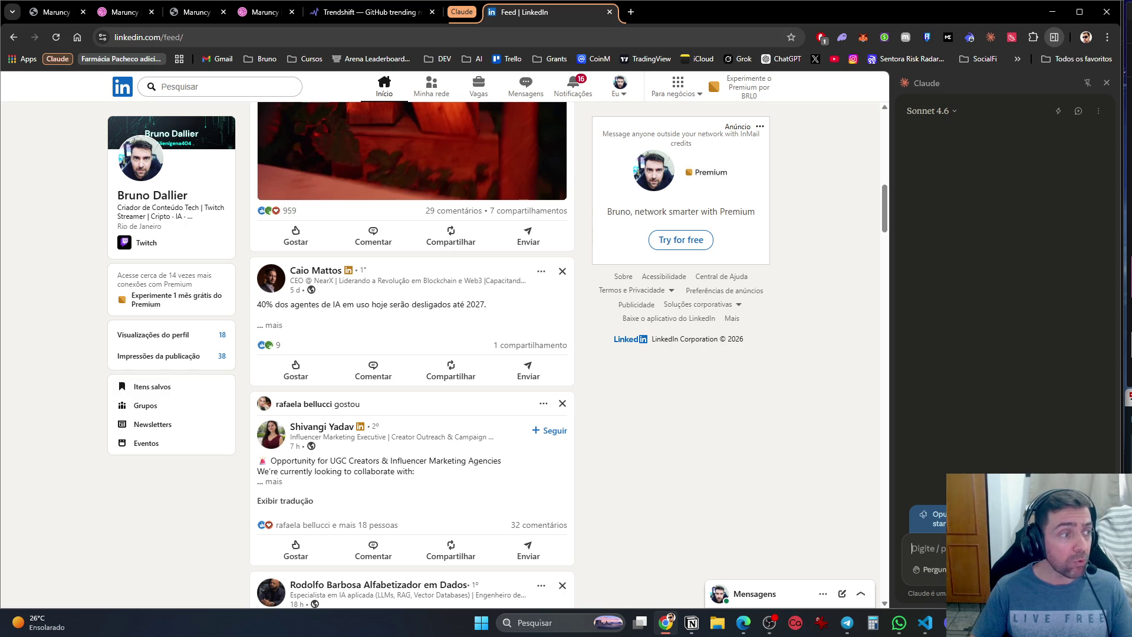
{"action": "type", "text": "Estavamo"}
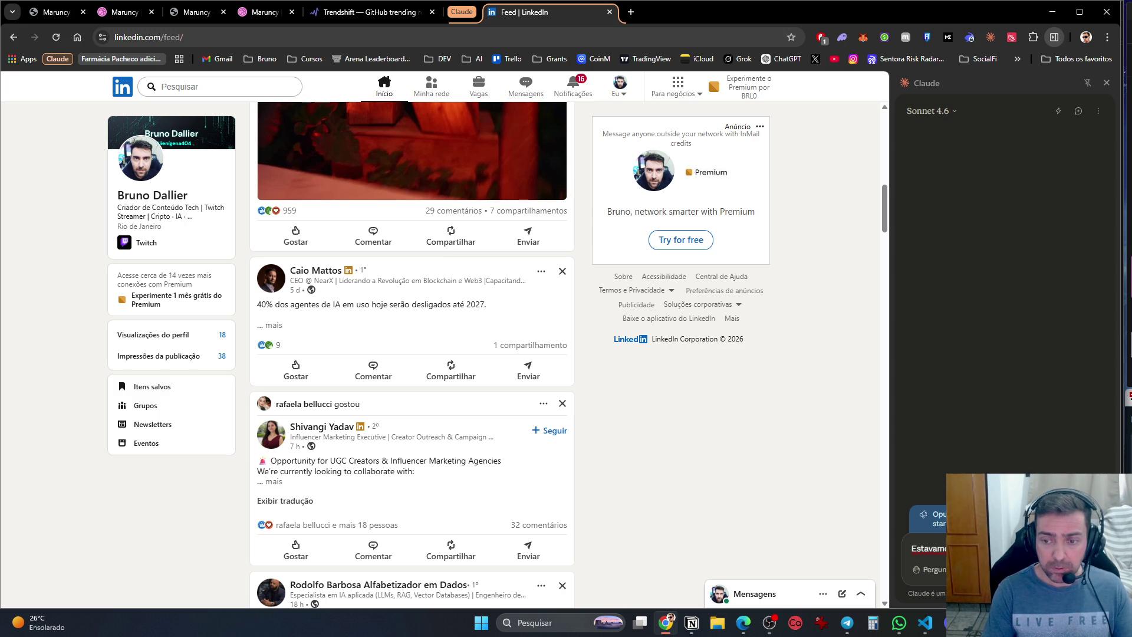
{"action": "type", "text": " ainda falt"}
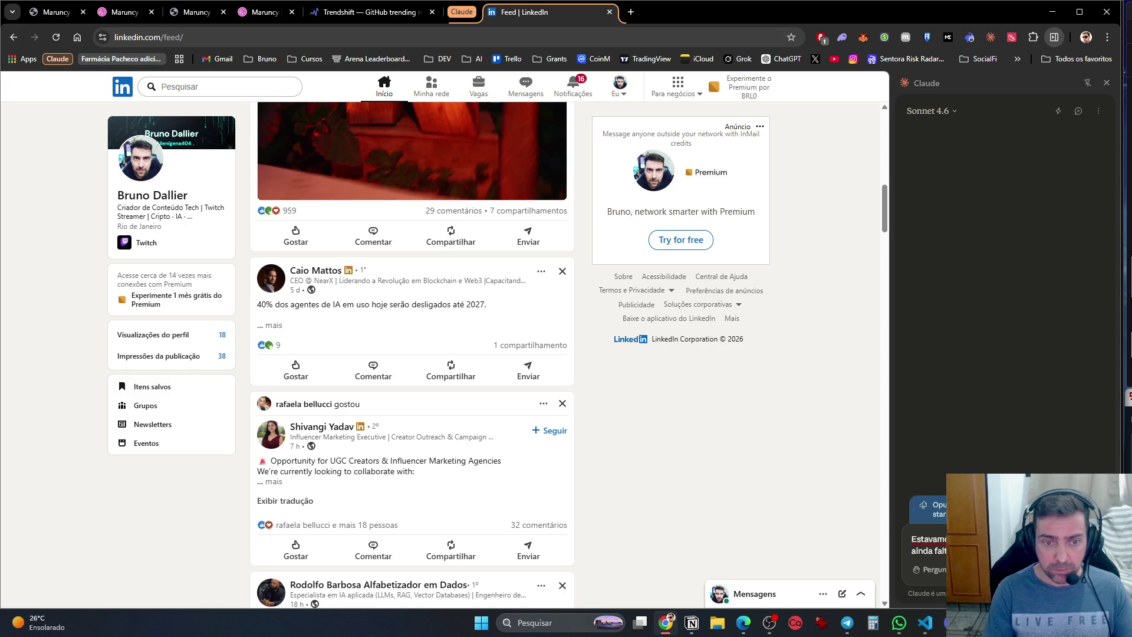
{"action": "type", "text": " melhroar"}
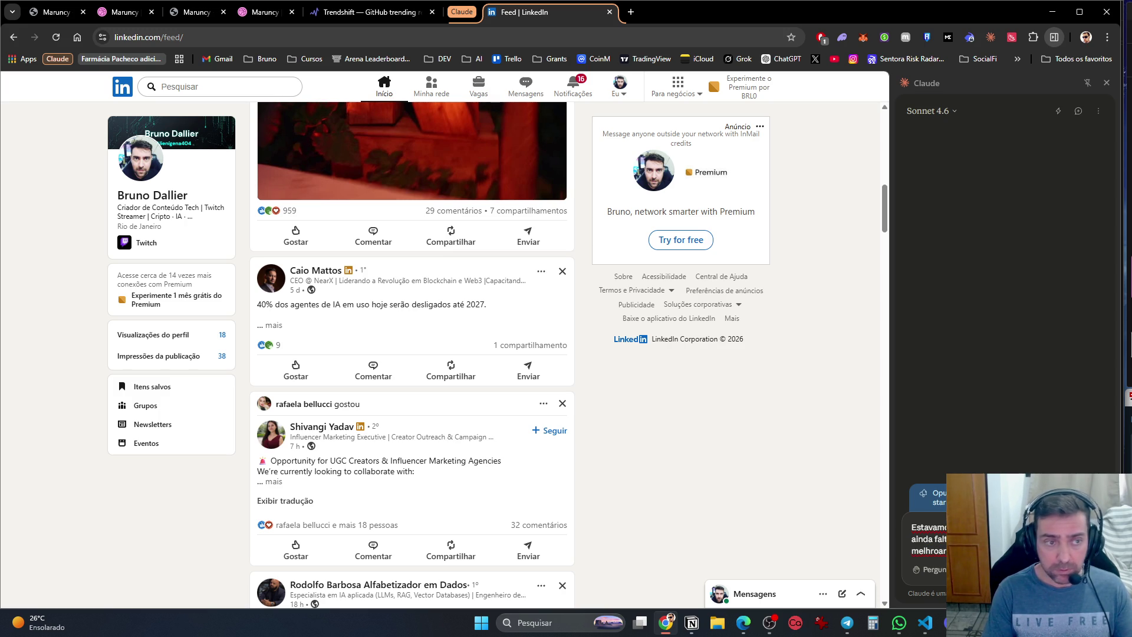
{"action": "key", "text": "Return"}
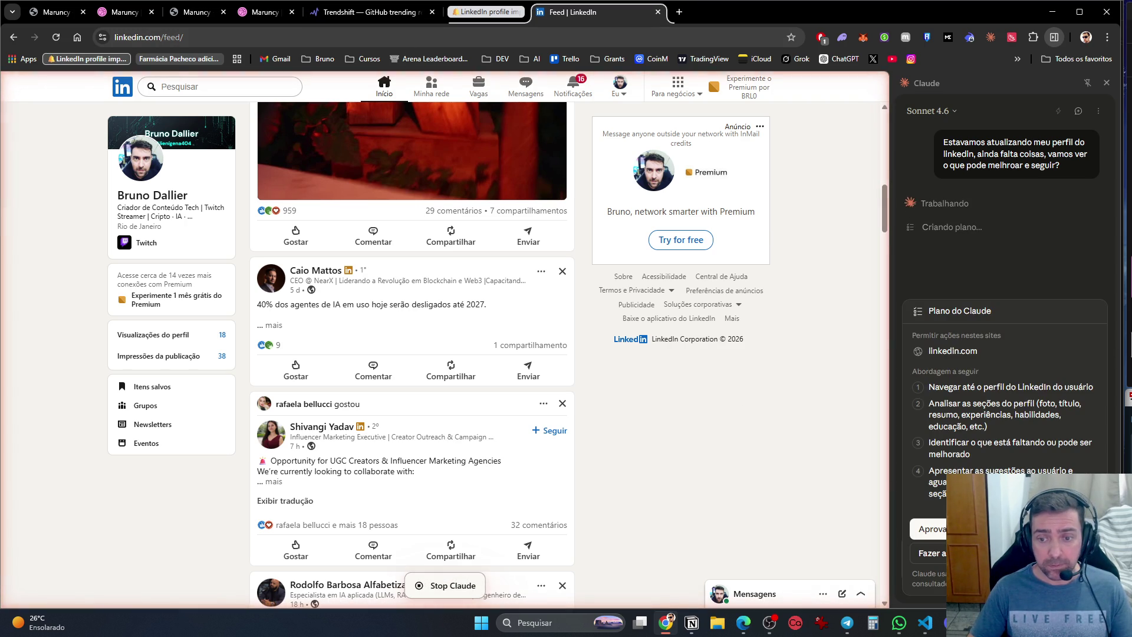
{"action": "left_click", "coordinate": [935, 529]}
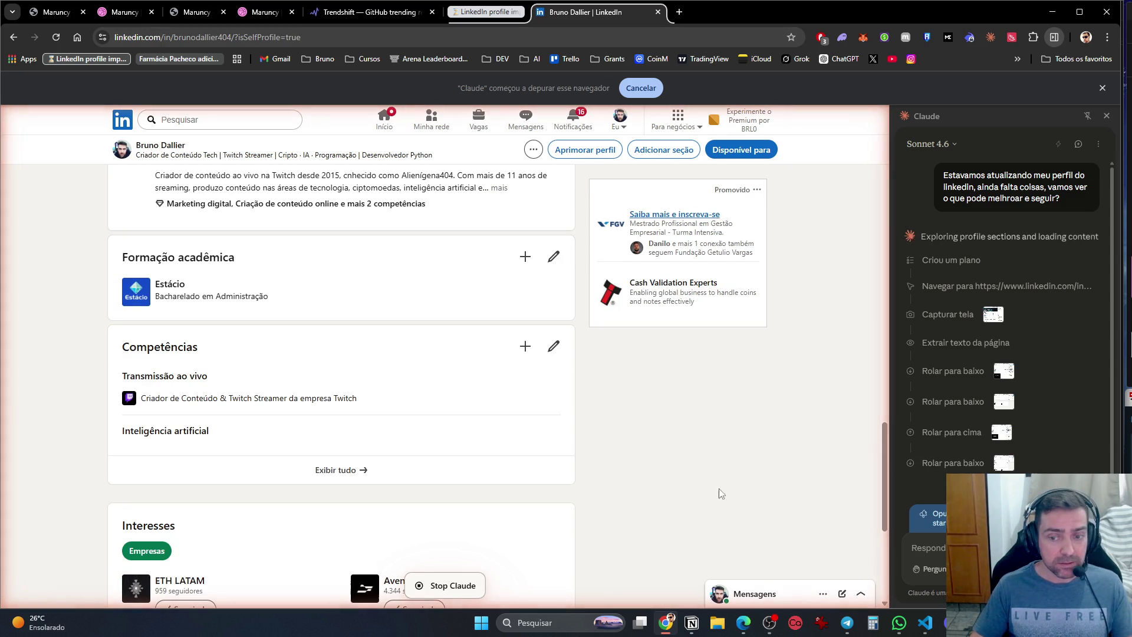
Bring the Discord window forward with Alt+Tab while Claude keeps exploring the profile
{"action": "key", "text": "alt+Tab"}
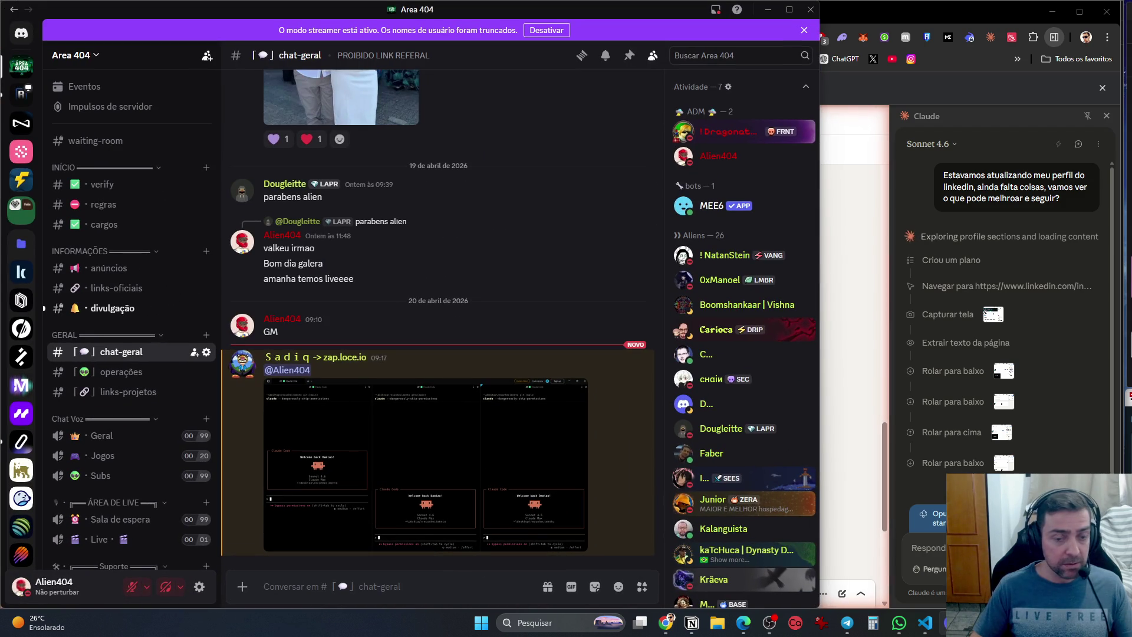
Minimize Discord, cycle virtual desktops back to Chrome on LinkedIn, and open a new tab
{"action": "left_click", "coordinate": [1051, 12]}
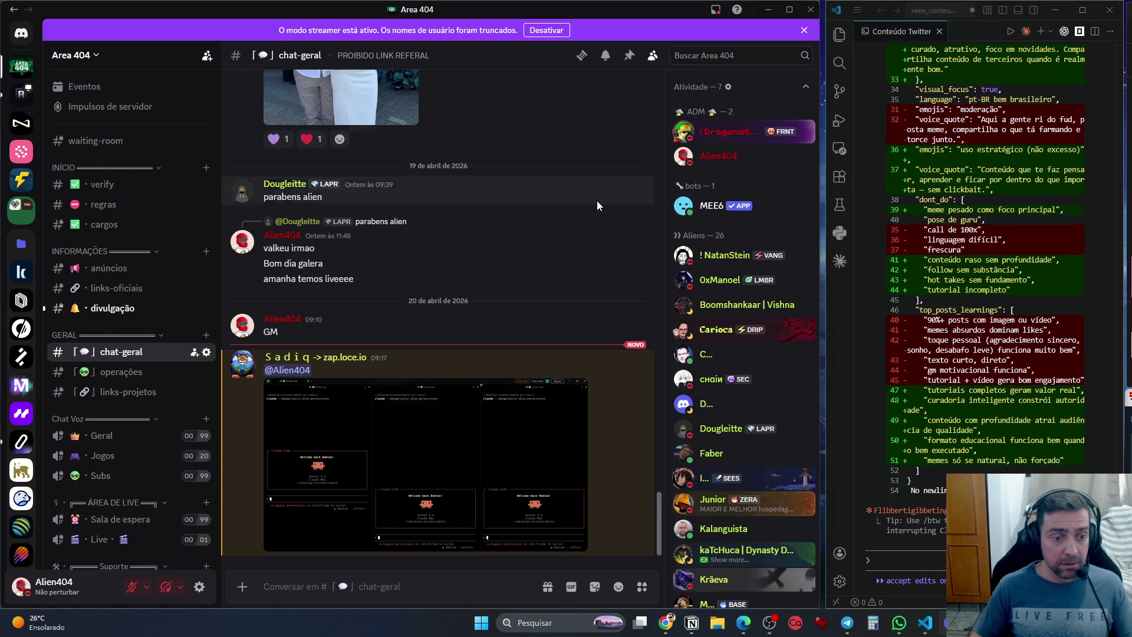
{"action": "left_click", "coordinate": [768, 12]}
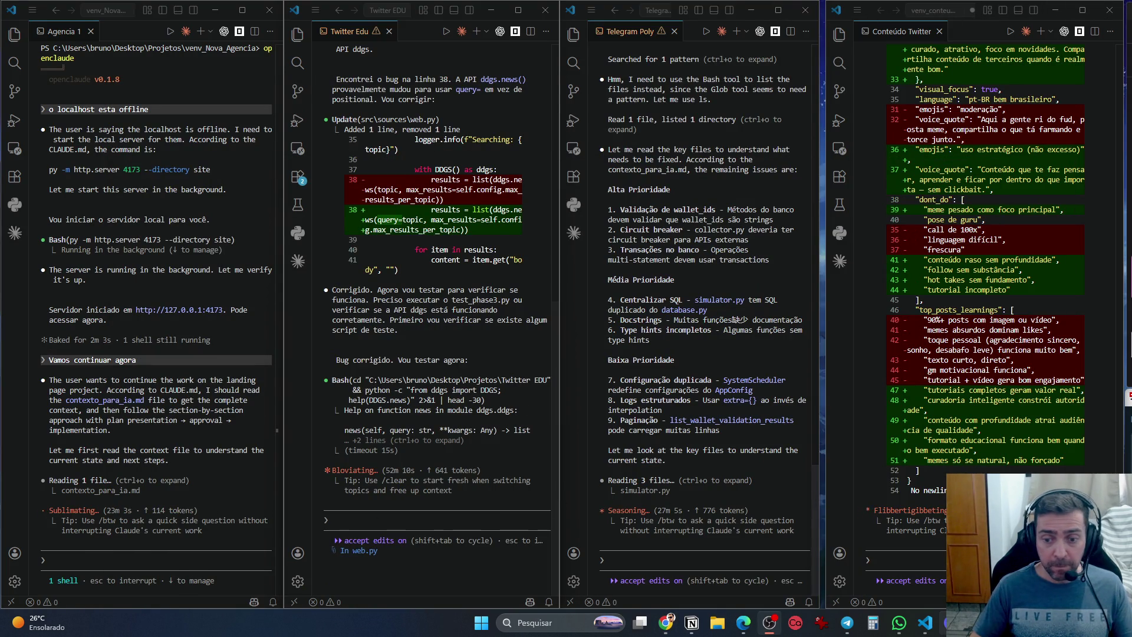
{"action": "key", "text": "ctrl+super+Right"}
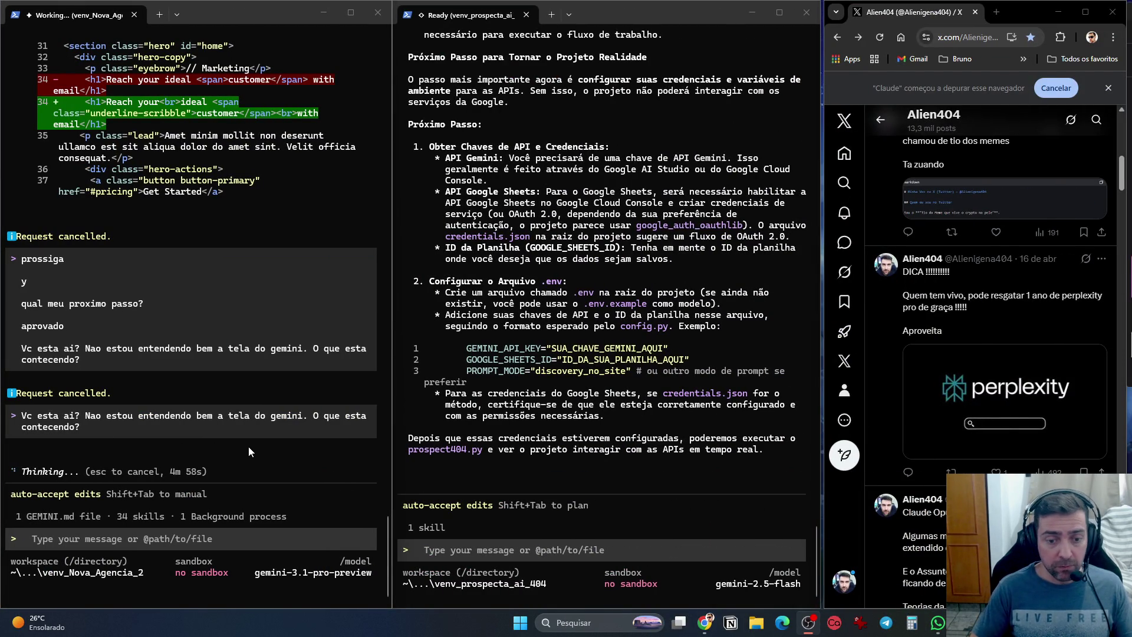
{"action": "key", "text": "ctrl+super+Left"}
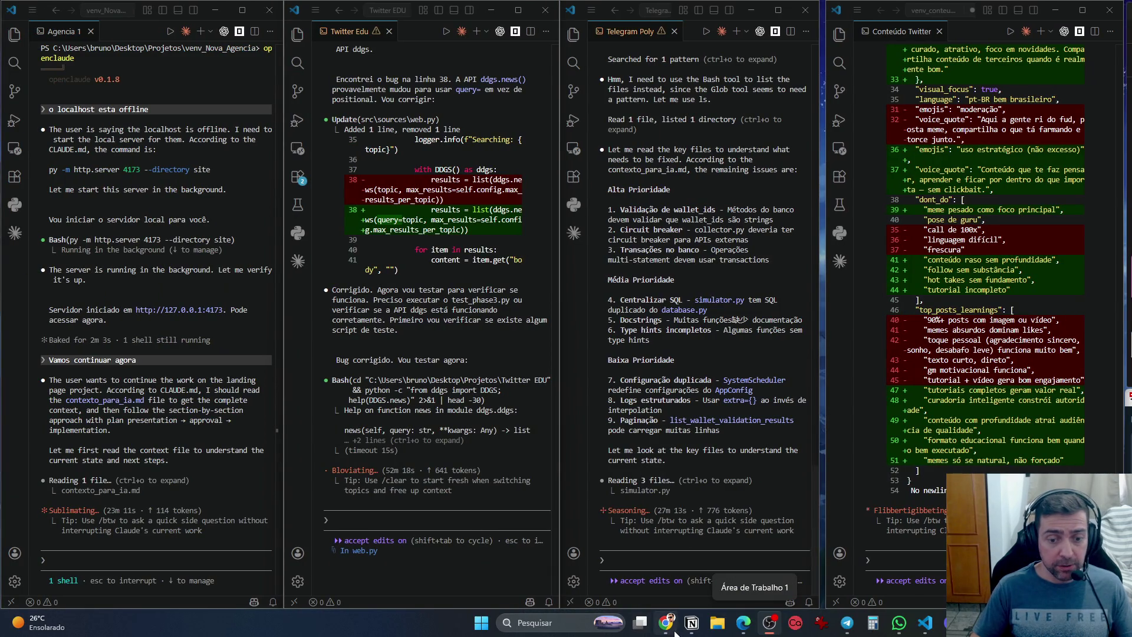
{"action": "key", "text": "ctrl+super+Right"}
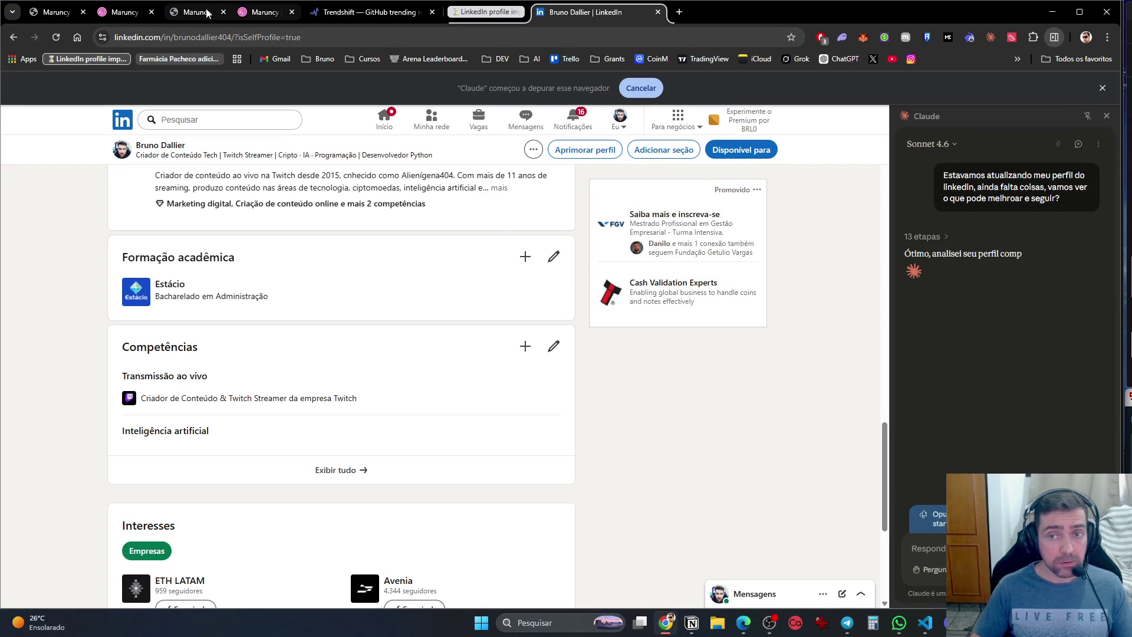
{"action": "left_click", "coordinate": [679, 12]}
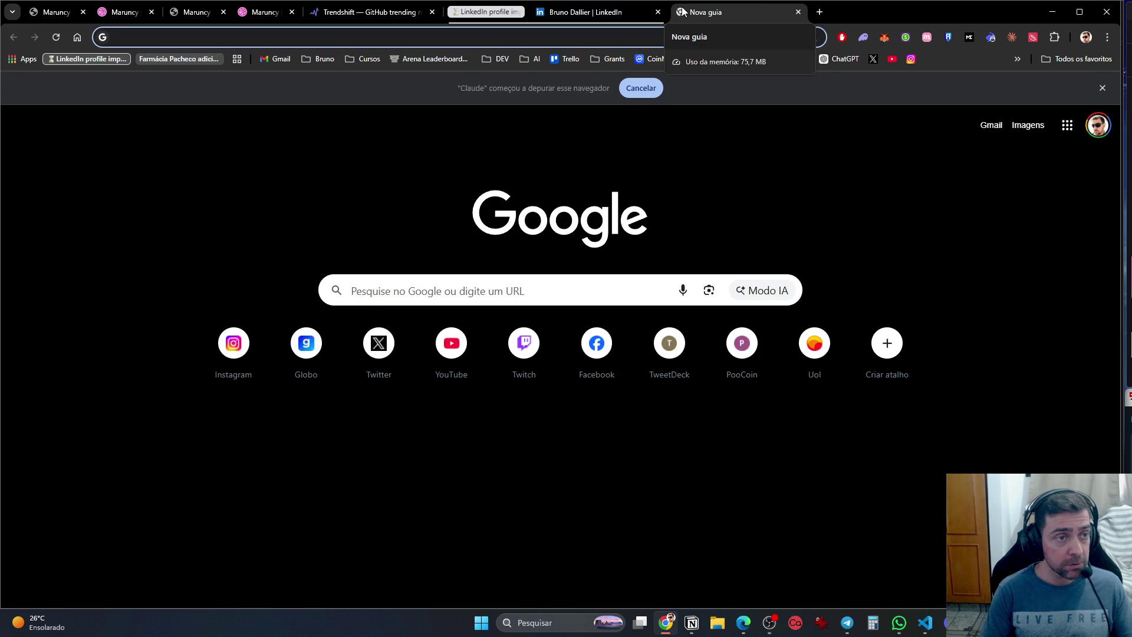
Load chatgpt.com and begin a prompt about a short Twitter video explaining the differences between the AIs
{"action": "type", "text": "chat"}
{"action": "key", "text": "Return"}
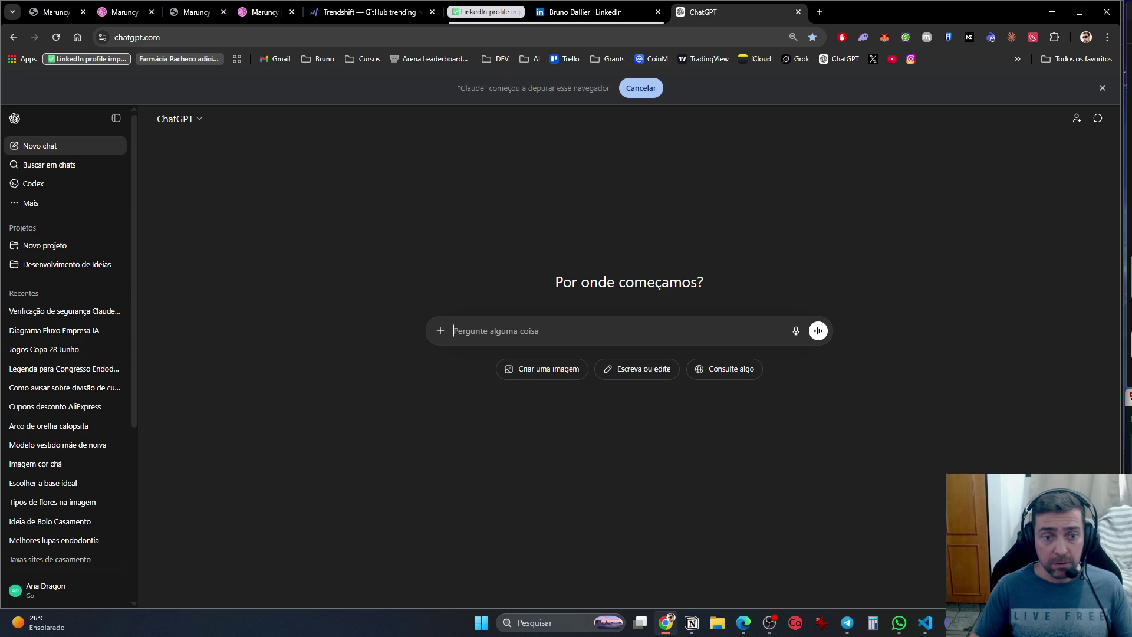
{"action": "type", "text": "Quero fazer um video "}
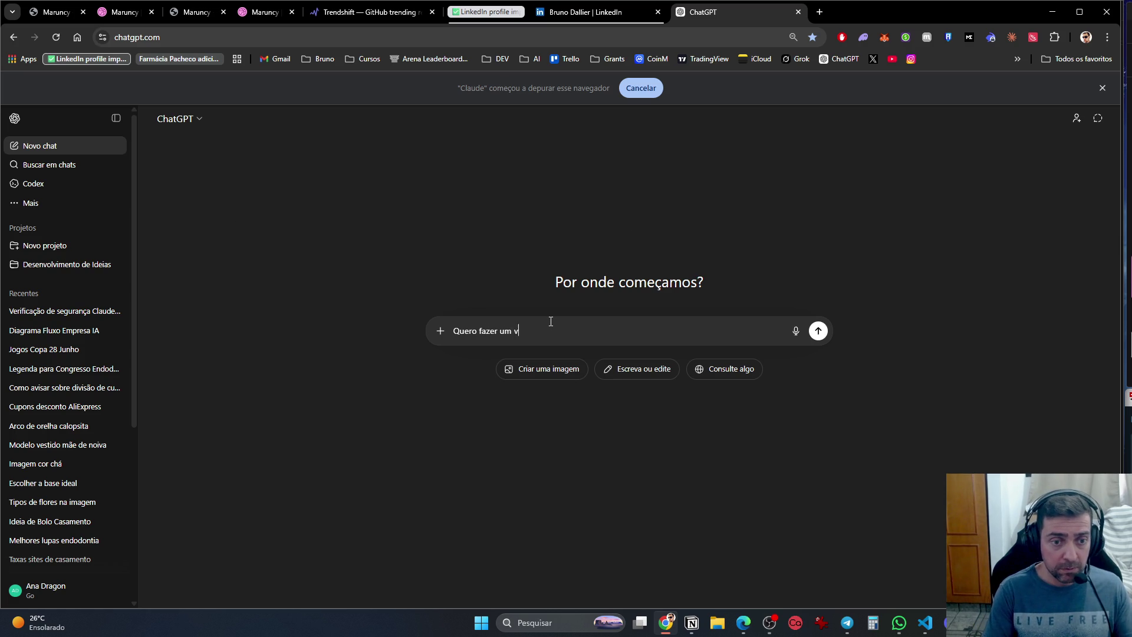
{"action": "type", "text": "curtopara o twitter, "}
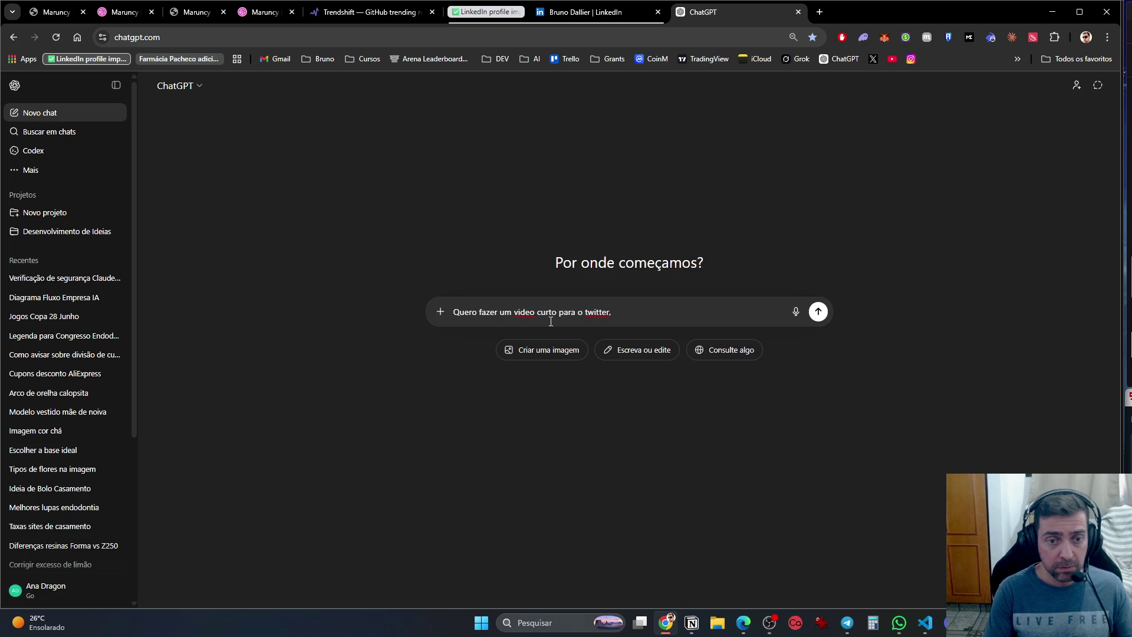
{"action": "type", "text": " explicando"}
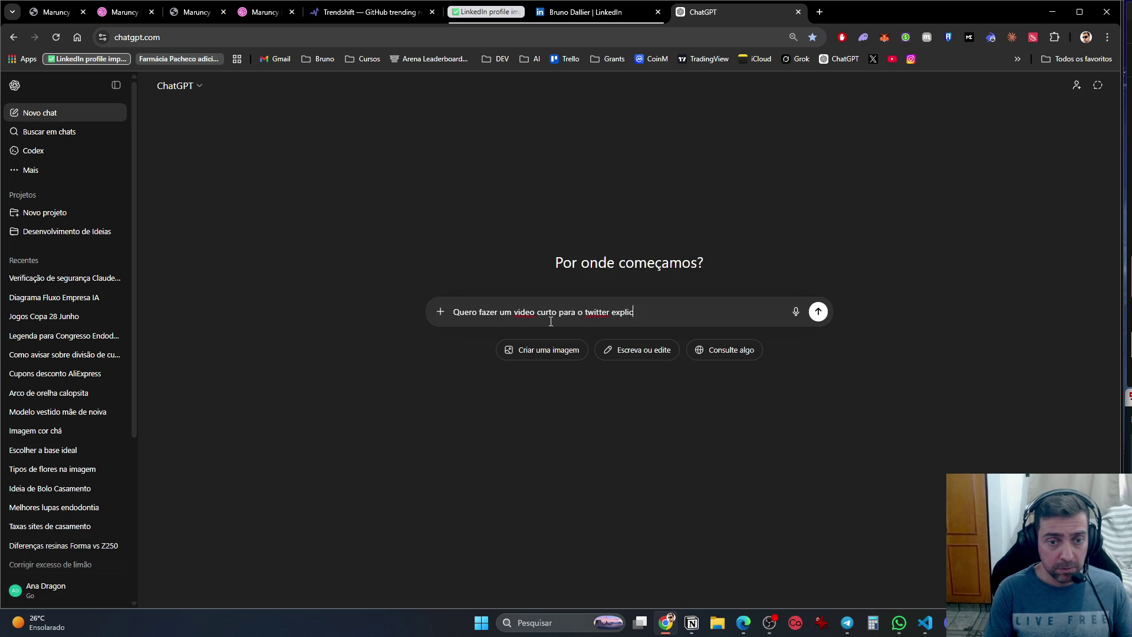
{"action": "type", "text": "a diferenc"}
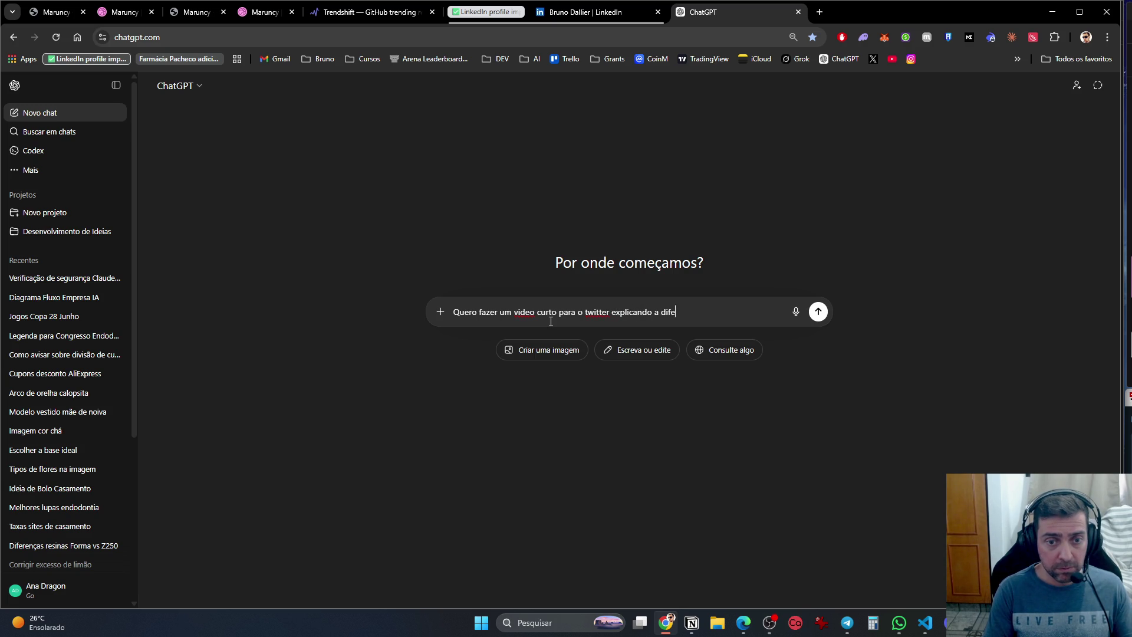
{"action": "type", "text": " das"}
{"action": "type", "text": "ias"}
{"action": "key", "text": "BackSpace"}
{"action": "type", "text": "IAS."}
{"action": "key", "text": "shift+Return"}
{"action": "type", "text": "Exemplo aqui"}
{"action": "type", "text": " do claude."}
List the tools on separate lines: ChatGPT, Codex, and the GPT LLM itself
{"action": "key", "text": "shift+Return"}
{"action": "type", "text": "Tem o"}
{"action": "key", "text": "BackSpace"}
{"action": "key", "text": "BackSpace"}
{"action": "key", "text": "BackSpace"}
{"action": "type", "text": "do chat GTP"}
{"action": "key", "text": "shift+Return"}
{"action": "type", "text": "Tem o chatchpt"}
{"action": "key", "text": "shift+Return"}
{"action": "type", "text": "Tem o codex"}
{"action": "key", "text": "shift+Return"}
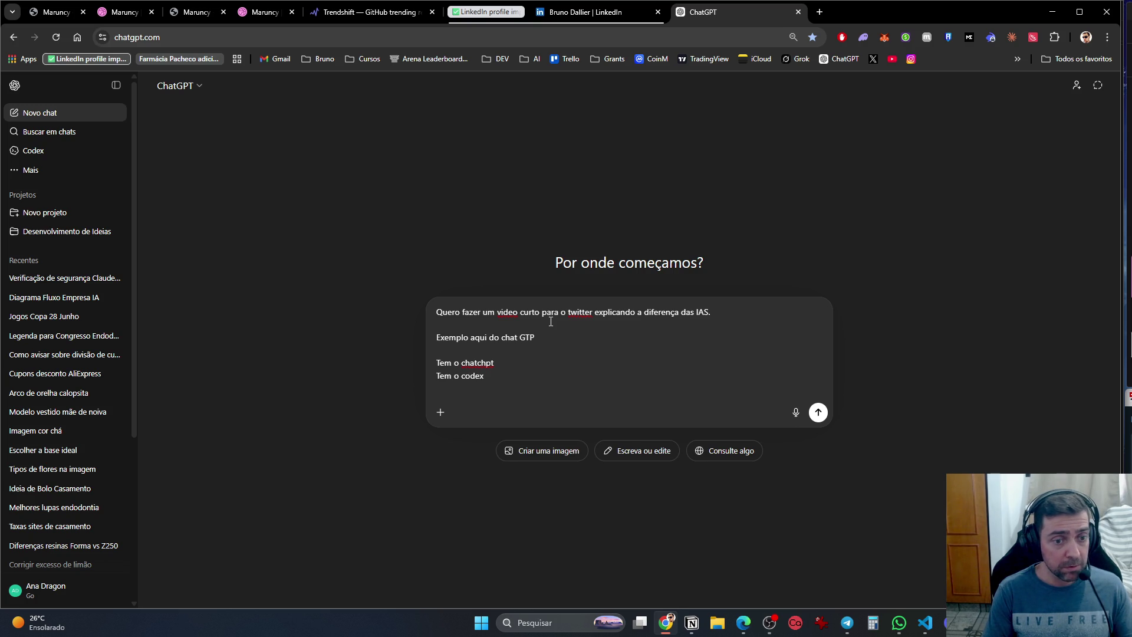
{"action": "type", "text": "Tem a llm e"}
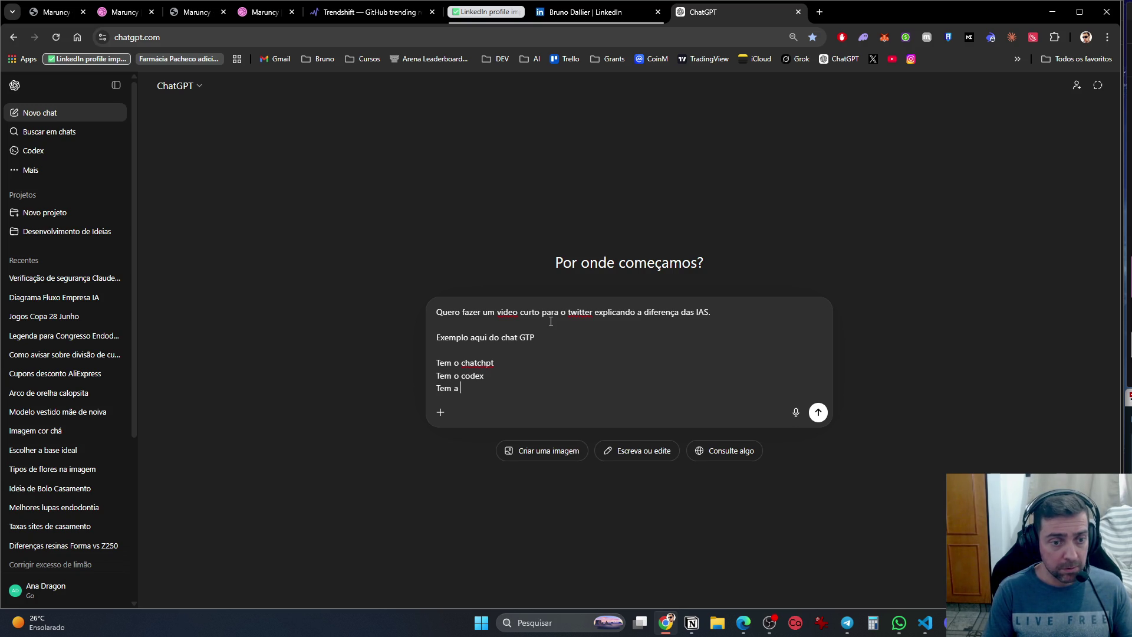
{"action": "type", "text": "m si "}
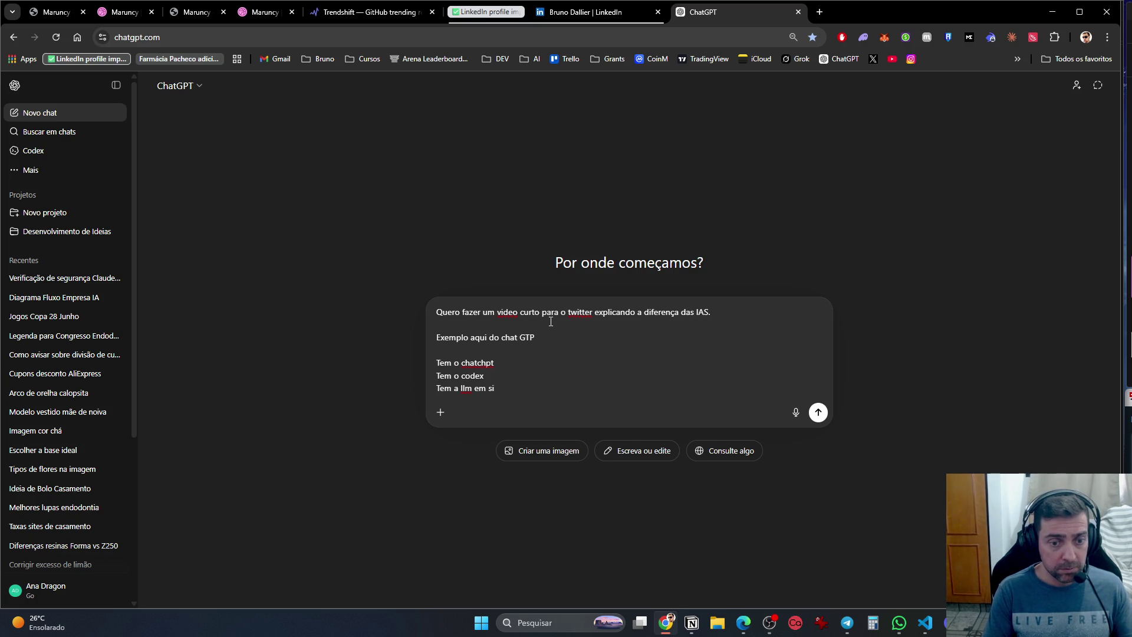
{"action": "type", "text": "que é a GPT.."}
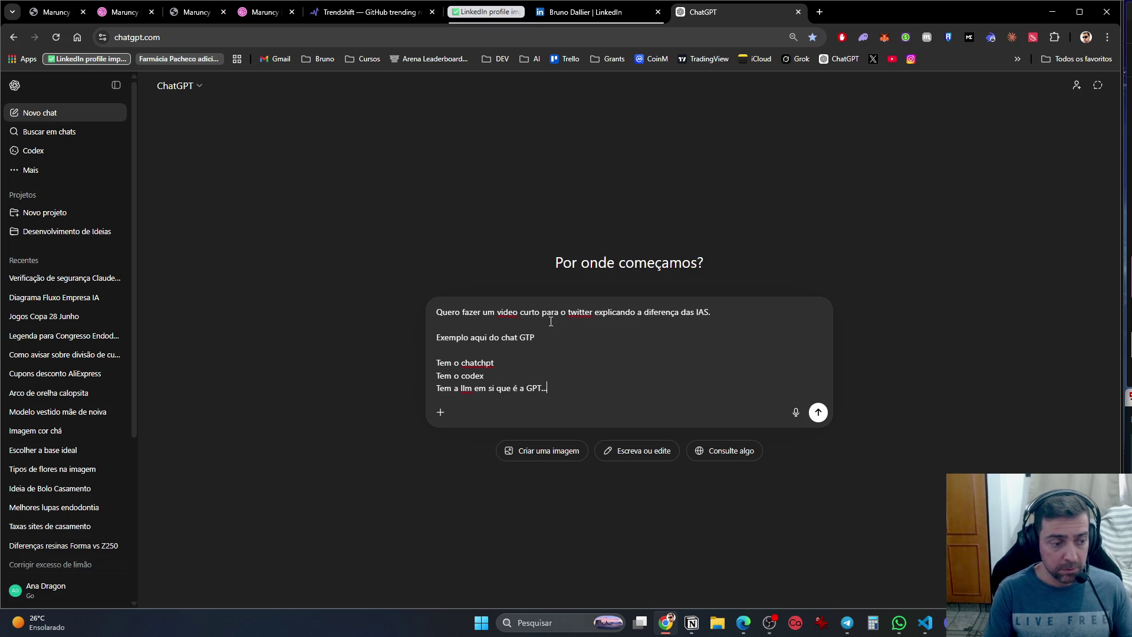
{"action": "key", "text": "shift+Return"}
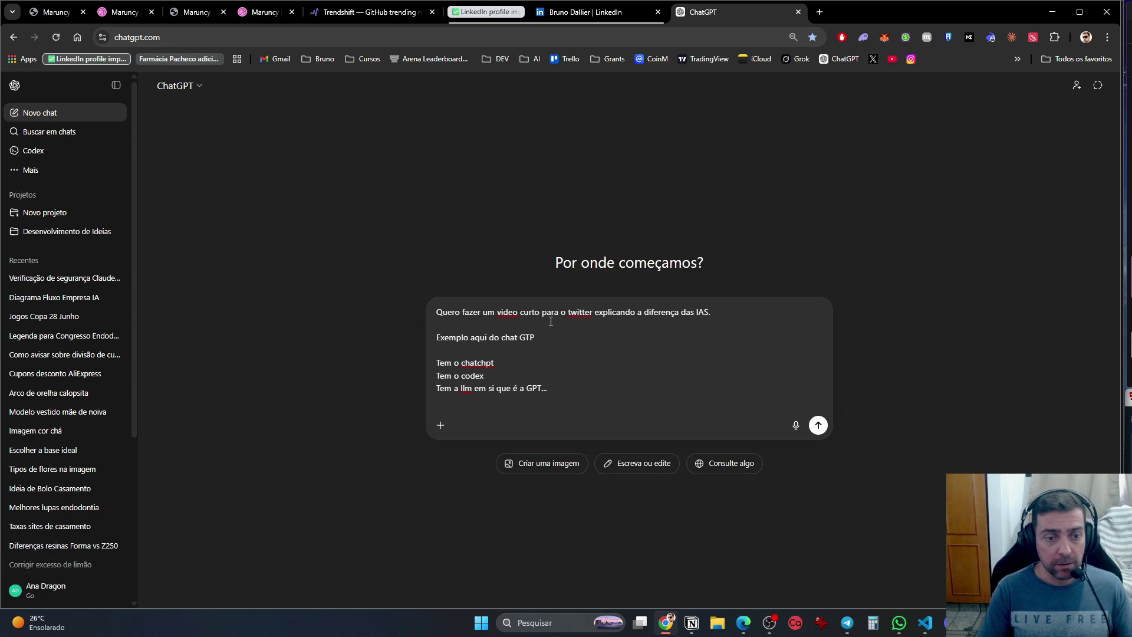
Add 'Ai vou fazer esse vídeo e postar' and 'Me ajuda a mosntar isso', then send the prompt
{"action": "key", "text": "shift+Return"}
{"action": "type", "text": "Ai vou fazer esse vídeo e postar"}
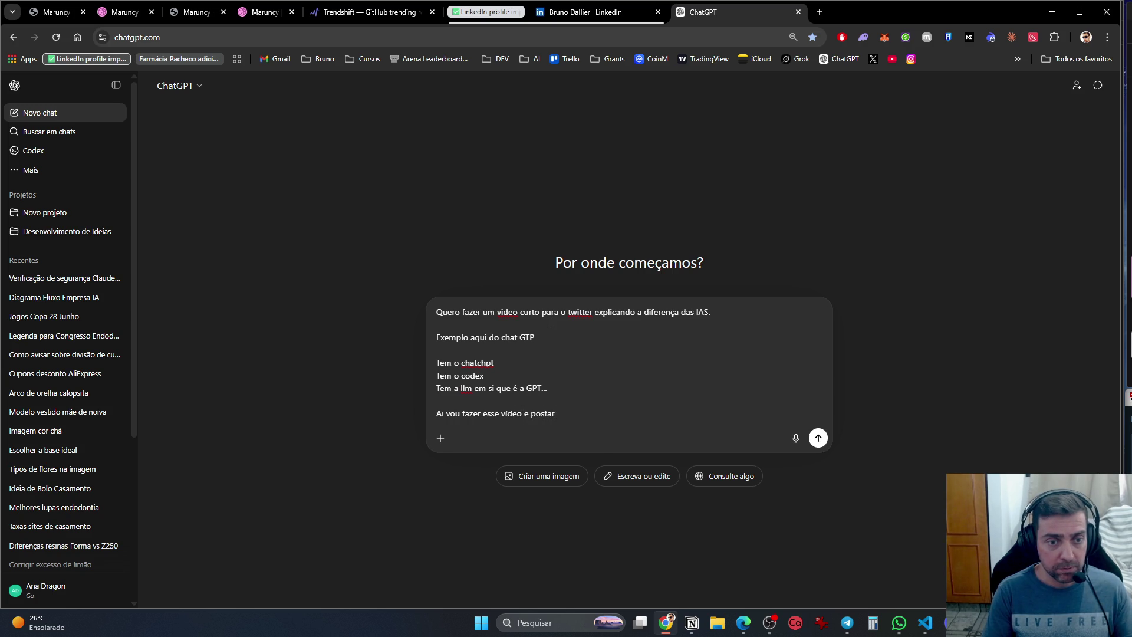
{"action": "key", "text": "shift+Return"}
{"action": "key", "text": "shift+Return"}
{"action": "type", "text": "Me ajuda a mosntar isso"}
{"action": "key", "text": "Return"}
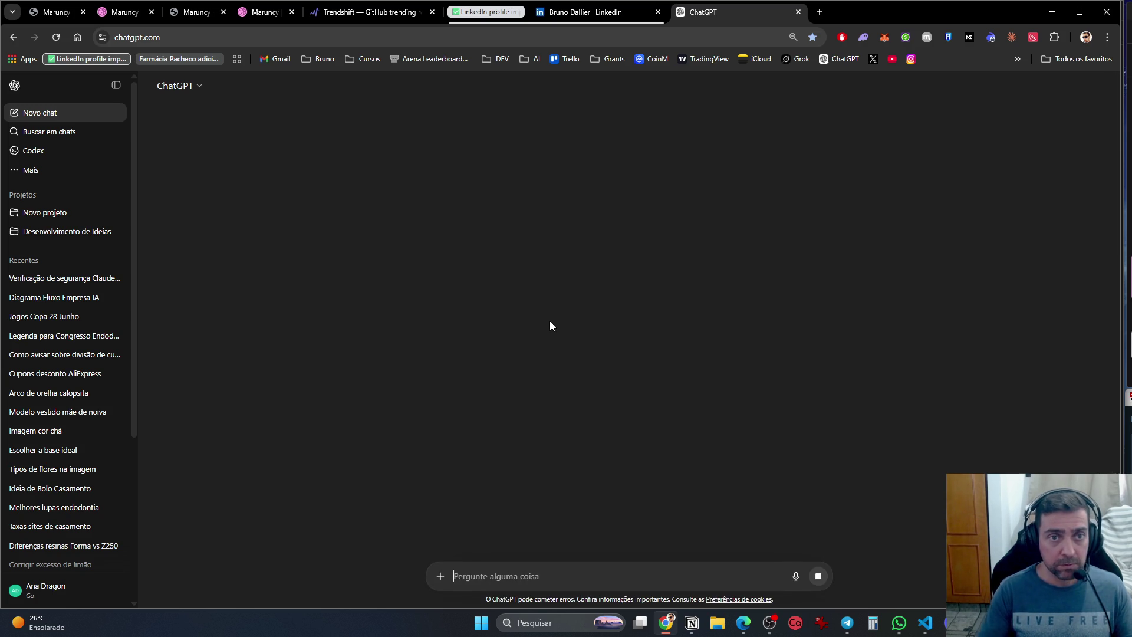
{"action": "key", "text": "ctrl+shift+Tab"}
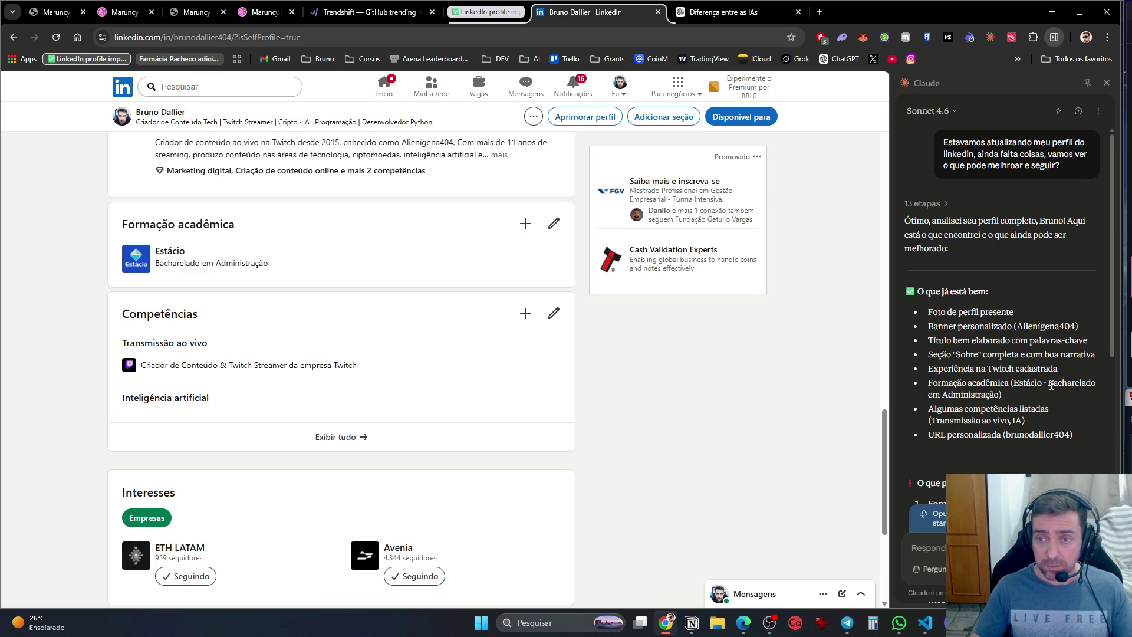
Read Claude's seven suggested improvements, reply 'faça as alterações', then minimize Chrome
{"action": "scroll", "coordinate": [1051, 384], "scroll_direction": "down", "scroll_amount": 4}
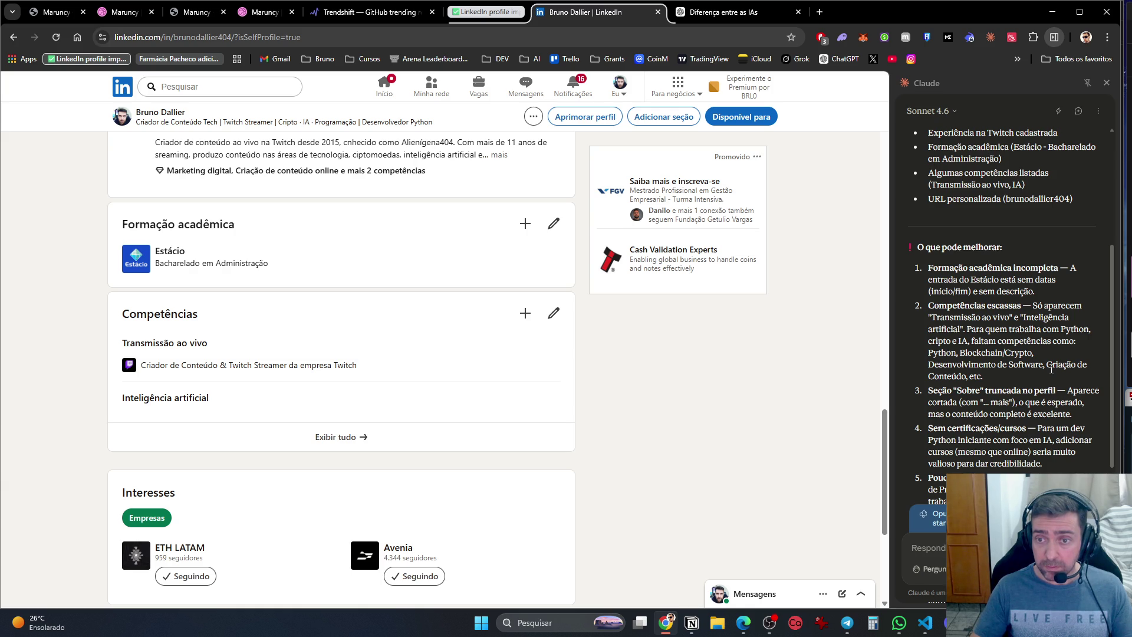
{"action": "scroll", "coordinate": [1051, 376], "scroll_direction": "down", "scroll_amount": 3}
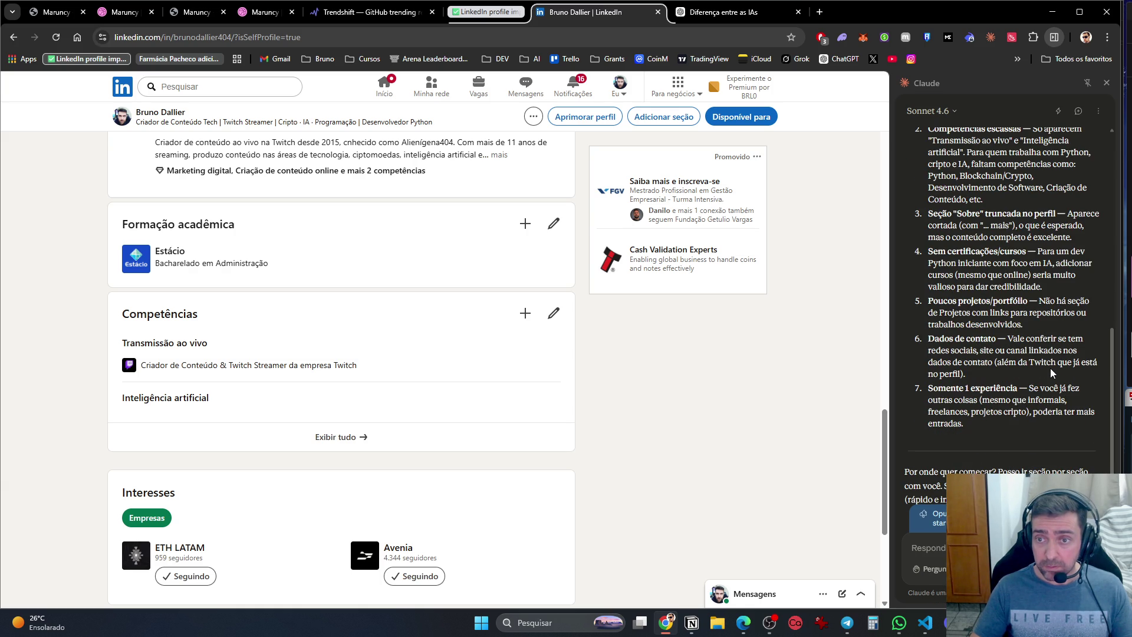
{"action": "scroll", "coordinate": [1049, 368], "scroll_direction": "down", "scroll_amount": 2}
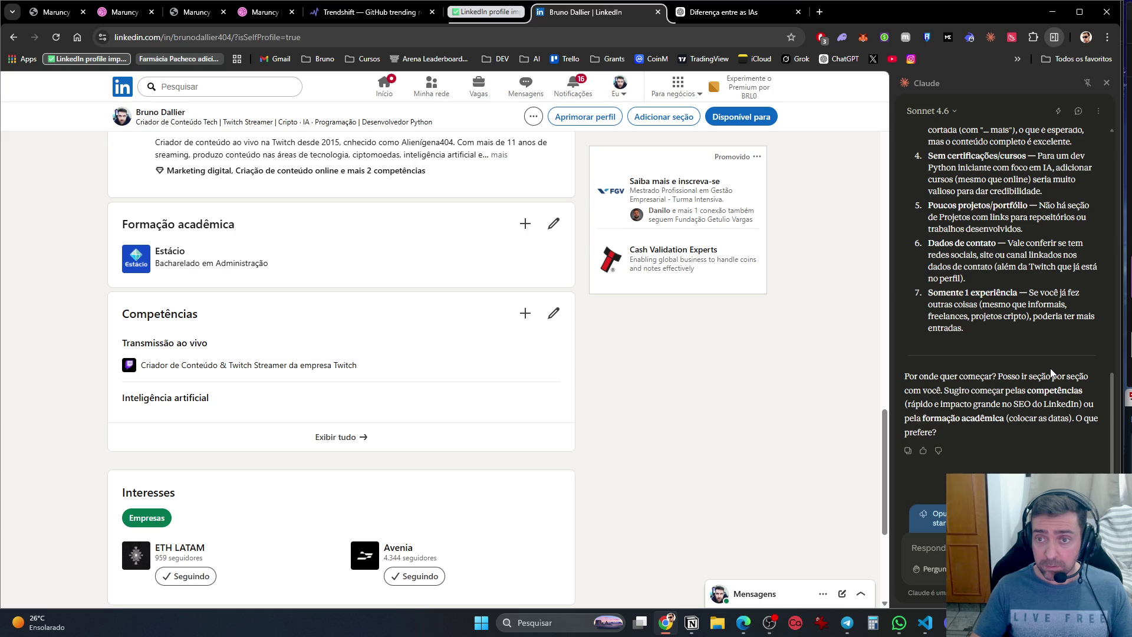
{"action": "type", "text": "faça as al"}
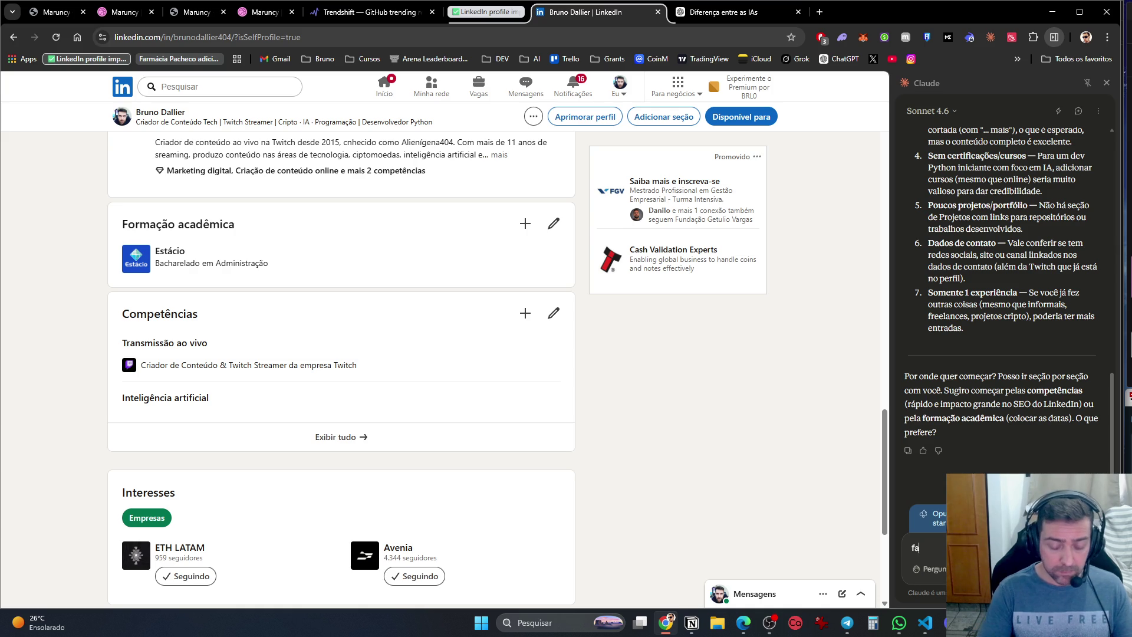
{"action": "type", "text": "terações"}
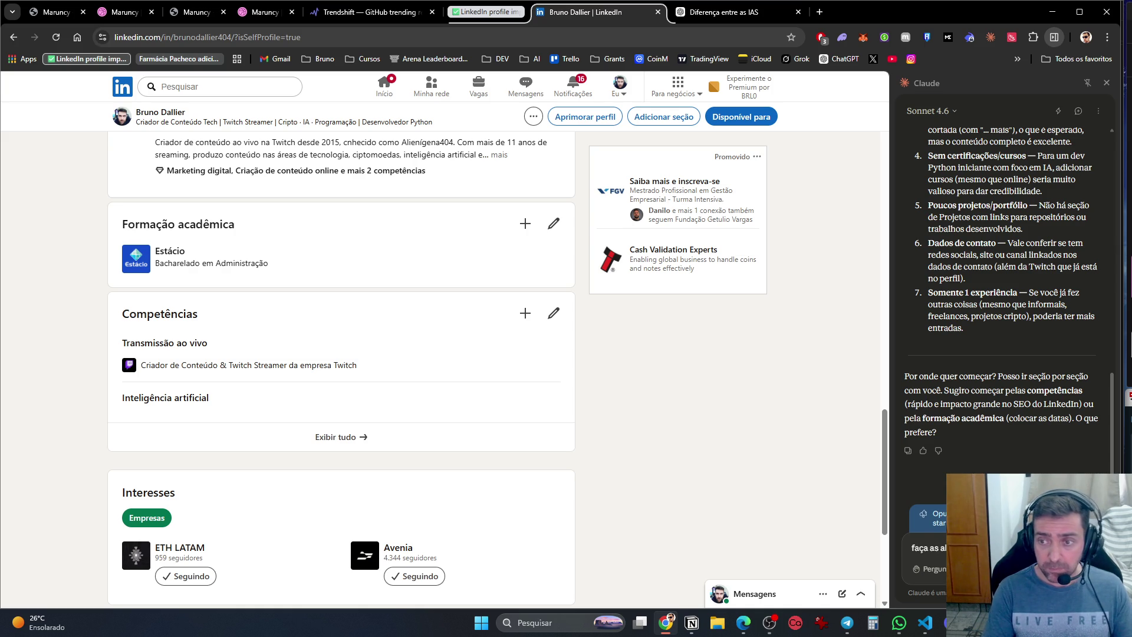
{"action": "key", "text": "Return"}
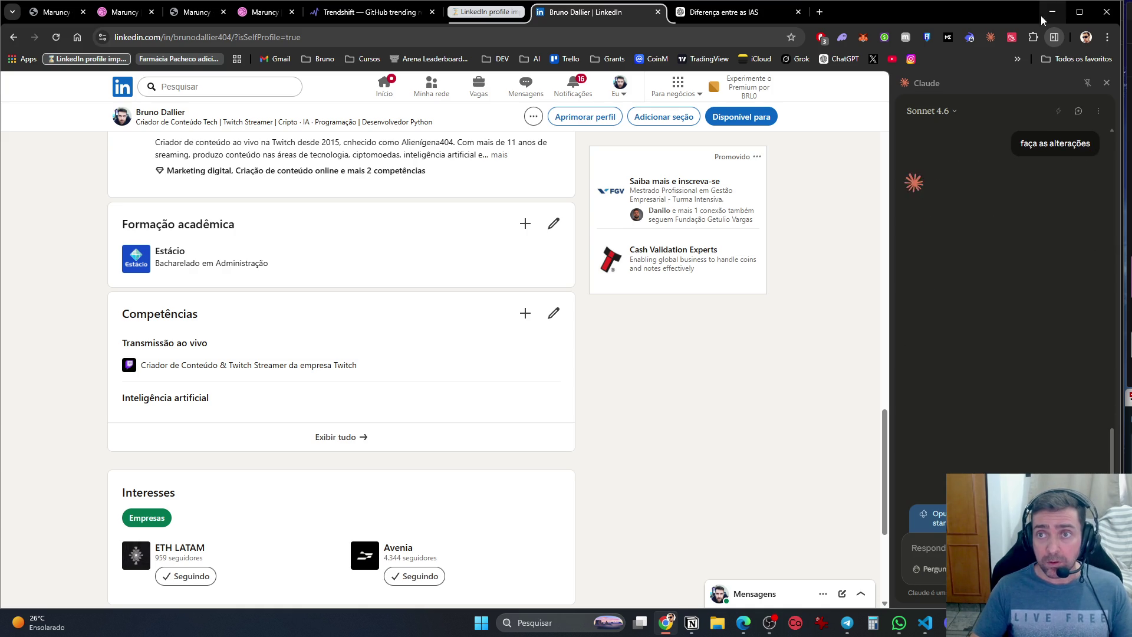
{"action": "left_click", "coordinate": [1052, 12]}
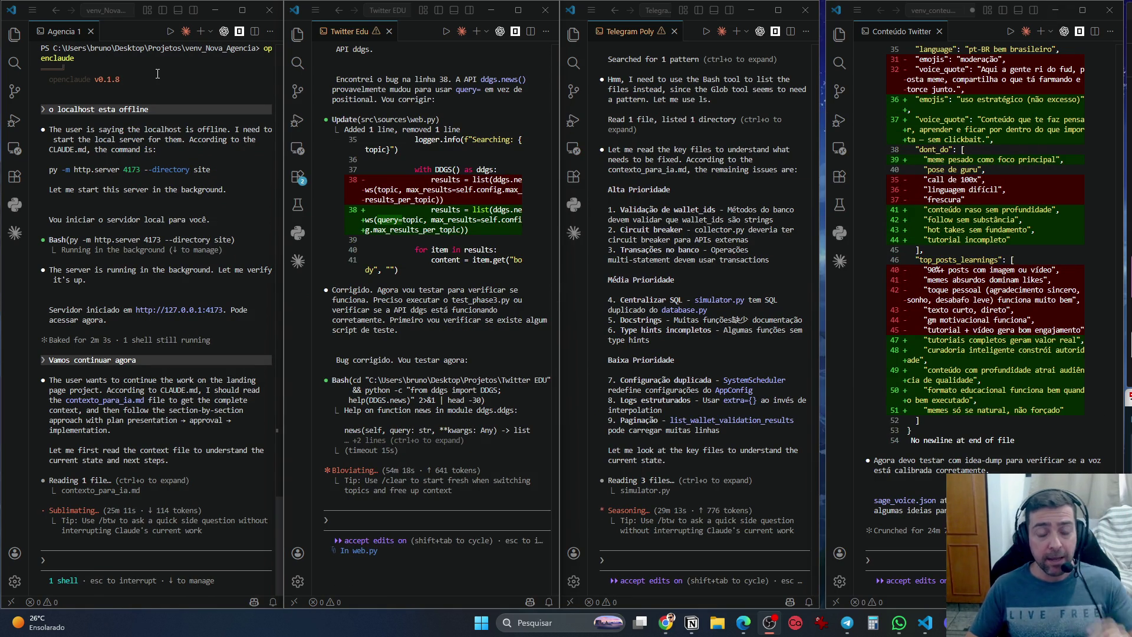
{"action": "key", "text": "alt+Tab"}
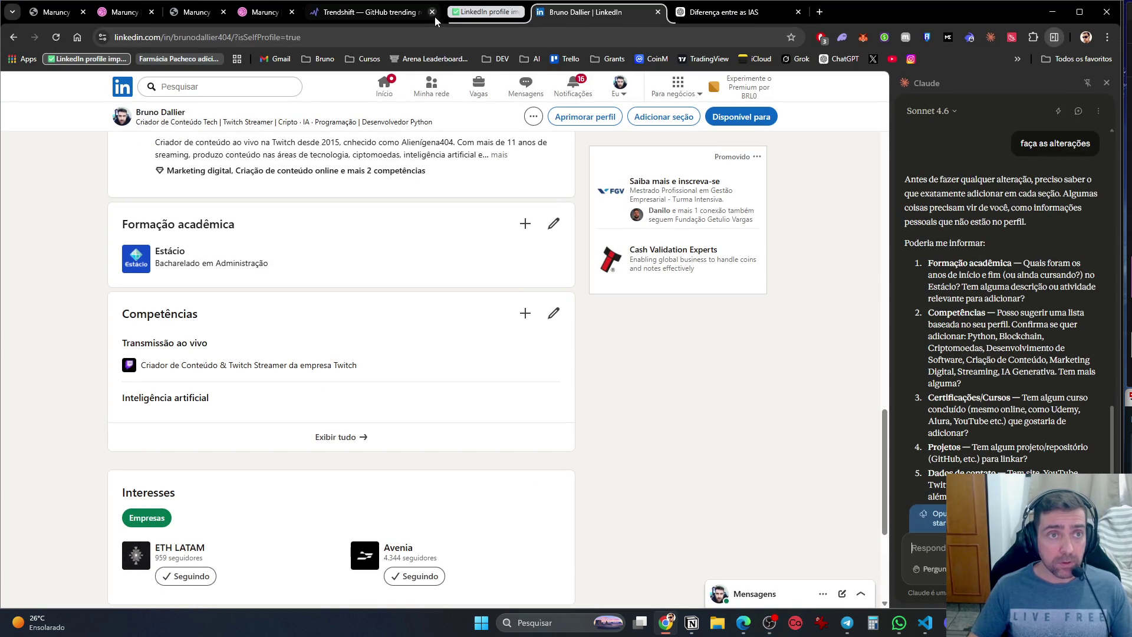
{"action": "left_click", "coordinate": [372, 11]}
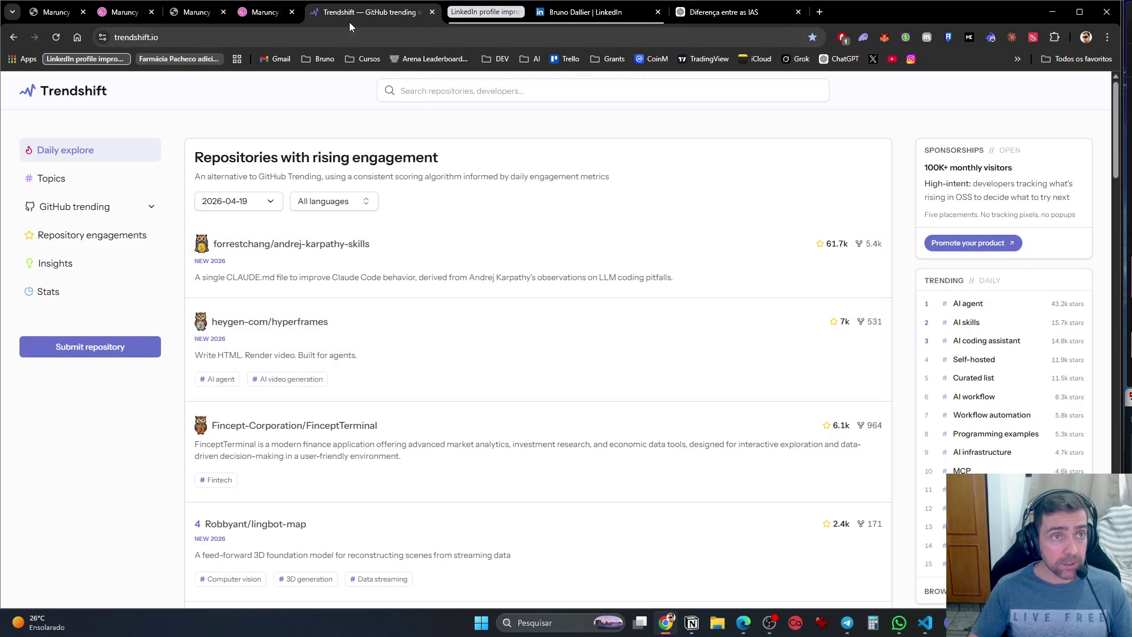
{"action": "left_click", "coordinate": [194, 12]}
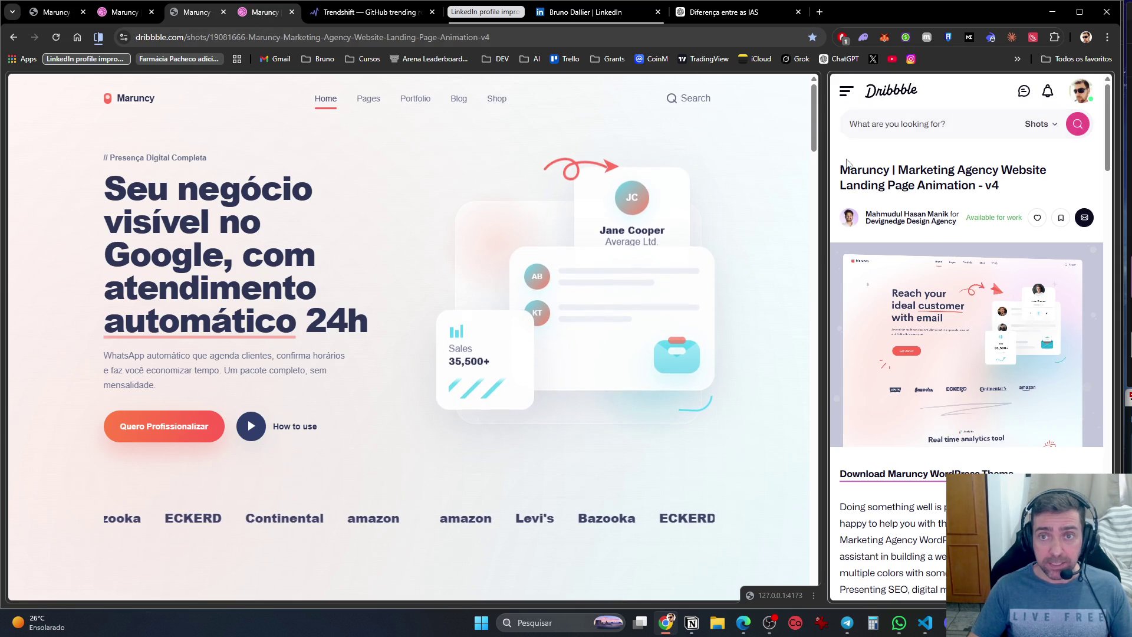
{"action": "left_click", "coordinate": [861, 416]}
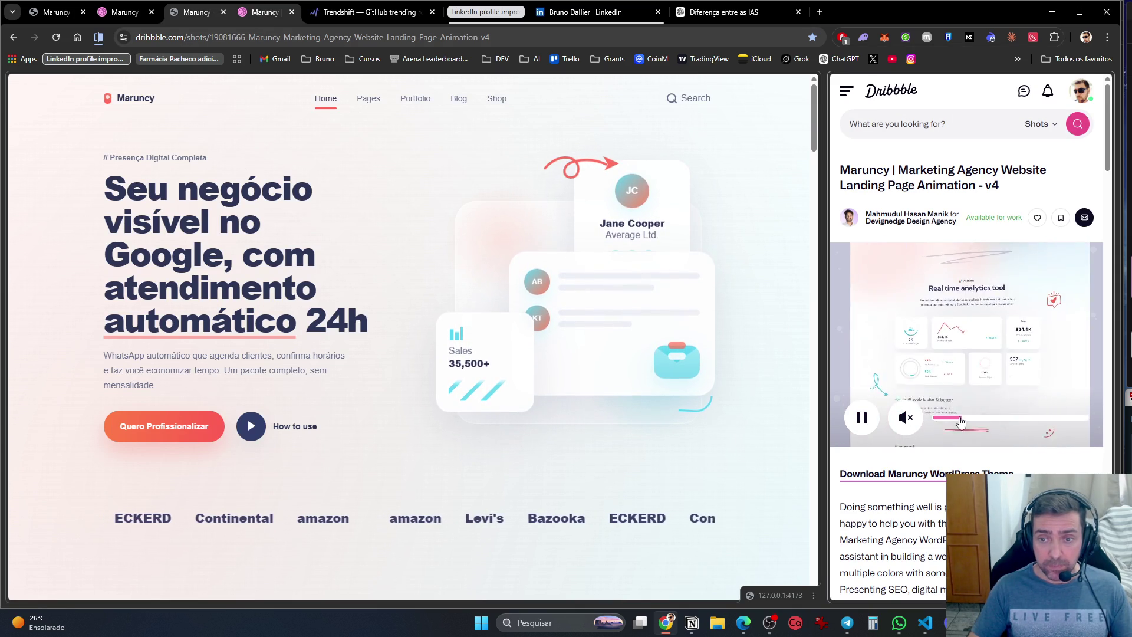
{"action": "left_click", "coordinate": [925, 419]}
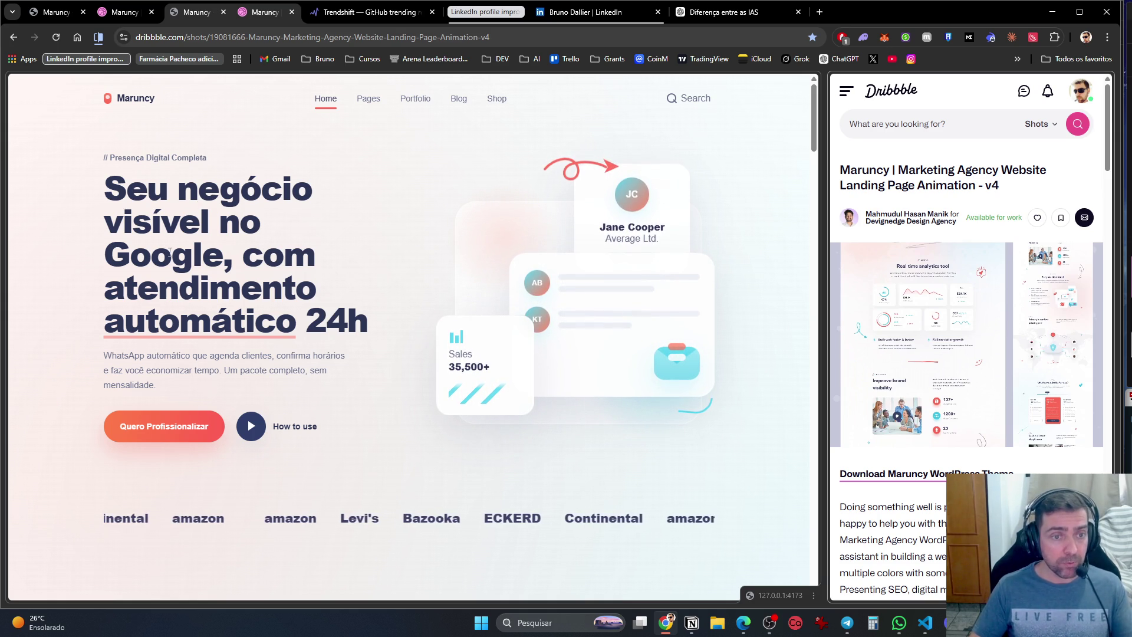
{"action": "scroll", "coordinate": [170, 251], "scroll_direction": "down", "scroll_amount": 14}
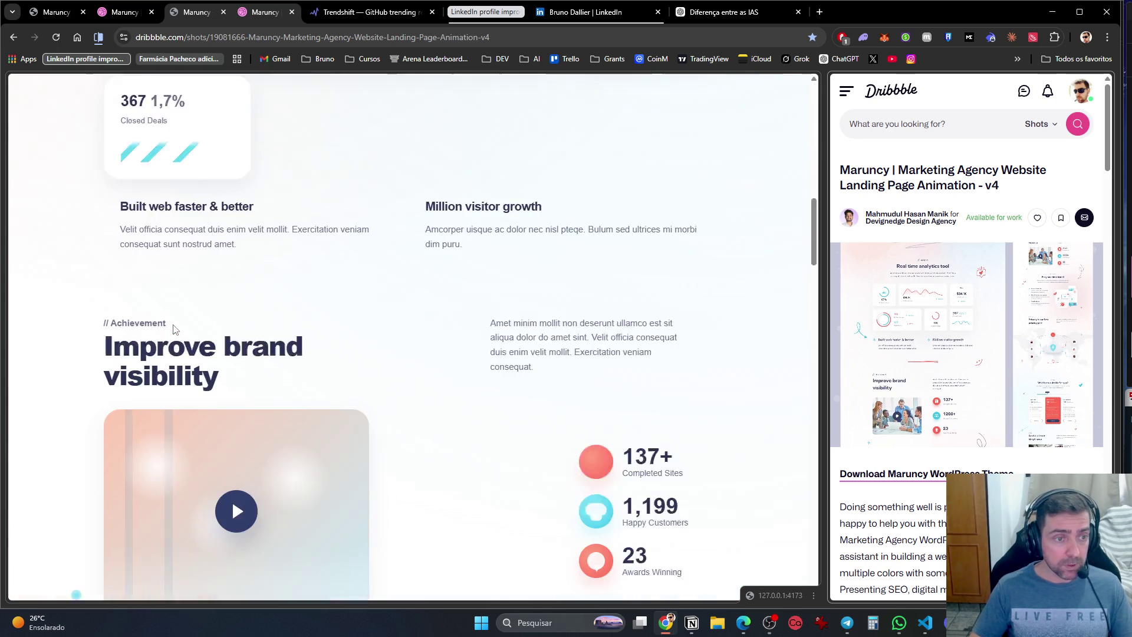
{"action": "scroll", "coordinate": [177, 331], "scroll_direction": "up", "scroll_amount": 4}
{"action": "scroll", "coordinate": [175, 330], "scroll_direction": "up", "scroll_amount": 10}
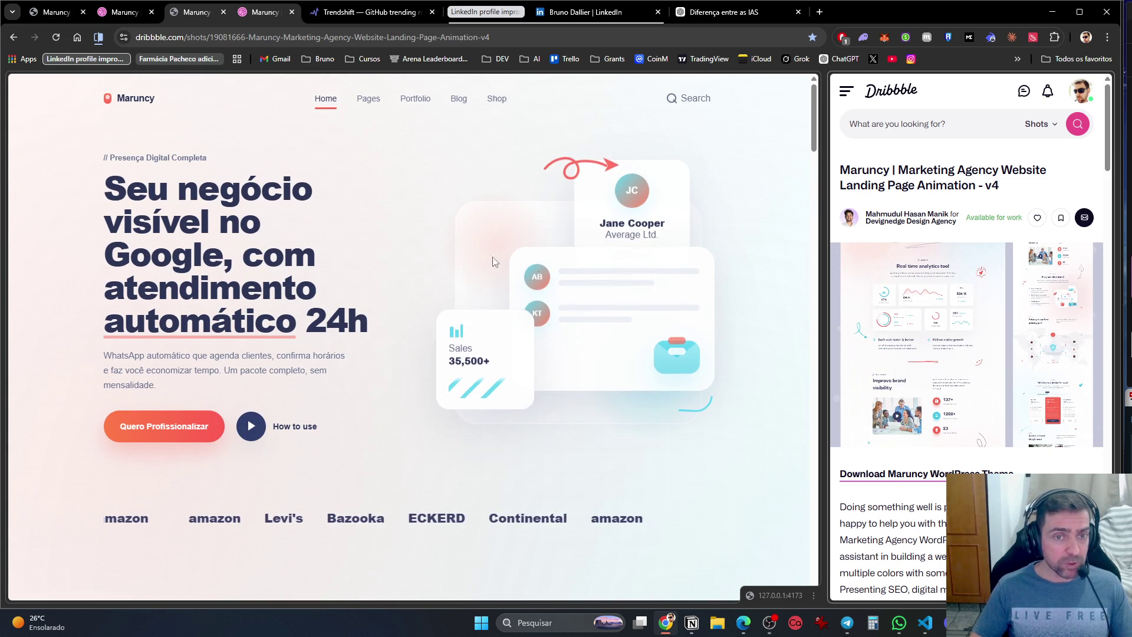
{"action": "left_click", "coordinate": [1050, 13]}
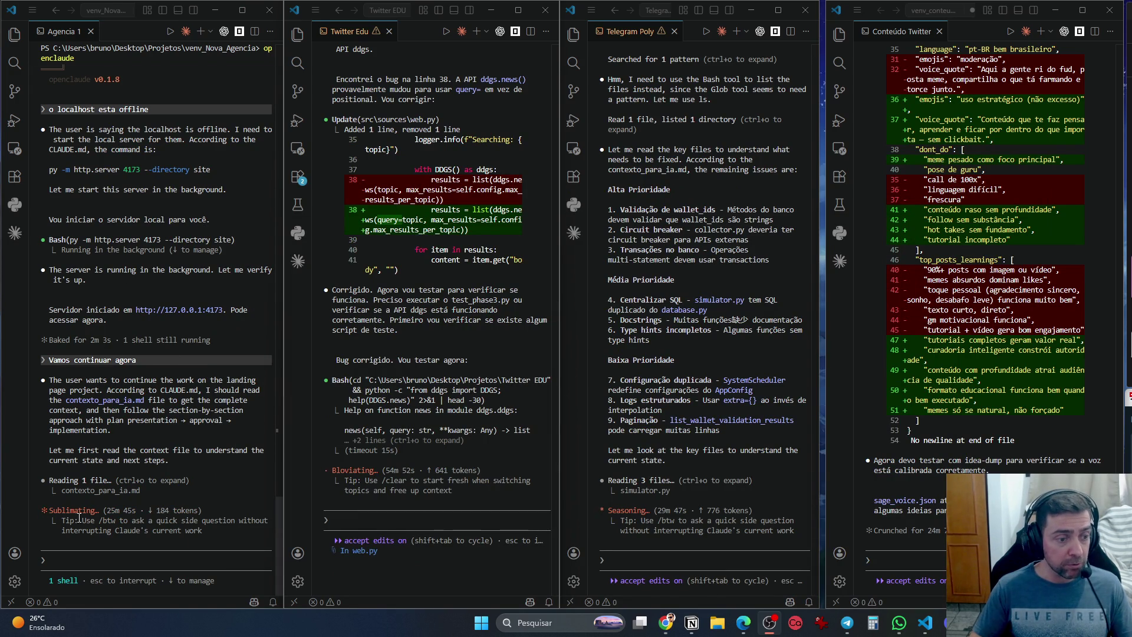
Switch virtual desktops and return to Chrome showing the Maruncy page beside its Dribbble reference
{"action": "key", "text": "ctrl+super+Right"}
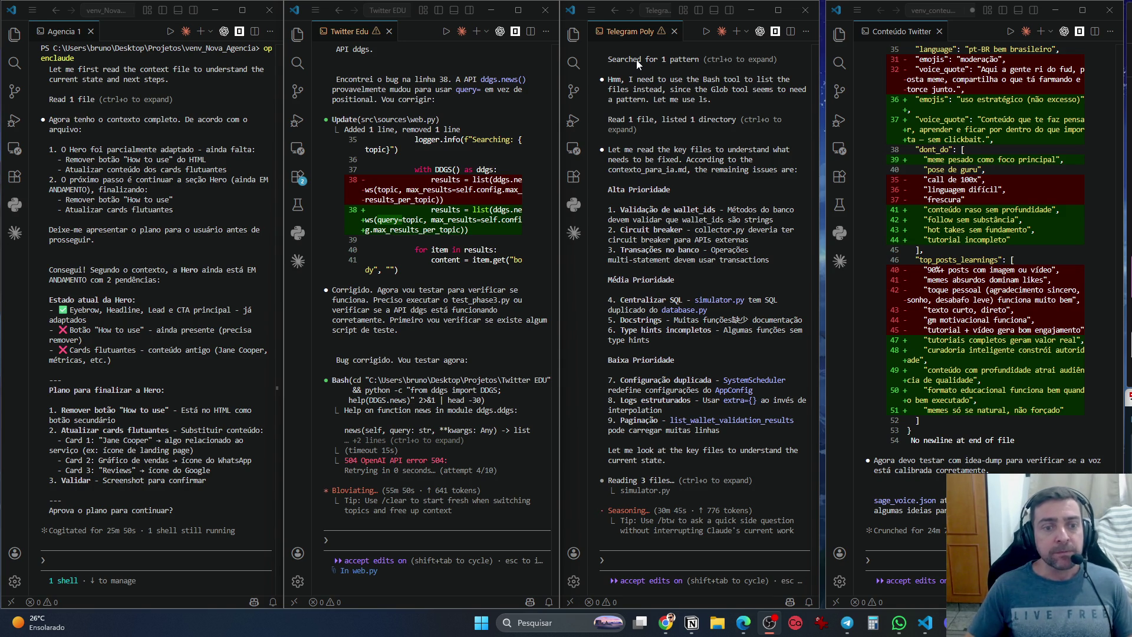
{"action": "key", "text": "alt+Tab"}
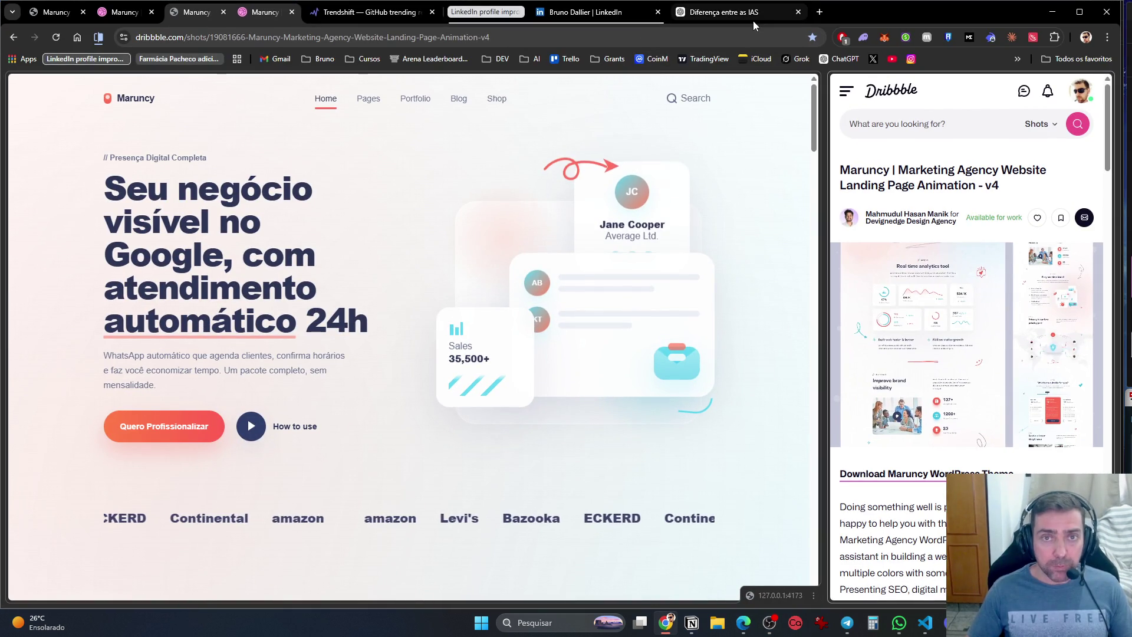
Check ChatGPT's 'Diferença entre as IAS' script, then return to the LinkedIn profile tab
{"action": "left_click", "coordinate": [733, 12]}
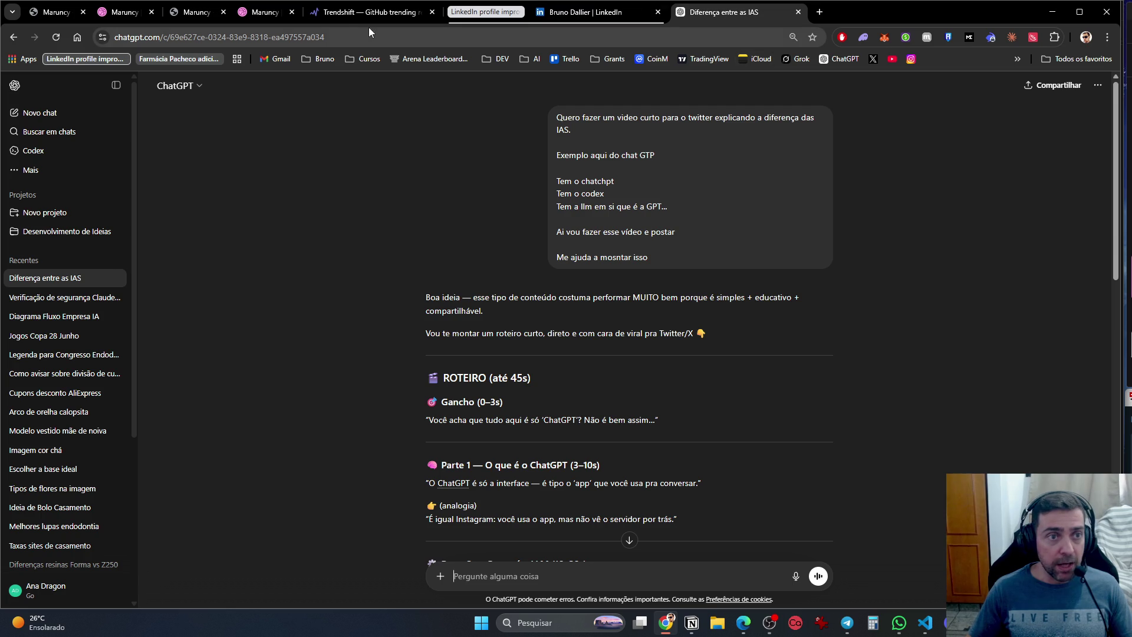
{"action": "key", "text": "ctrl+shift+Tab"}
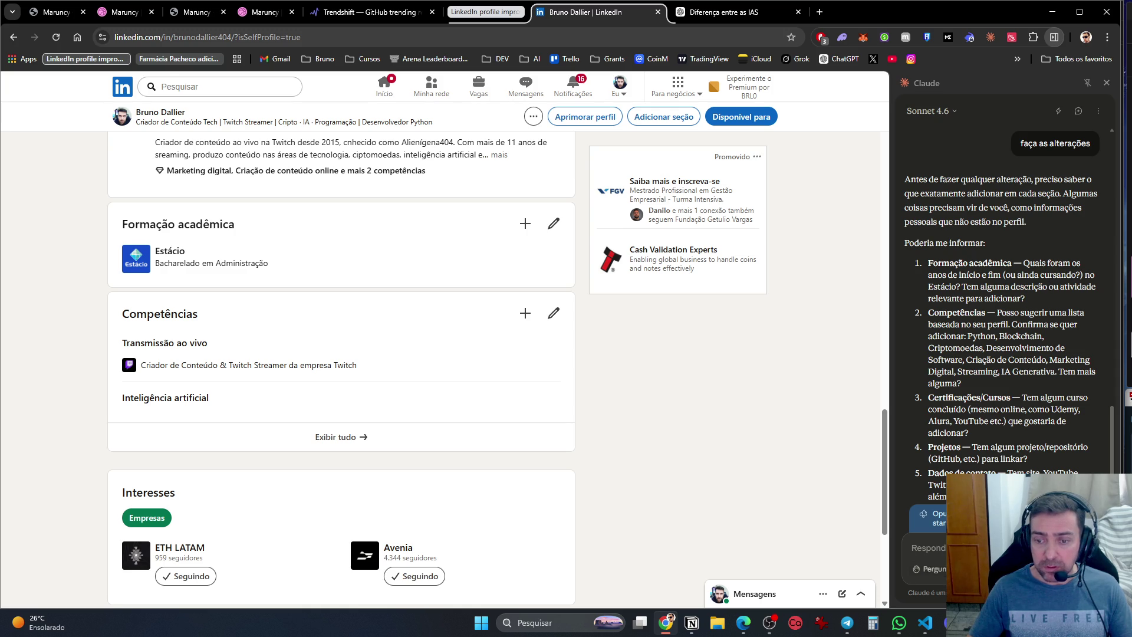
Reply 'Final da' / 'Sim, pode' with graduation 2013 and skills request, approve Claude's plan, minimize Chrome
{"action": "type", "text": "Final da f"}
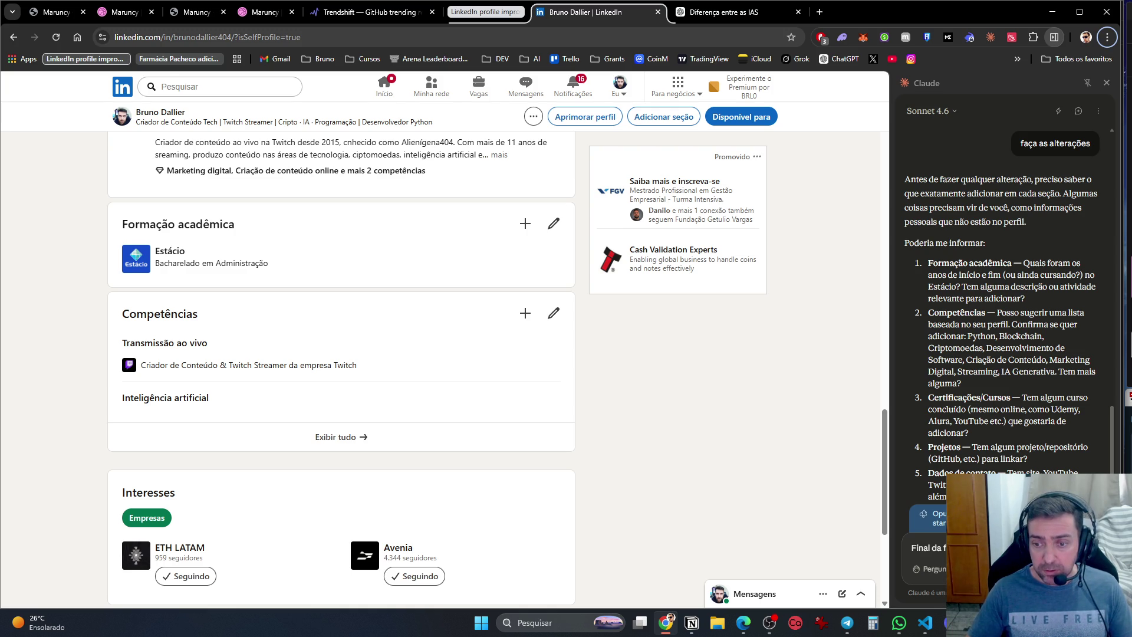
{"action": "key", "text": "shift+Return"}
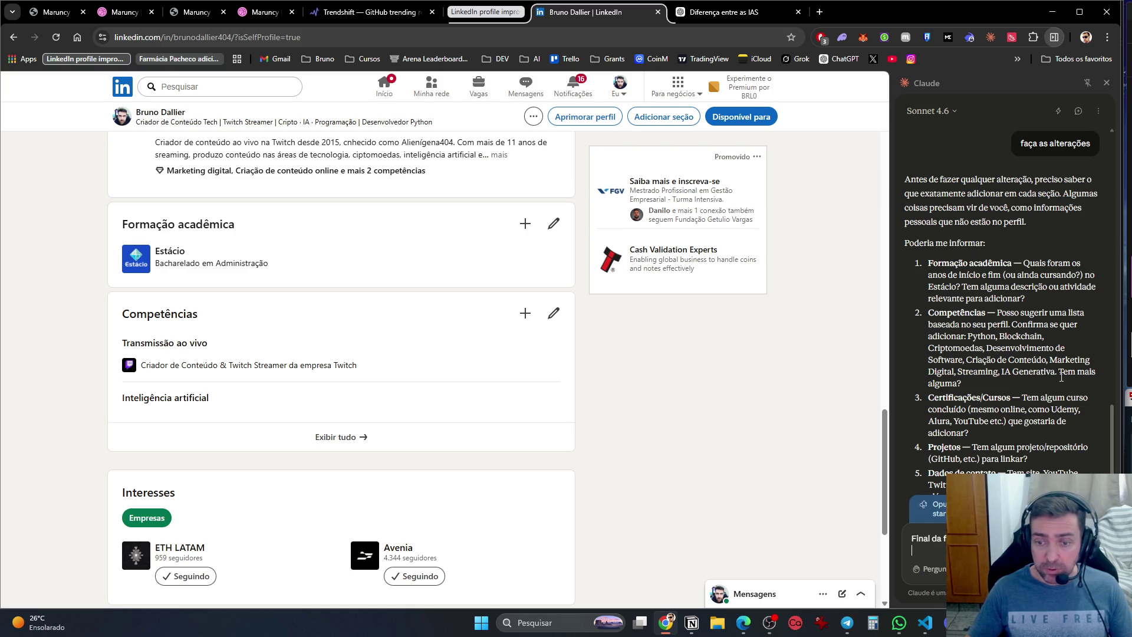
{"action": "type", "text": "Sim, pode"}
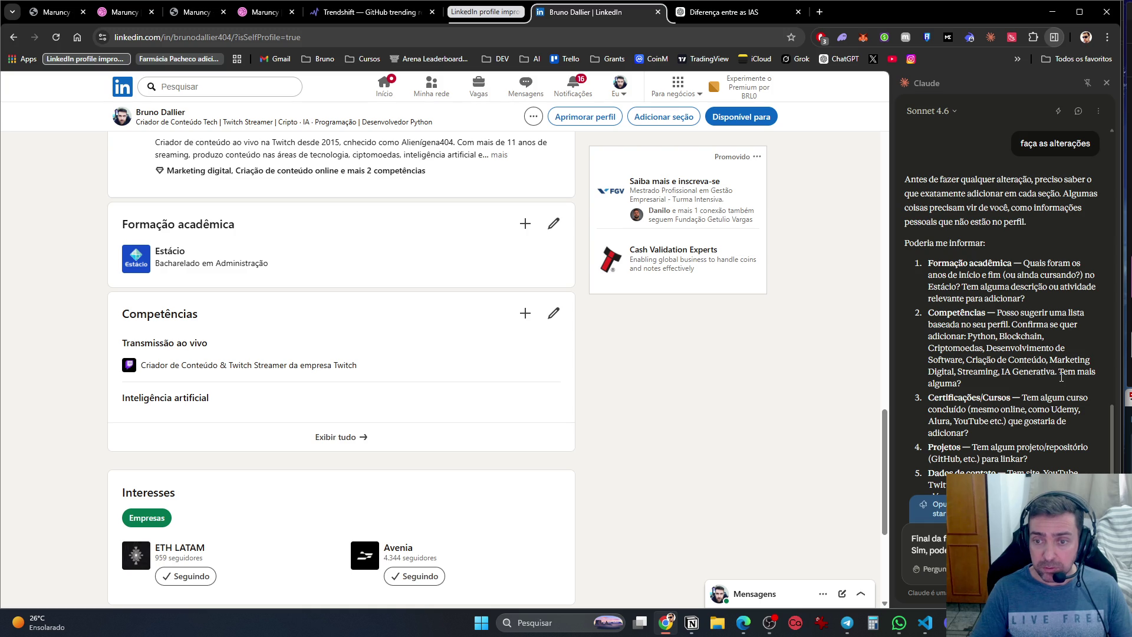
{"action": "key", "text": "Return"}
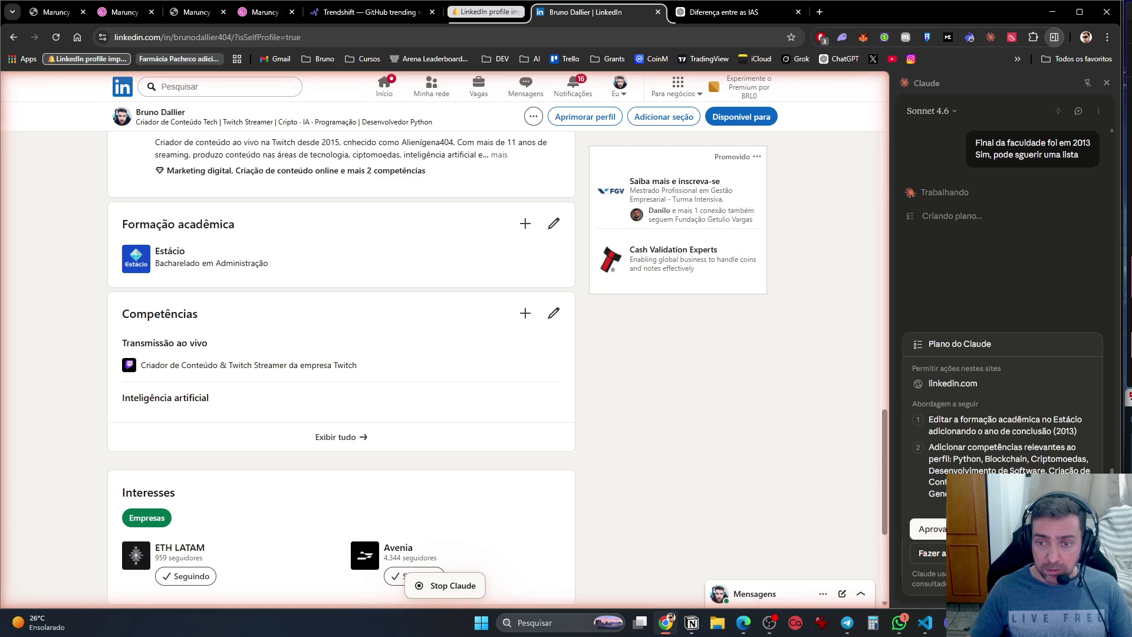
{"action": "key", "text": "Return"}
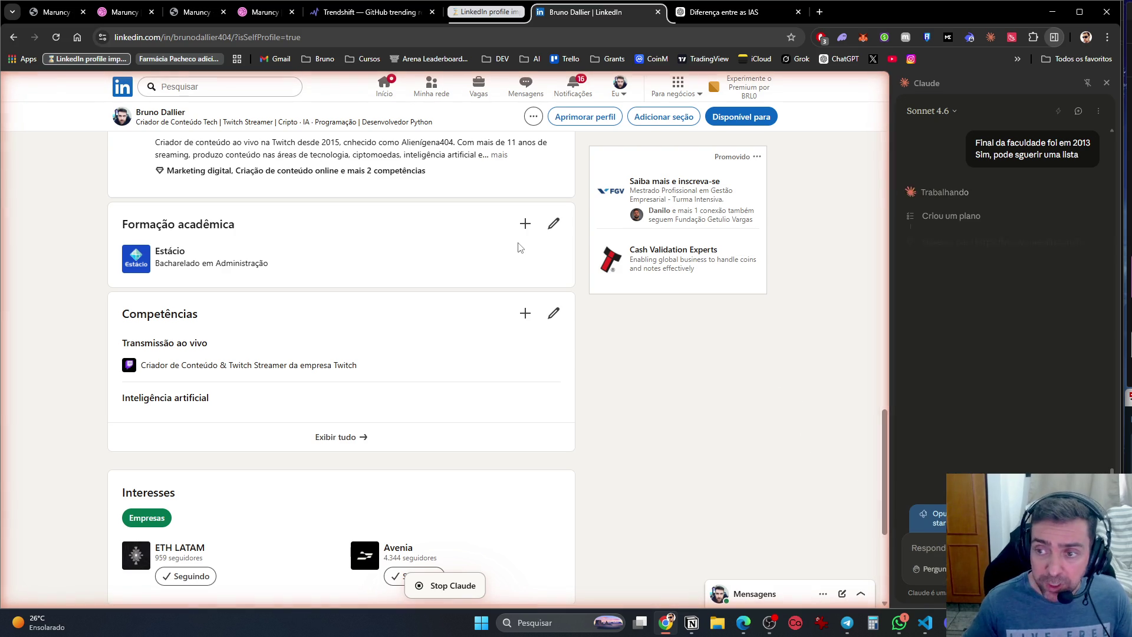
{"action": "left_click", "coordinate": [1056, 15]}
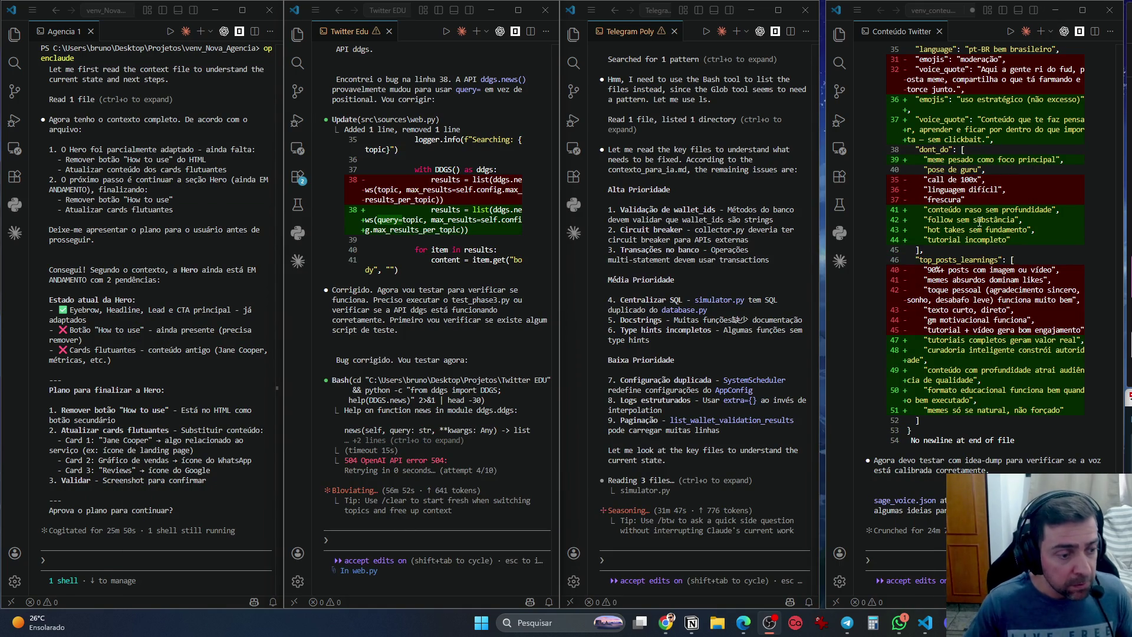
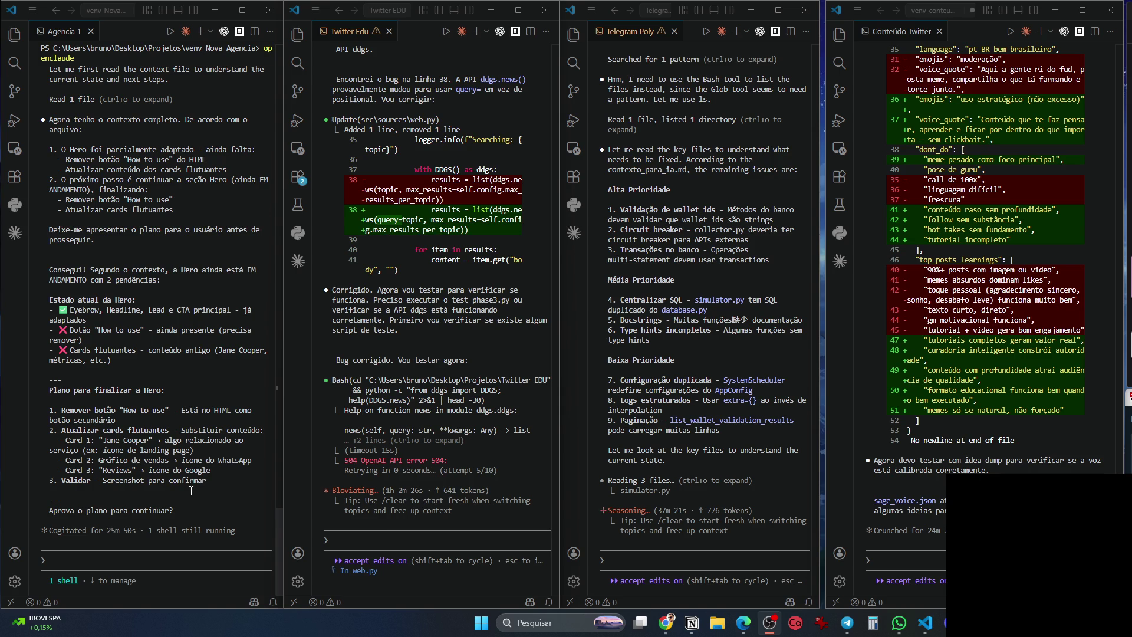
Switch from VS Code to the Chrome window showing the LinkedIn profile page
{"action": "left_click", "coordinate": [665, 622]}
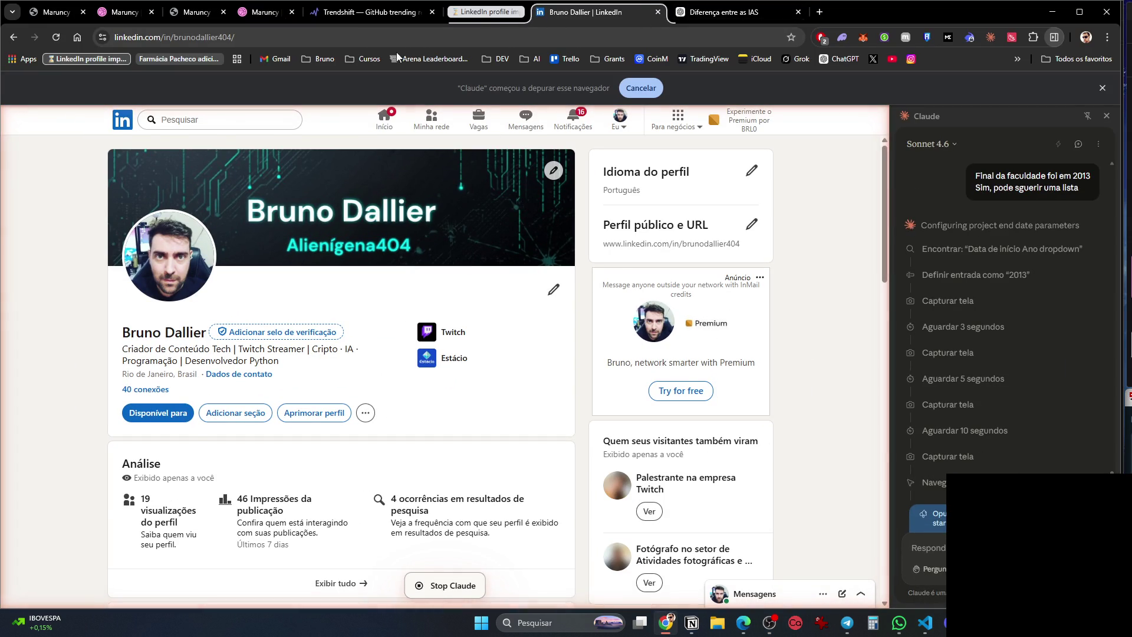
Glance at Trendshift, view the local Maruncy page beside its Dribbble shot, then switch desktops
{"action": "left_click", "coordinate": [365, 19]}
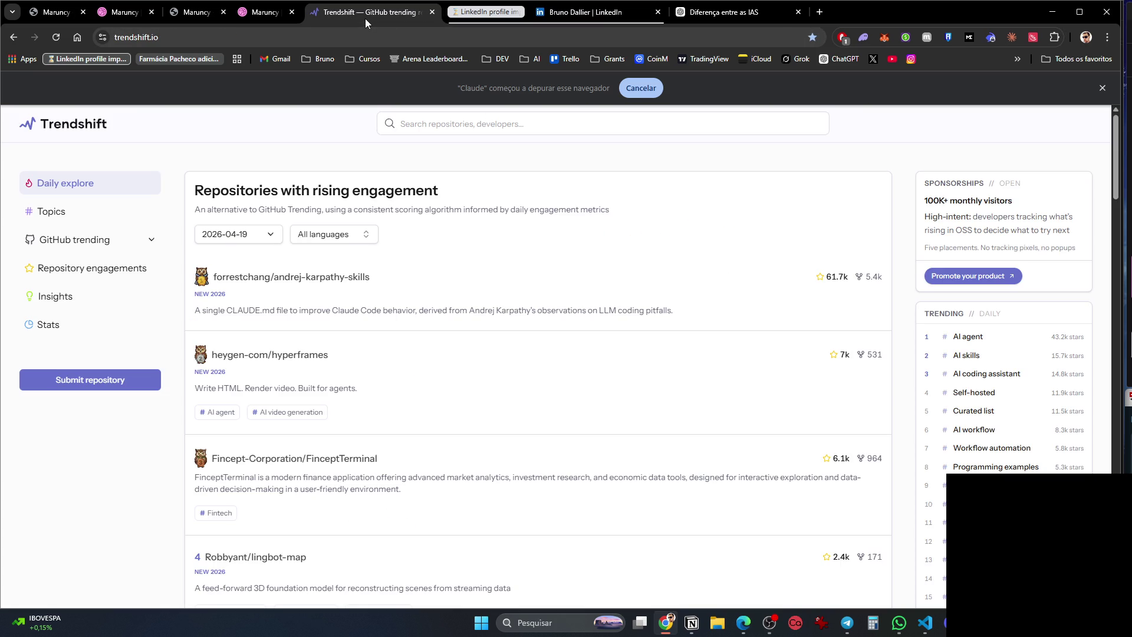
{"action": "left_click", "coordinate": [257, 14]}
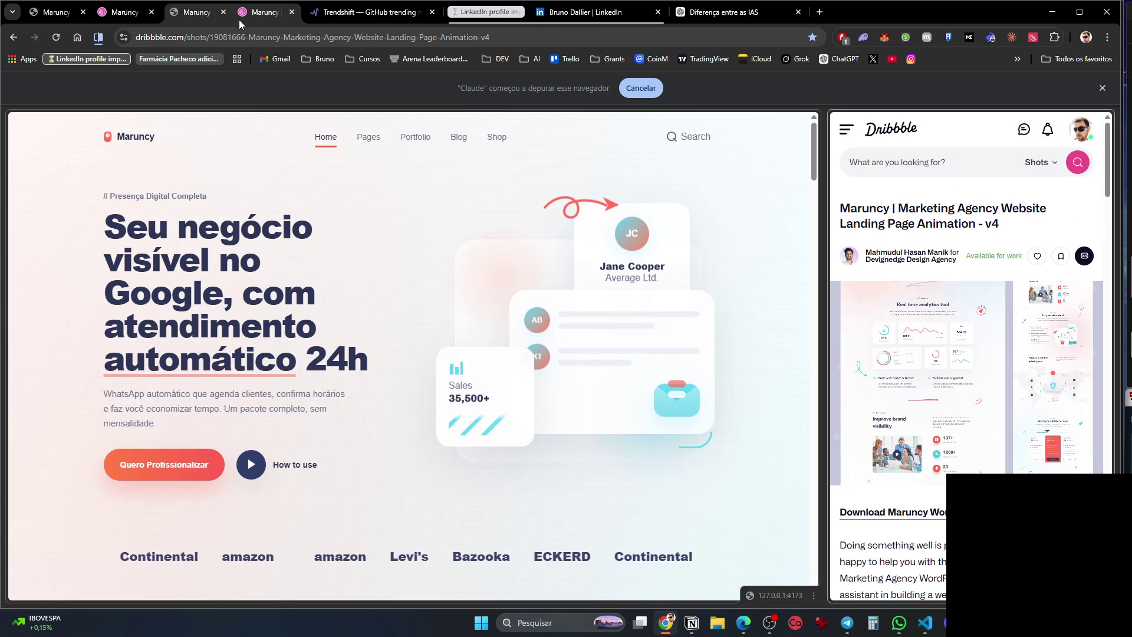
{"action": "left_click", "coordinate": [322, 213]}
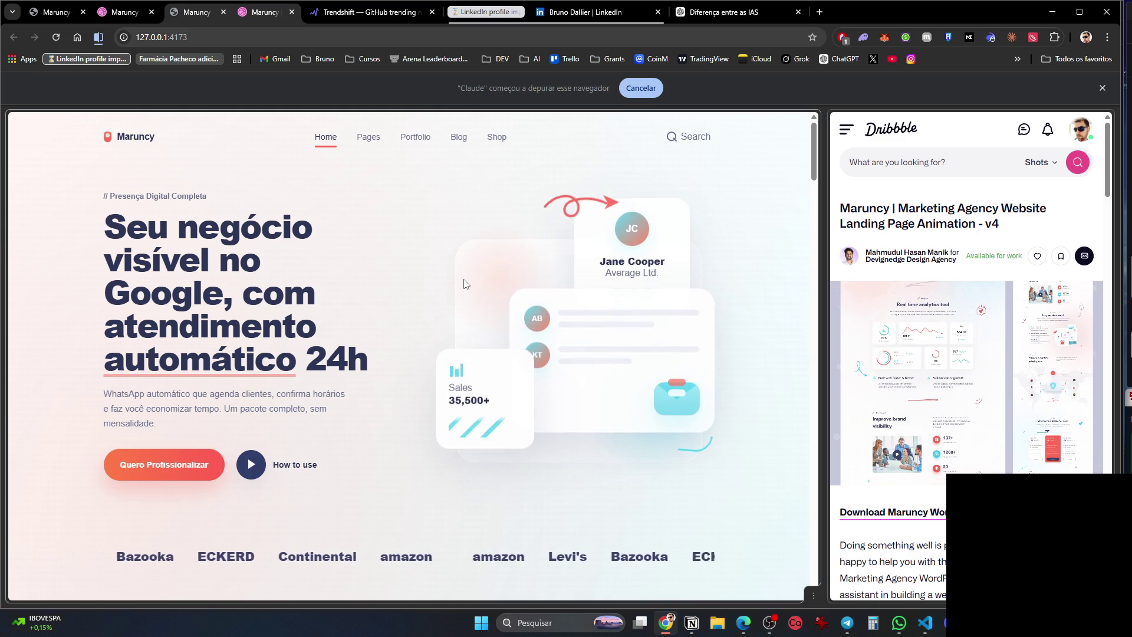
{"action": "key", "text": "ctrl+super+Right"}
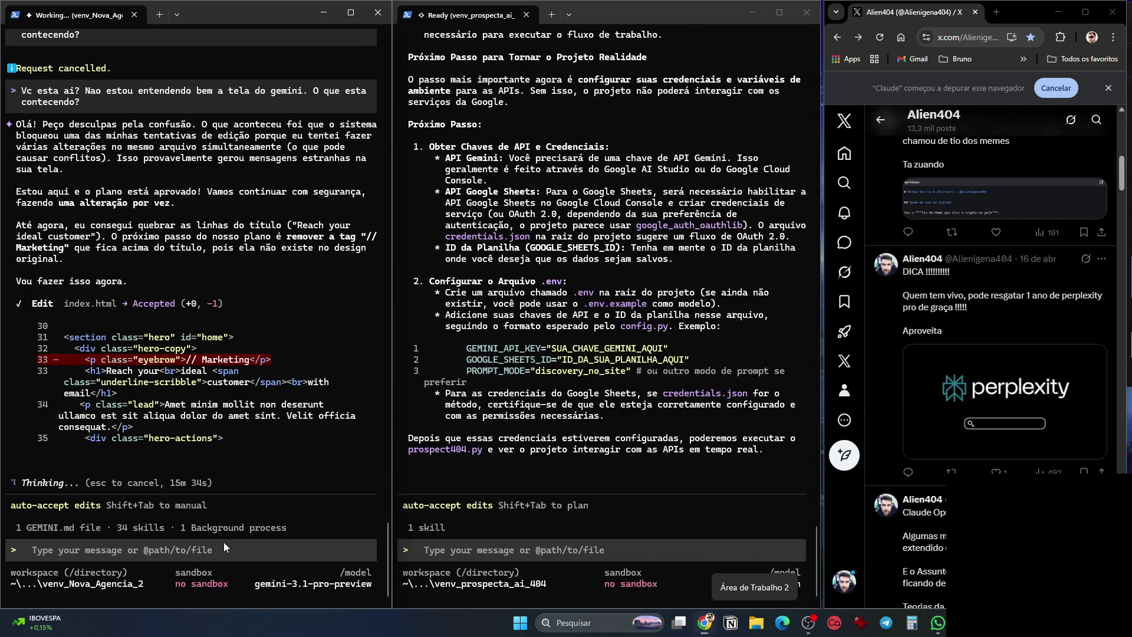
Turn off auto-accept in Gemini CLI and allow the index.html backup restore for this session
{"action": "left_click", "coordinate": [150, 544]}
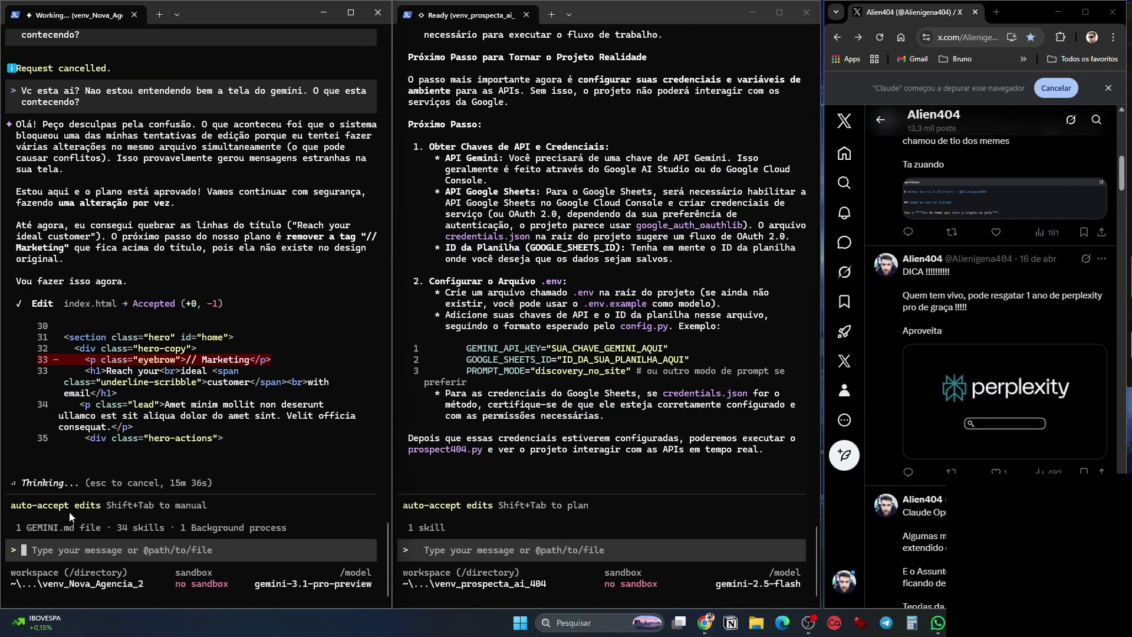
{"action": "key", "text": "shift+Tab"}
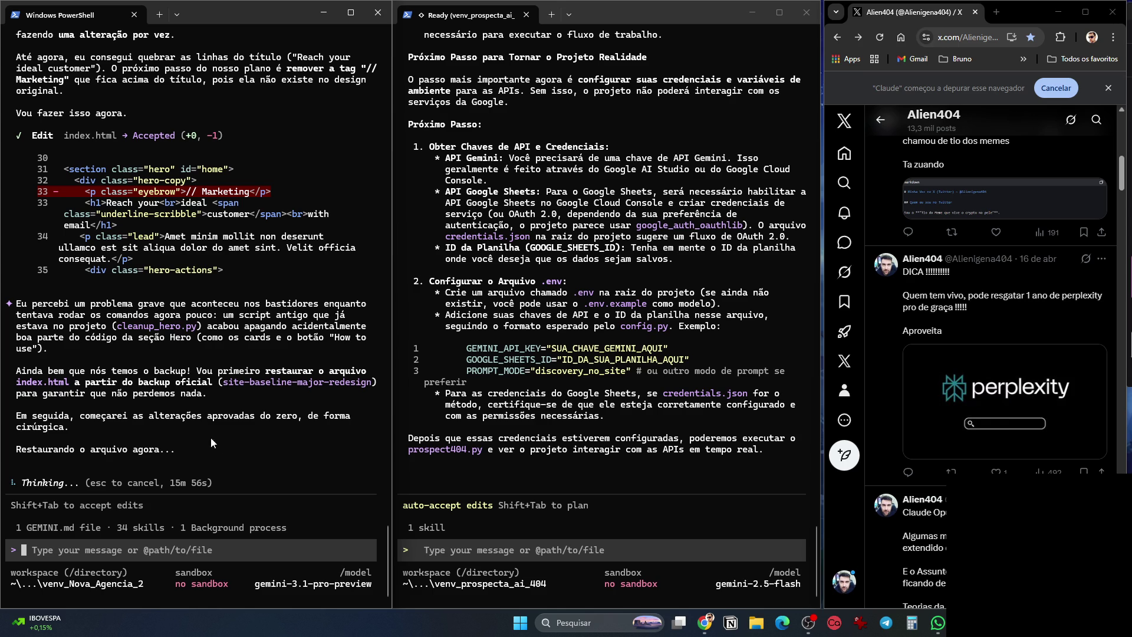
{"action": "scroll", "coordinate": [244, 422], "scroll_direction": "up", "scroll_amount": 3}
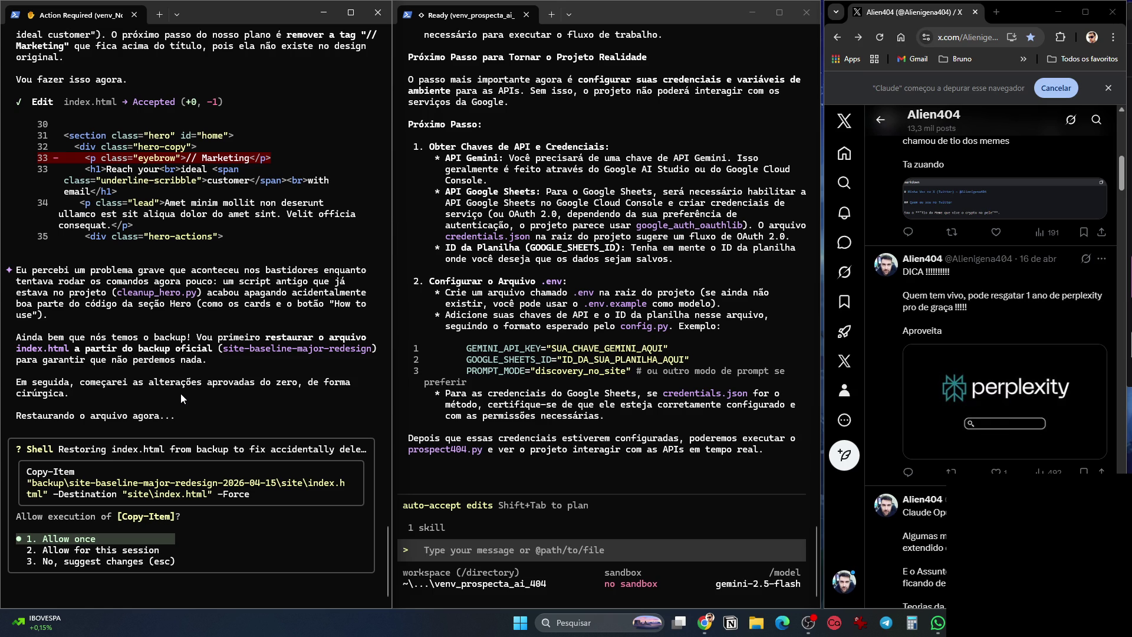
{"action": "key", "text": "Down"}
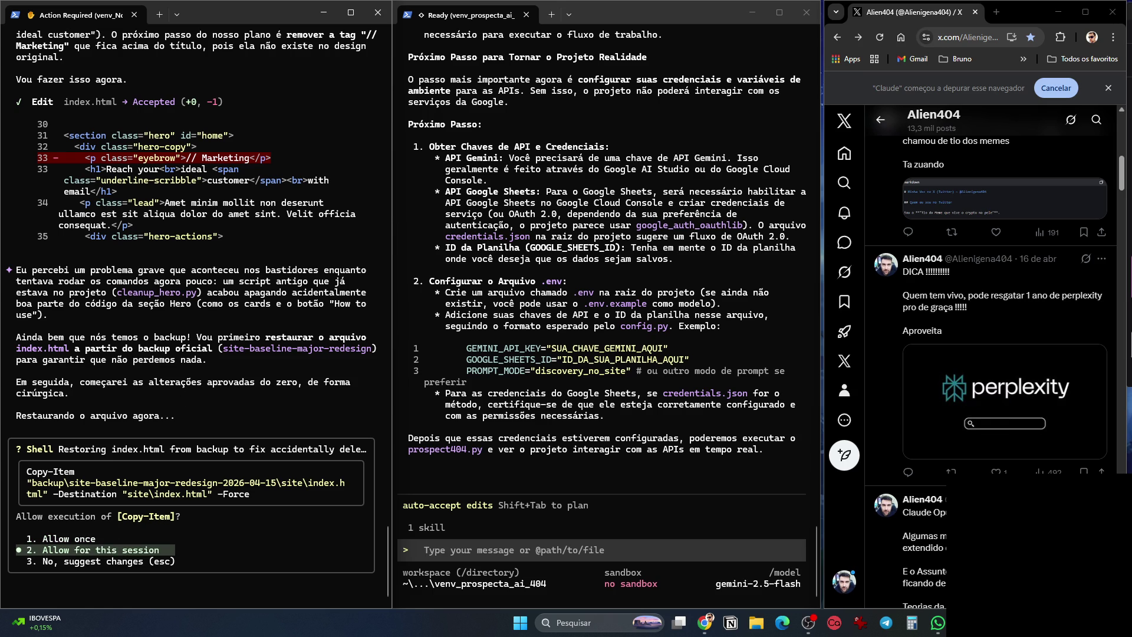
{"action": "key", "text": "Return"}
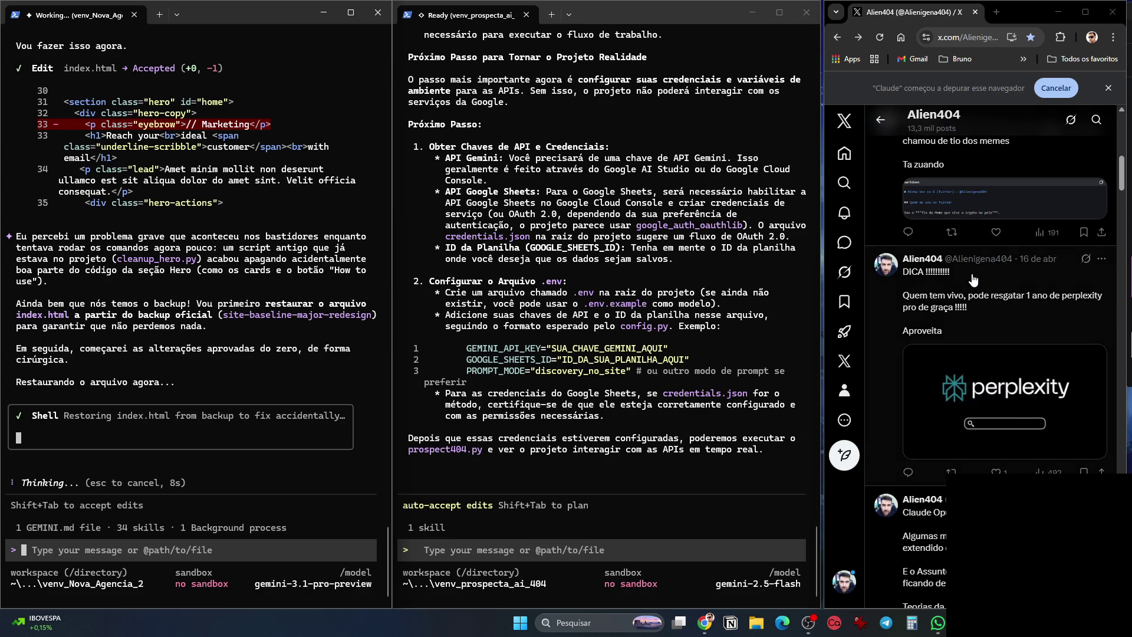
{"action": "key", "text": "ctrl+super+Left"}
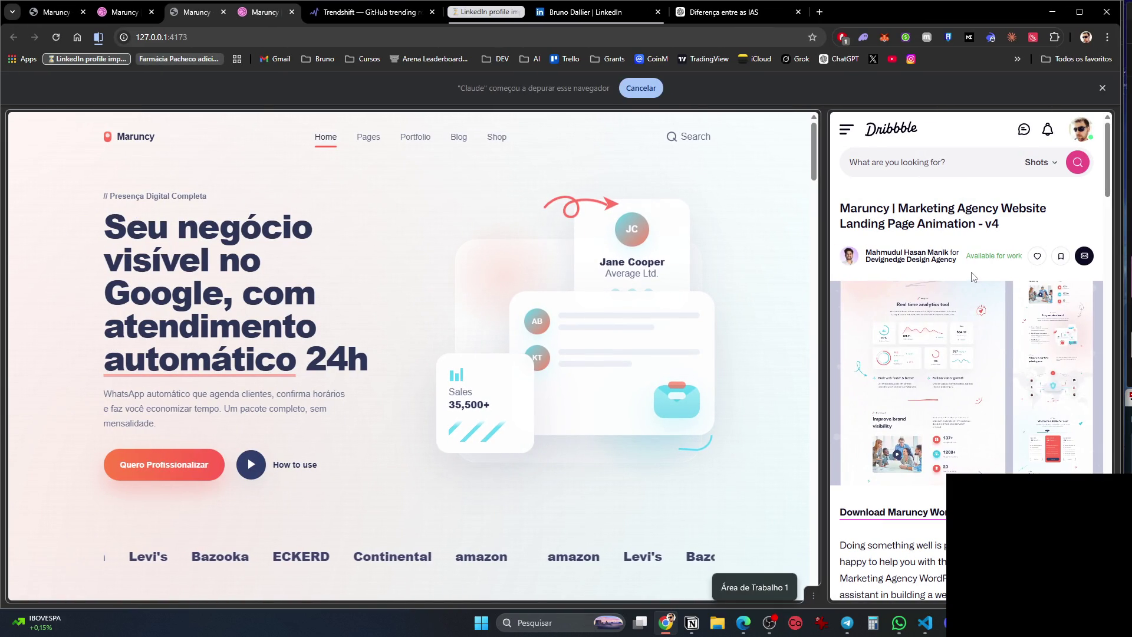
Approve the Hero plan by replying 'Sim' in the left Claude Code session
{"action": "key", "text": "ctrl+super+Right"}
{"action": "left_click", "coordinate": [158, 552]}
{"action": "type", "text": "Sim"}
{"action": "key", "text": "Return"}
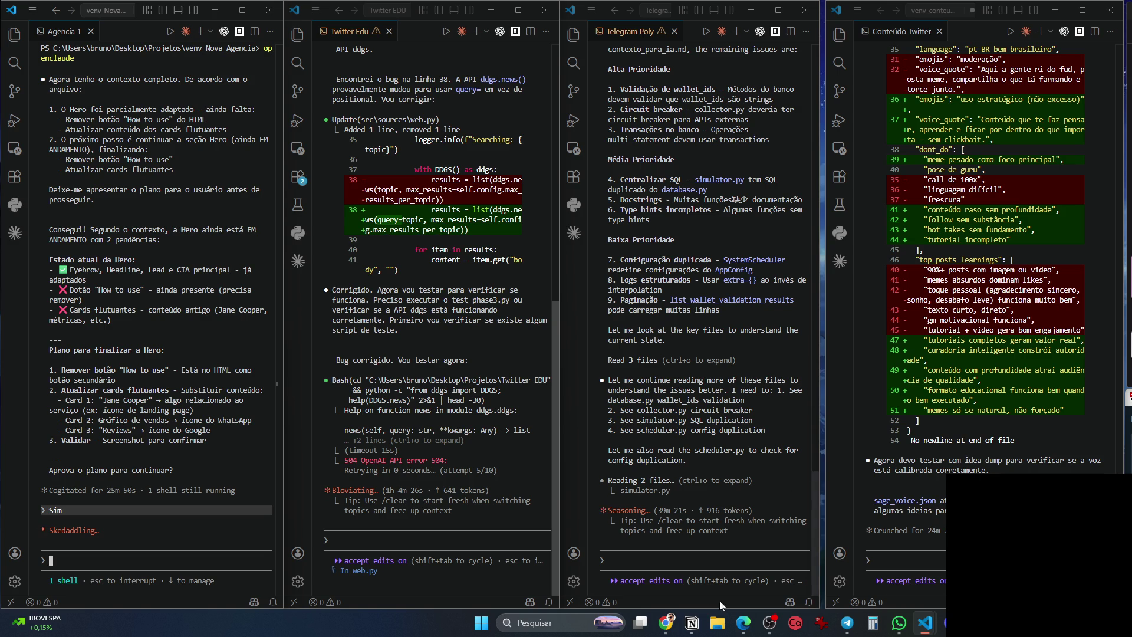
Compare the two local Maruncy page versions in Chrome, ending on the Trendshift tab
{"action": "left_click", "coordinate": [666, 622]}
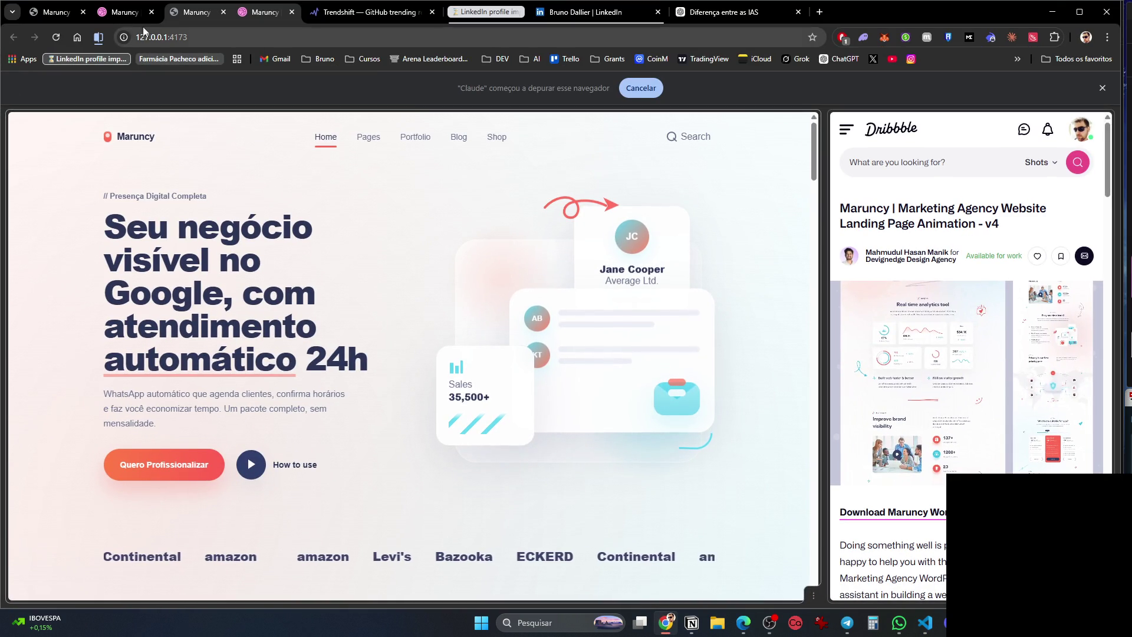
{"action": "left_click", "coordinate": [125, 17]}
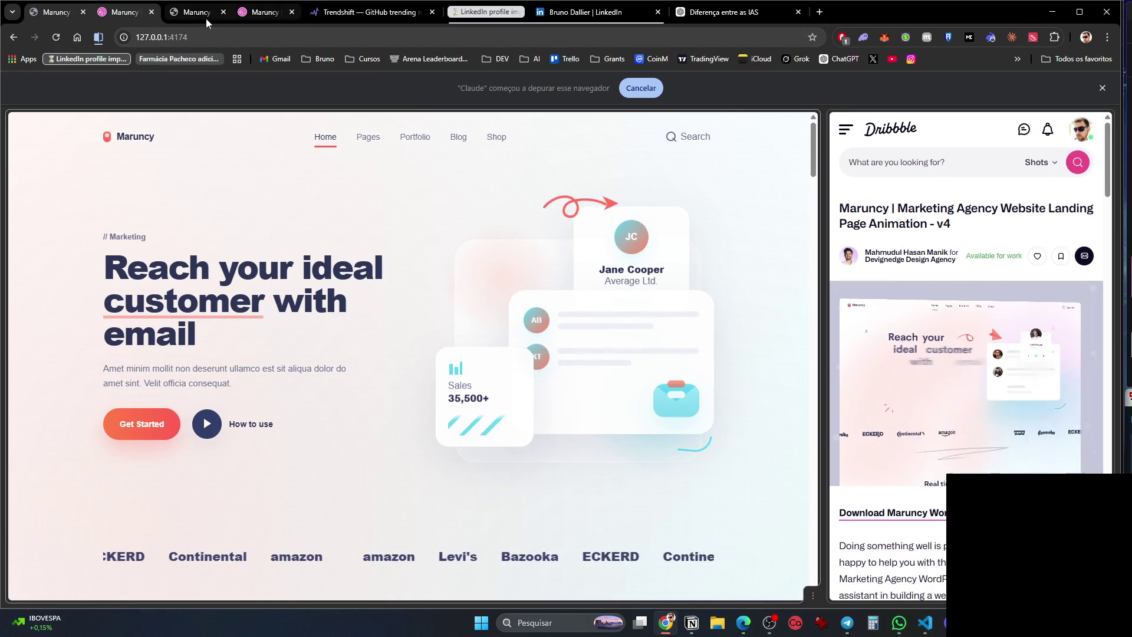
{"action": "left_click", "coordinate": [189, 18]}
{"action": "mouse_move", "coordinate": [189, 19]}
{"action": "left_mouse_down"}
{"action": "mouse_move", "coordinate": [112, 12]}
{"action": "mouse_move", "coordinate": [183, 15]}
{"action": "left_mouse_up"}
{"action": "left_click", "coordinate": [184, 14]}
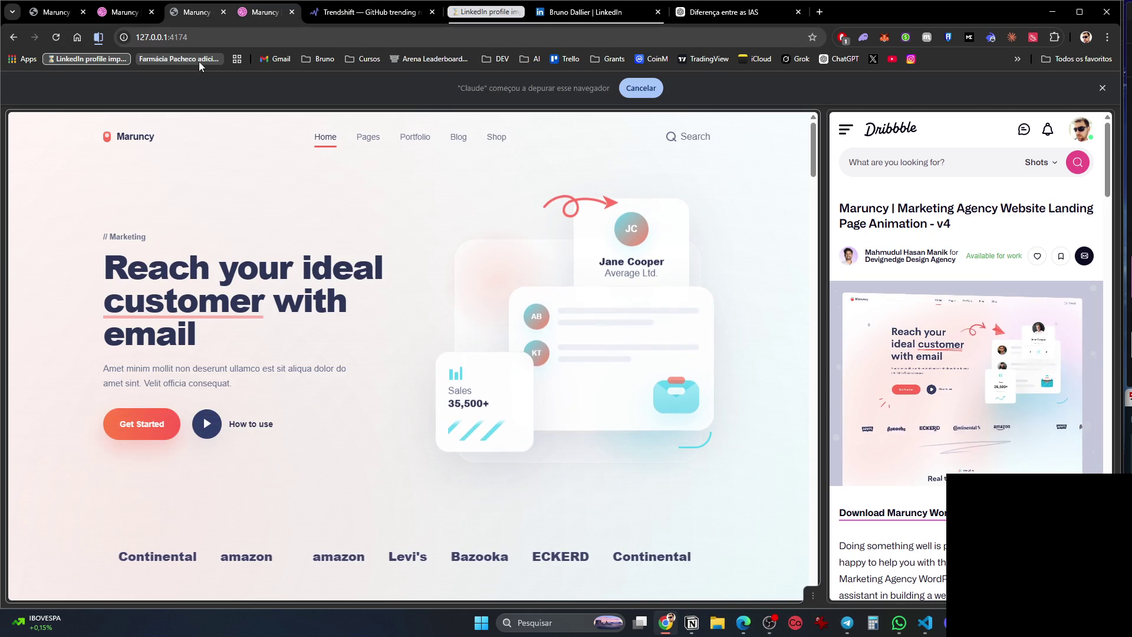
{"action": "left_click", "coordinate": [358, 15]}
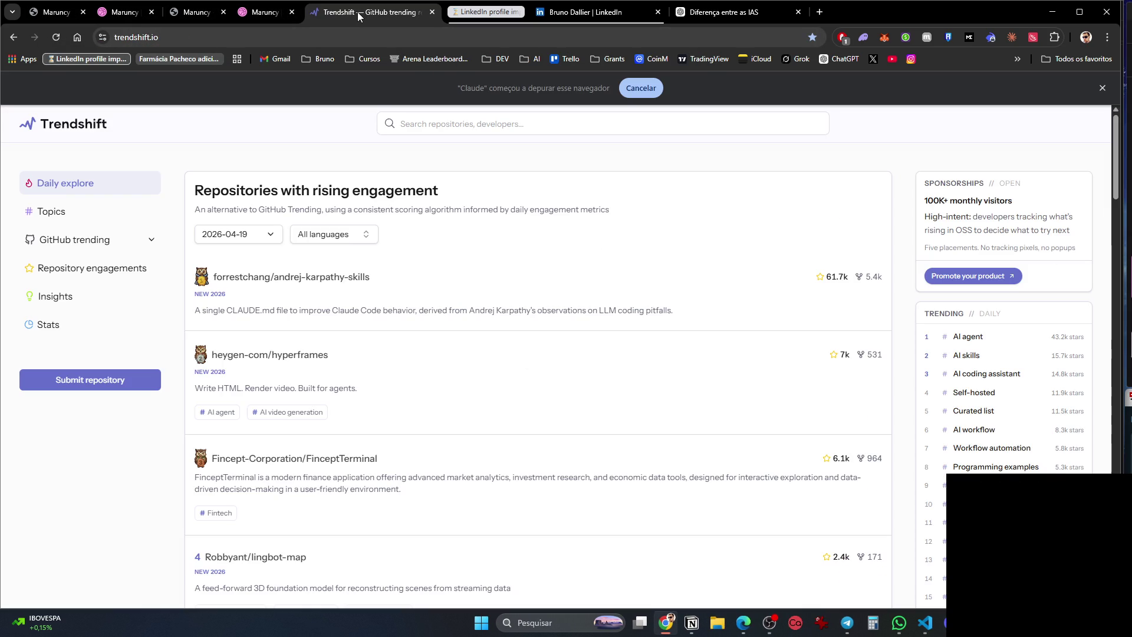
Close the Trendshift tab and open the X home feed in a new tab
{"action": "middle_click", "coordinate": [415, 11]}
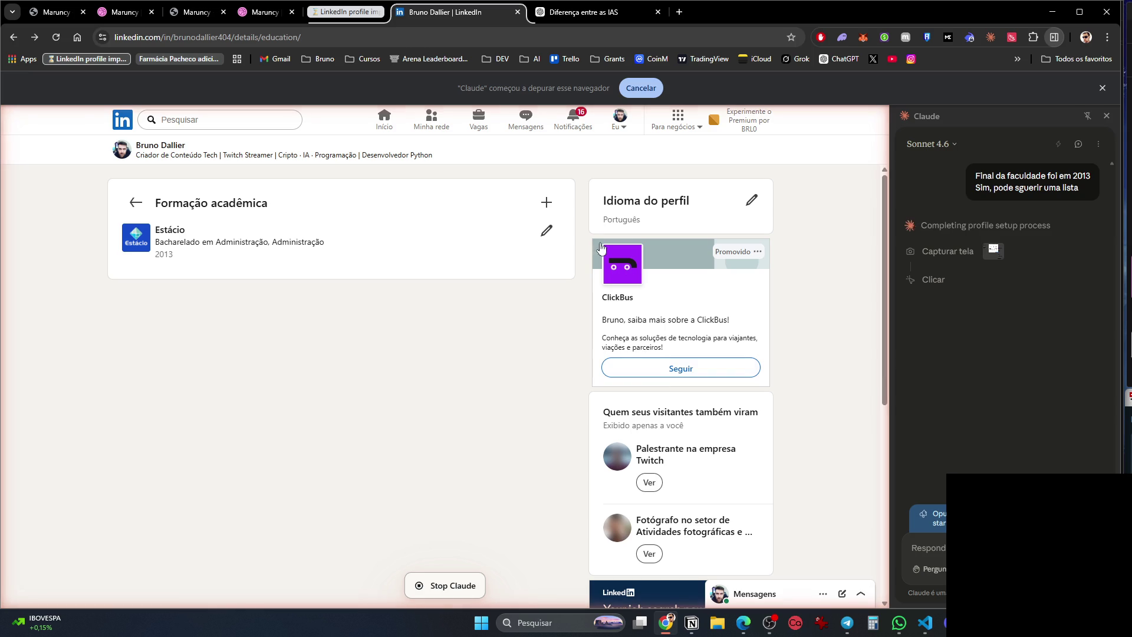
{"action": "left_click", "coordinate": [567, 19]}
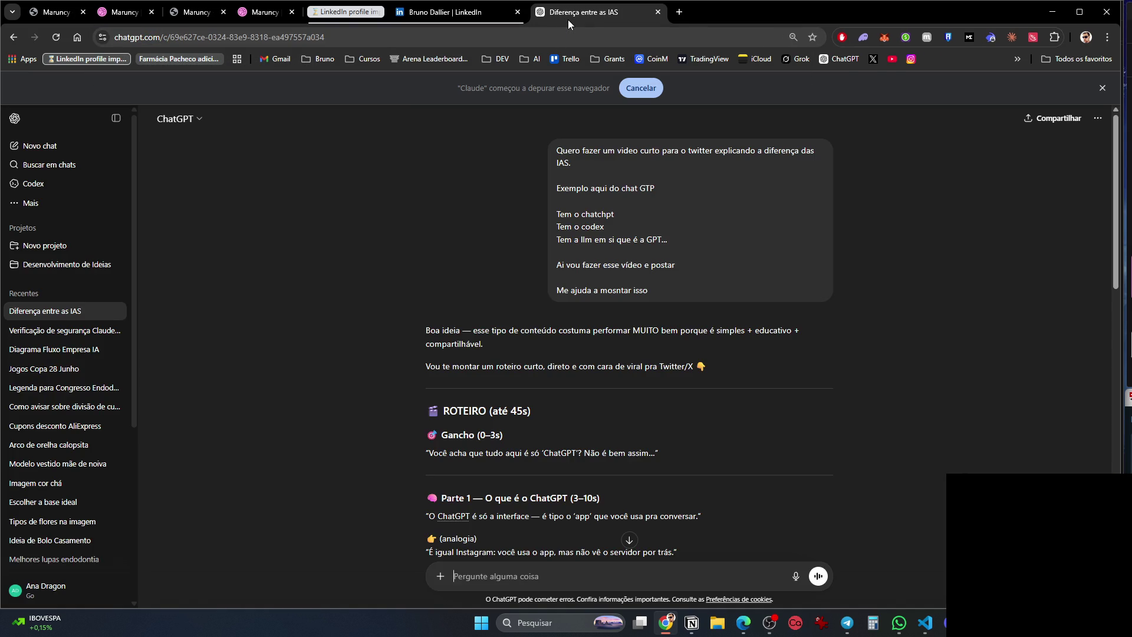
{"action": "left_click", "coordinate": [679, 12]}
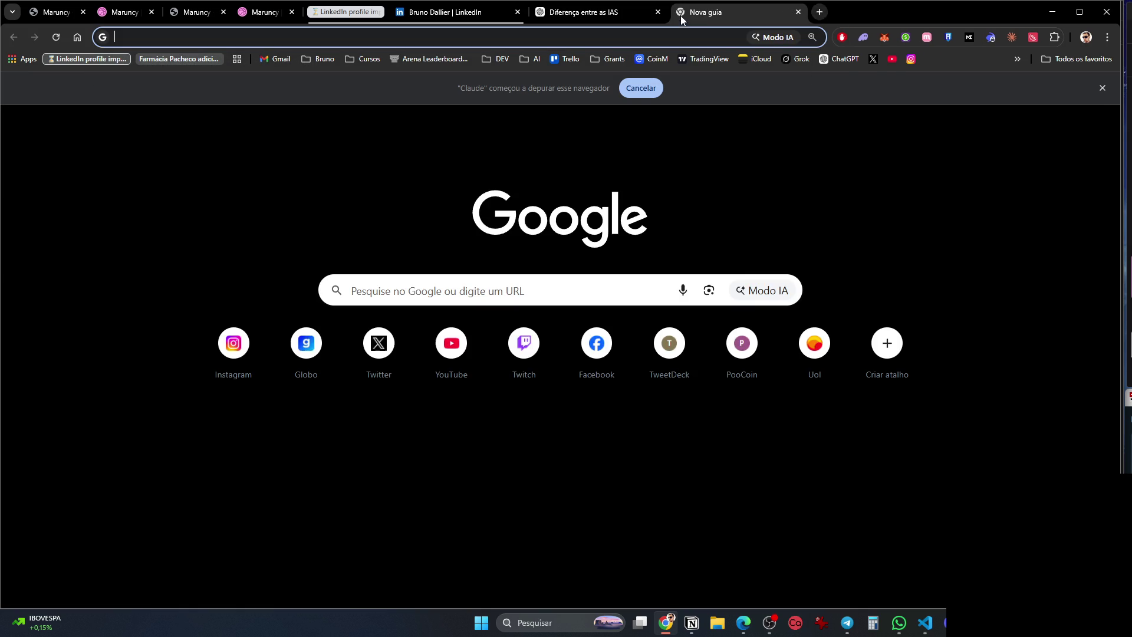
{"action": "left_click", "coordinate": [871, 60]}
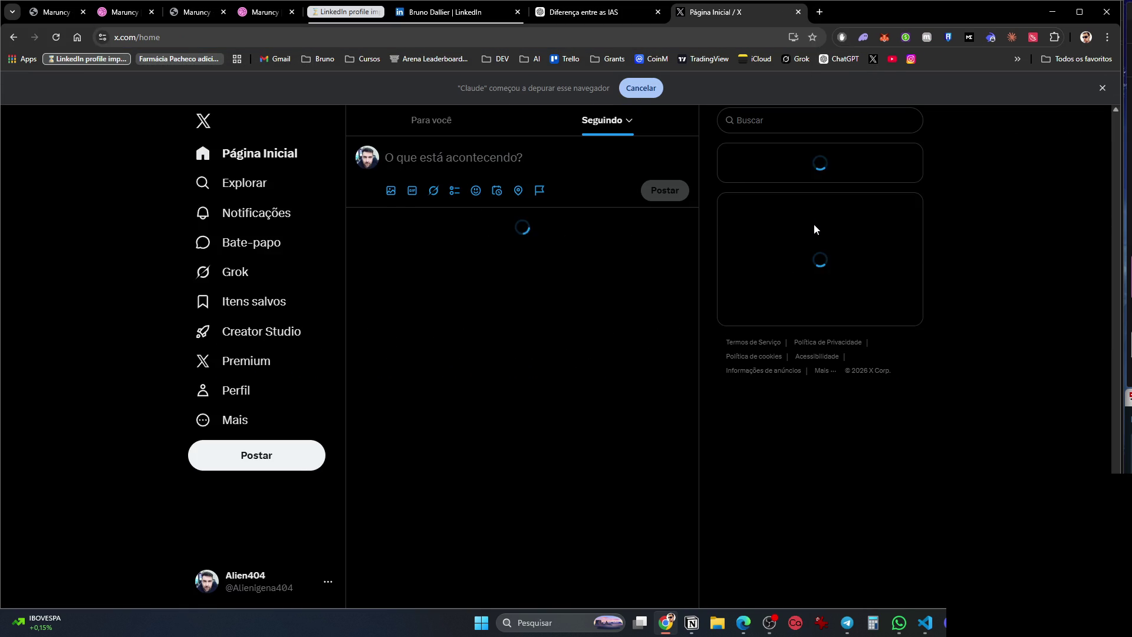
Open the CoinMarketCap watchlist in a new tab and show it in split view with X
{"action": "left_click", "coordinate": [818, 12]}
{"action": "left_click", "coordinate": [651, 59]}
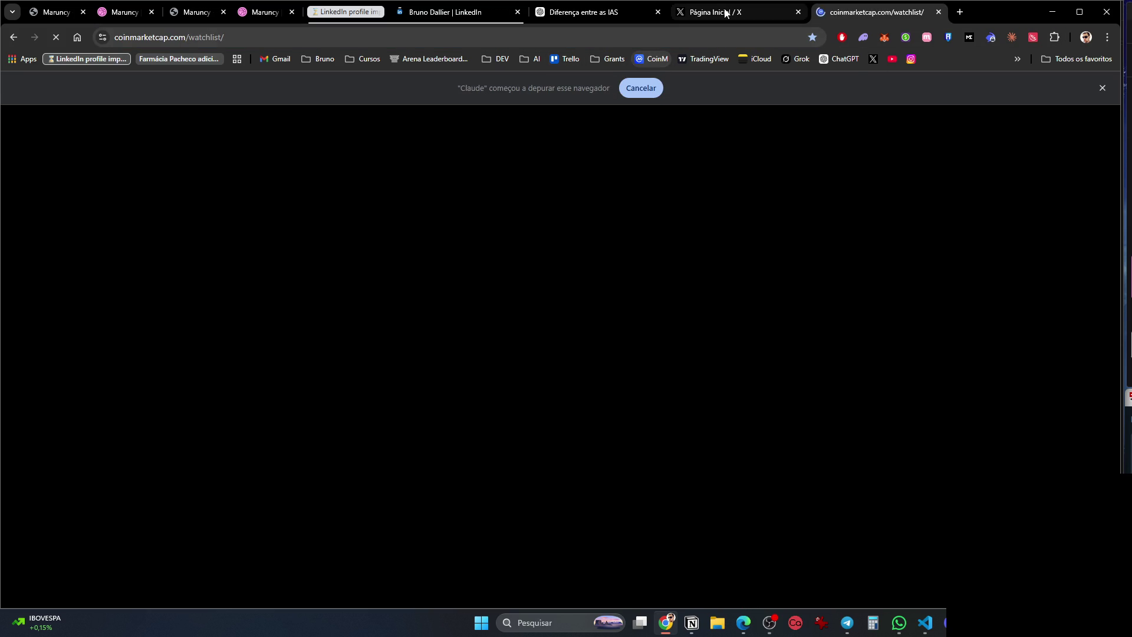
{"action": "left_click", "coordinate": [726, 13]}
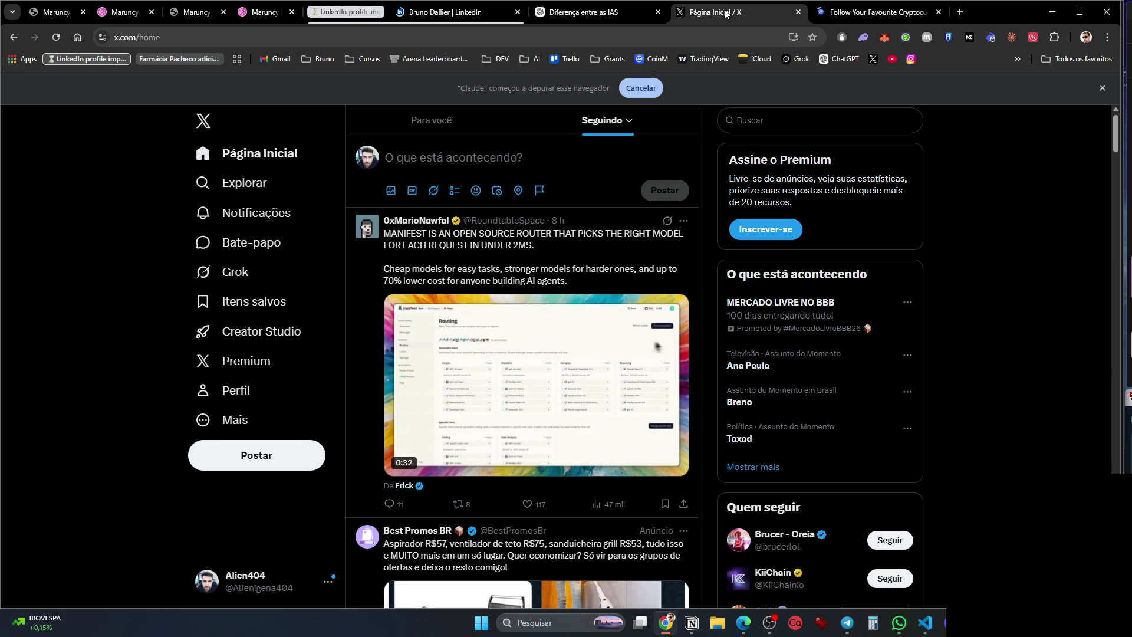
{"action": "right_click", "coordinate": [723, 16]}
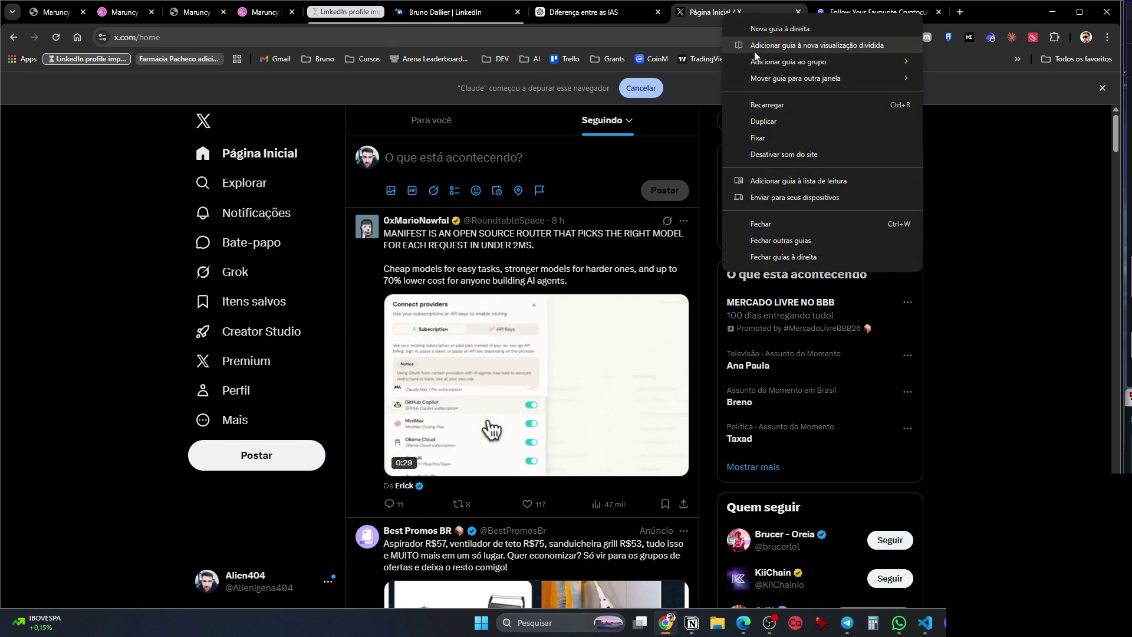
{"action": "left_click", "coordinate": [790, 46]}
{"action": "left_click", "coordinate": [862, 209]}
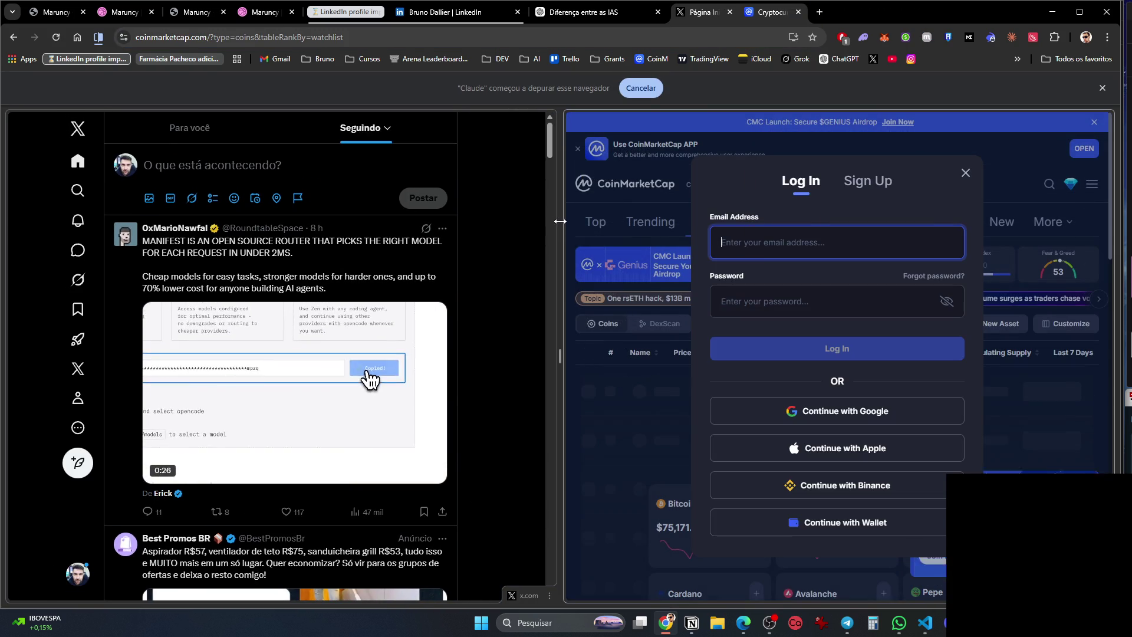
{"action": "left_click", "coordinate": [837, 411]}
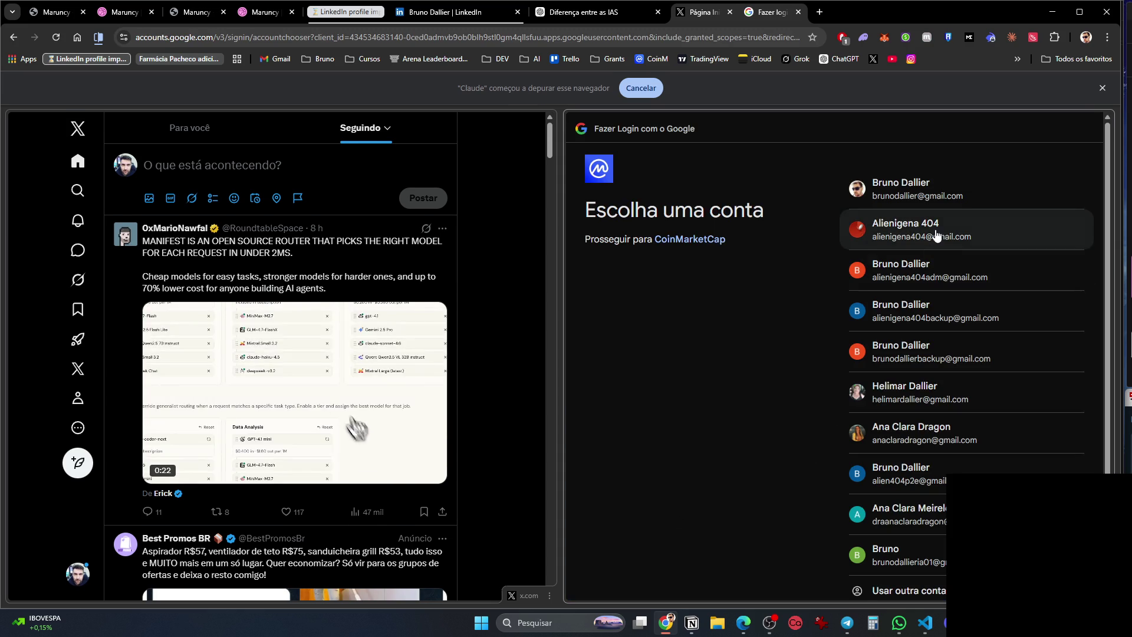
{"action": "left_click", "coordinate": [890, 233]}
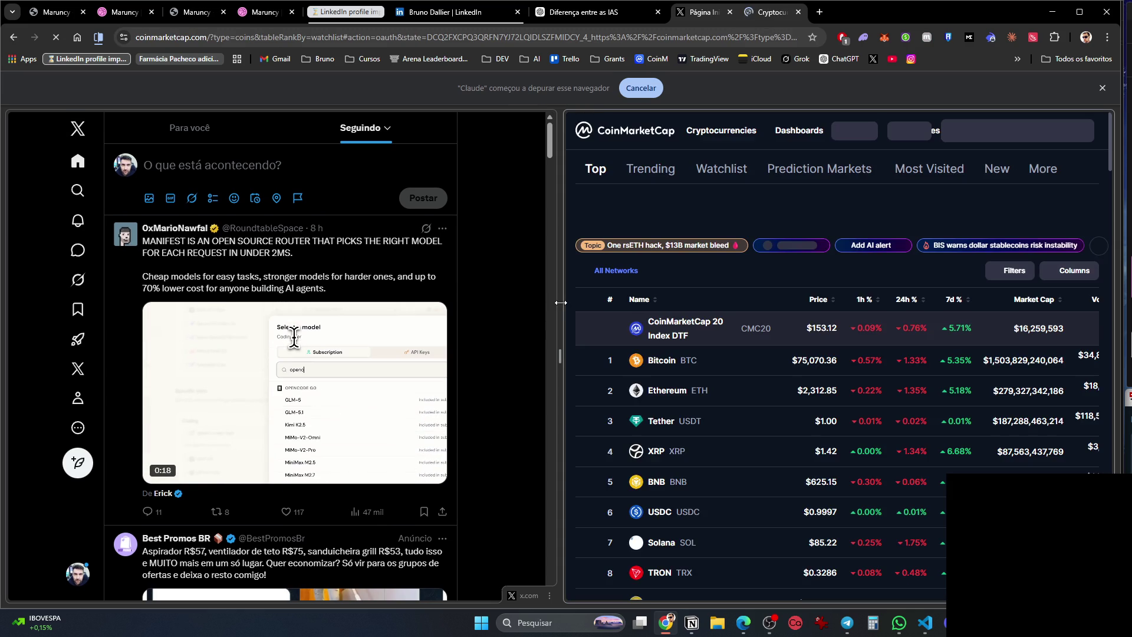
{"action": "mouse_move", "coordinate": [560, 302]}
{"action": "left_mouse_down"}
{"action": "mouse_move", "coordinate": [836, 331]}
{"action": "mouse_move", "coordinate": [822, 329]}
{"action": "left_mouse_up"}
{"action": "scroll", "coordinate": [874, 320], "scroll_direction": "down", "scroll_amount": 4}
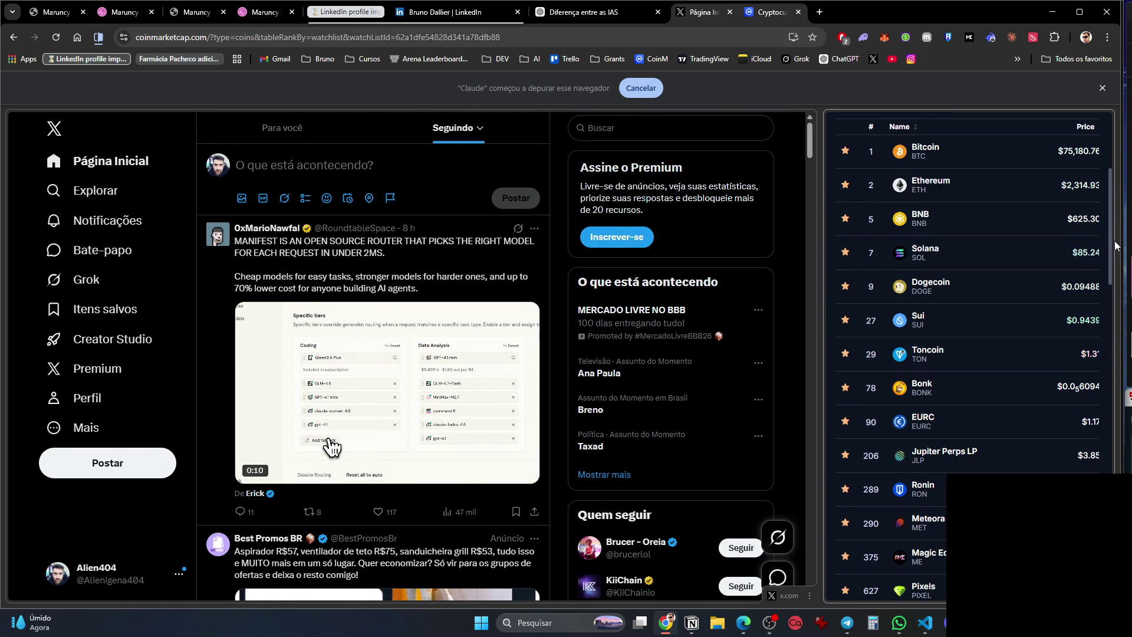
{"action": "scroll", "coordinate": [1112, 261], "scroll_direction": "down", "scroll_amount": 1}
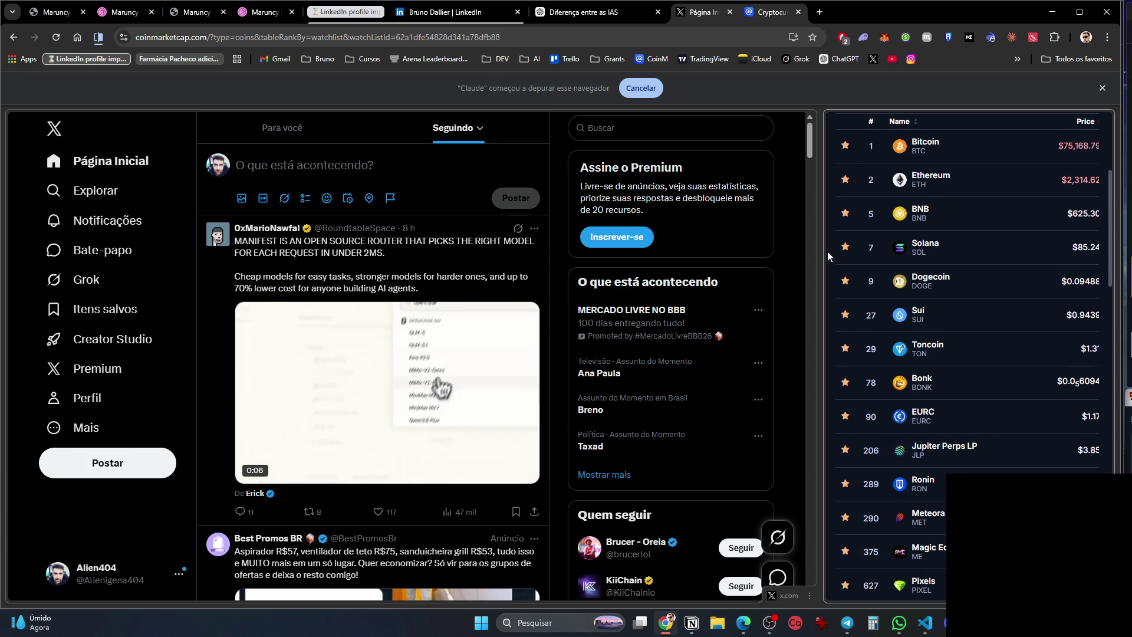
{"action": "left_click_drag", "start_coordinate": [819, 245], "coordinate": [815, 245]}
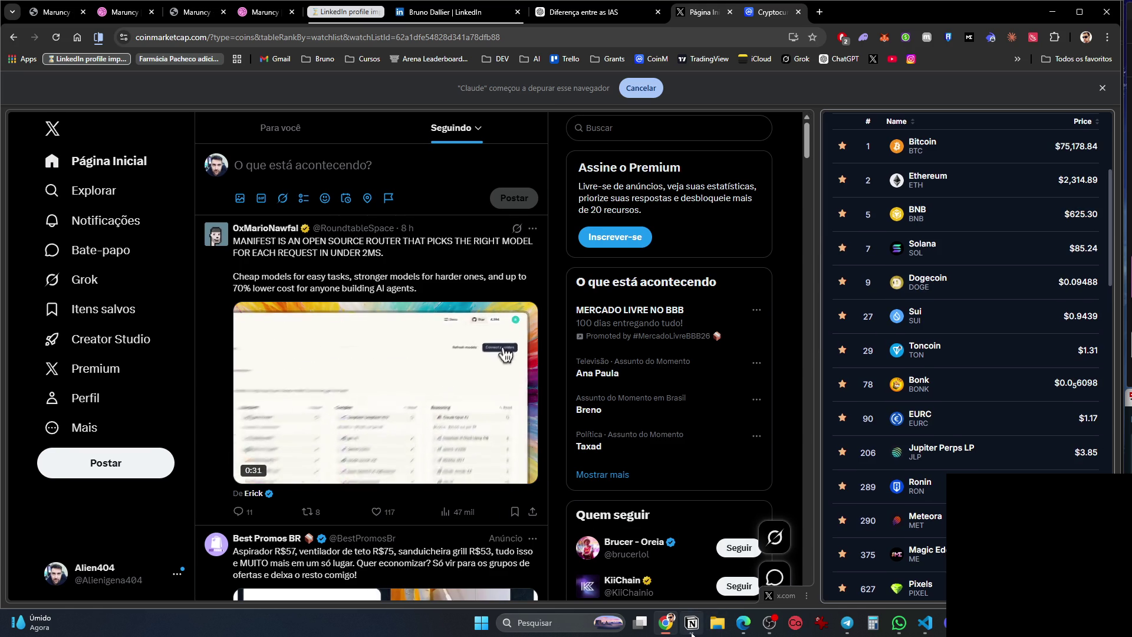
{"action": "mouse_move", "coordinate": [576, 586]}
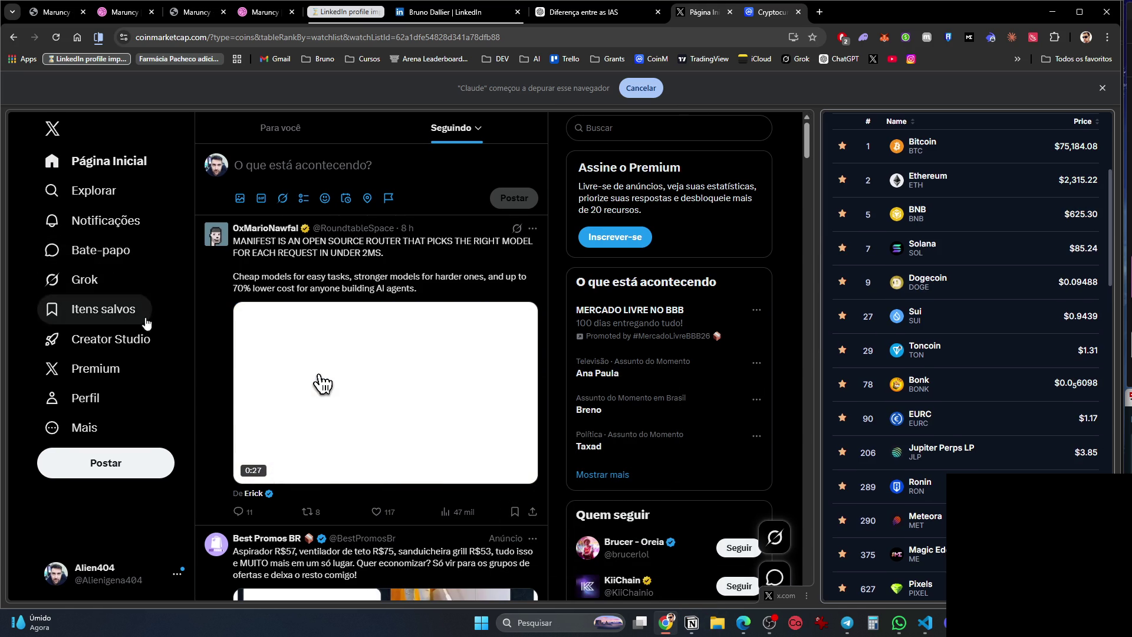
{"action": "scroll", "coordinate": [378, 384], "scroll_direction": "down", "scroll_amount": 7}
{"action": "scroll", "coordinate": [377, 383], "scroll_direction": "up", "scroll_amount": 7}
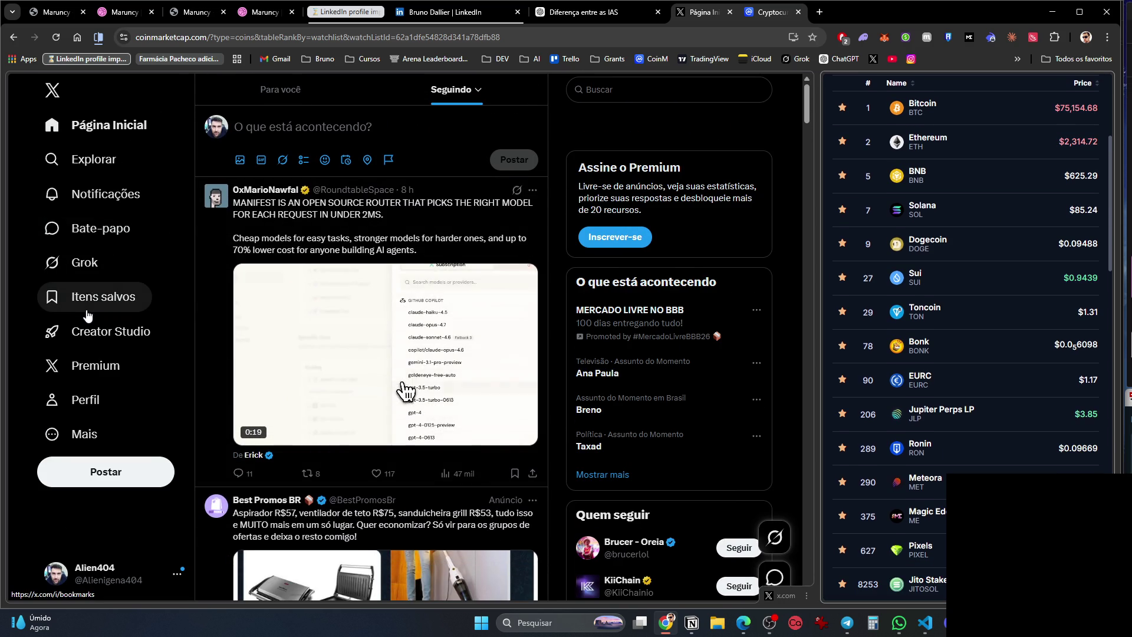
{"action": "left_click", "coordinate": [47, 297]}
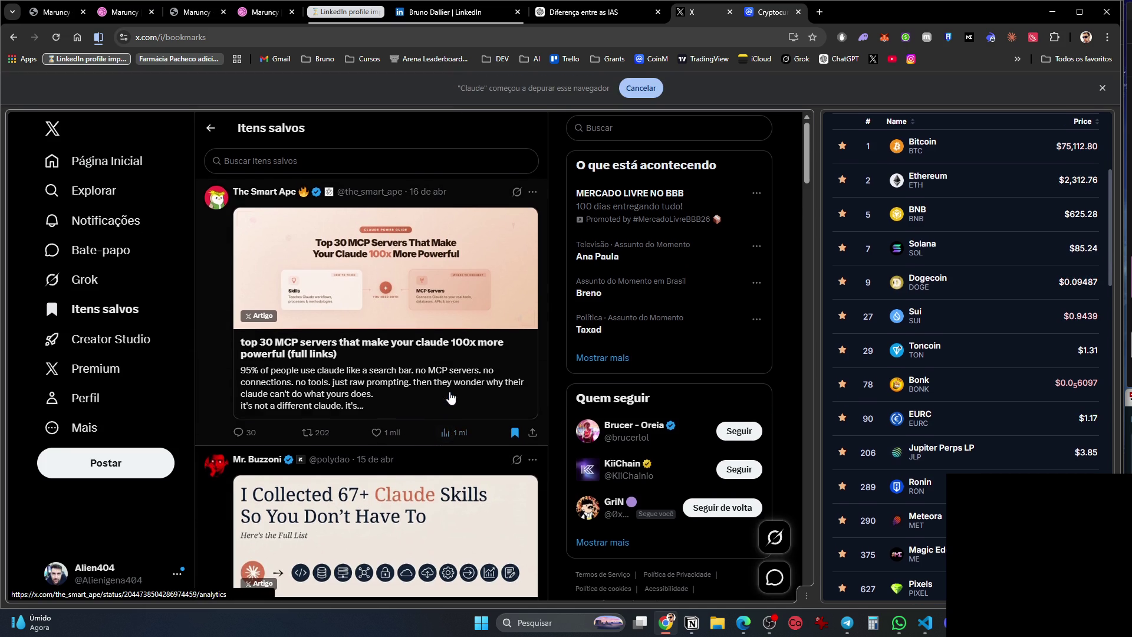
Browse the saved bookmarks and open 'How to go from zero to 1M views using AI content systems'
{"action": "scroll", "coordinate": [454, 413], "scroll_direction": "down", "scroll_amount": 5}
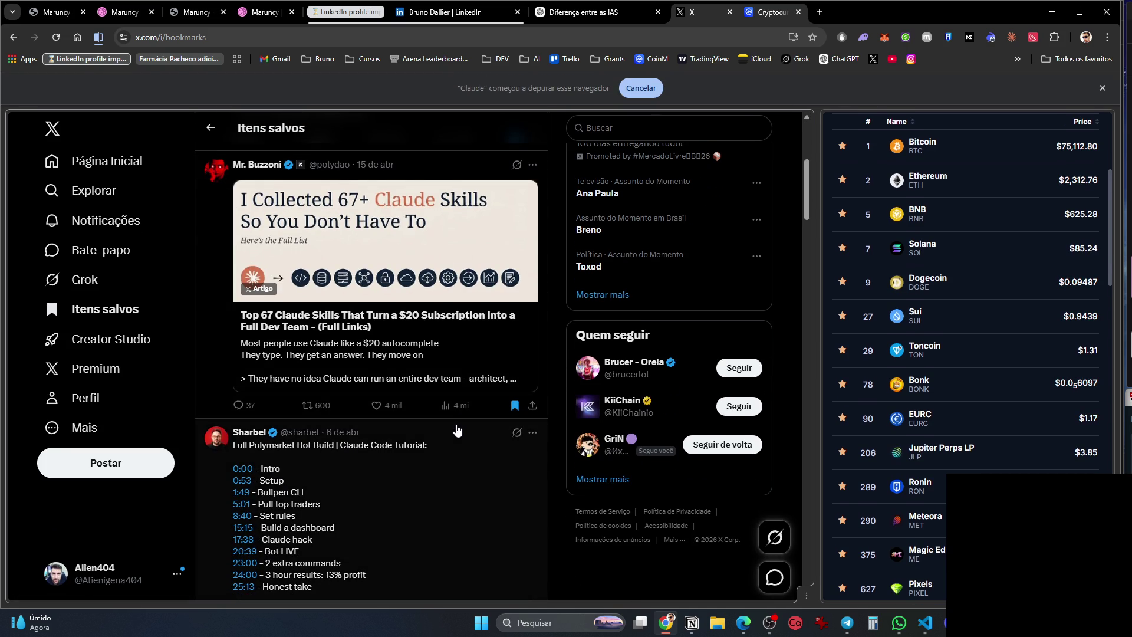
{"action": "scroll", "coordinate": [457, 430], "scroll_direction": "down", "scroll_amount": 4}
{"action": "scroll", "coordinate": [458, 430], "scroll_direction": "down", "scroll_amount": 12}
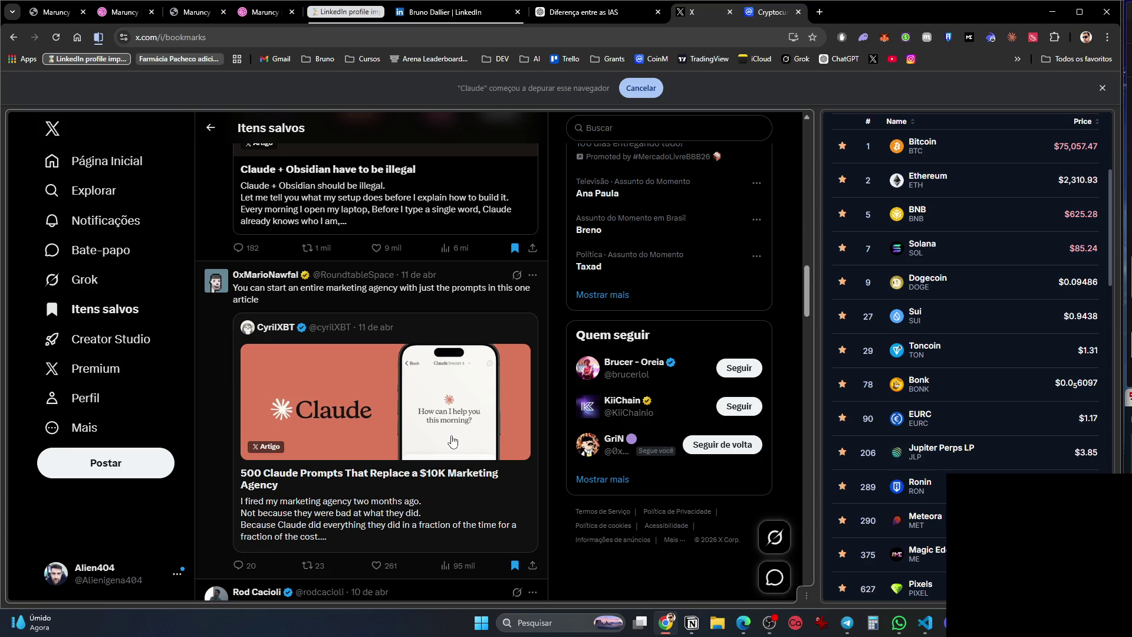
{"action": "scroll", "coordinate": [204, 313], "scroll_direction": "up", "scroll_amount": 5}
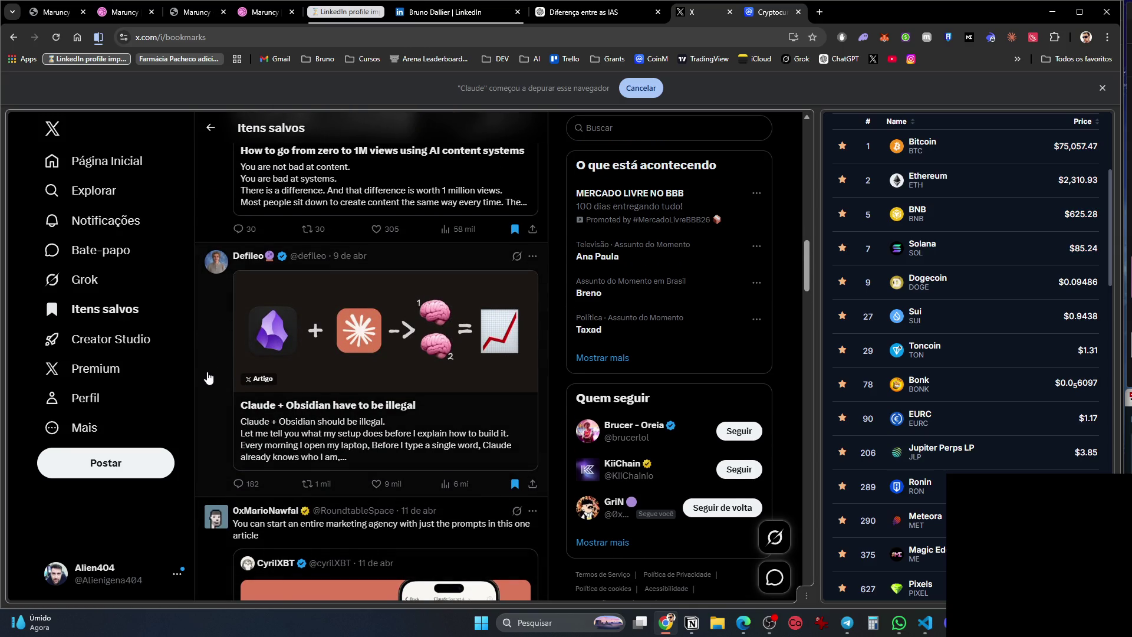
{"action": "scroll", "coordinate": [215, 377], "scroll_direction": "up", "scroll_amount": 2}
{"action": "left_click", "coordinate": [210, 270]}
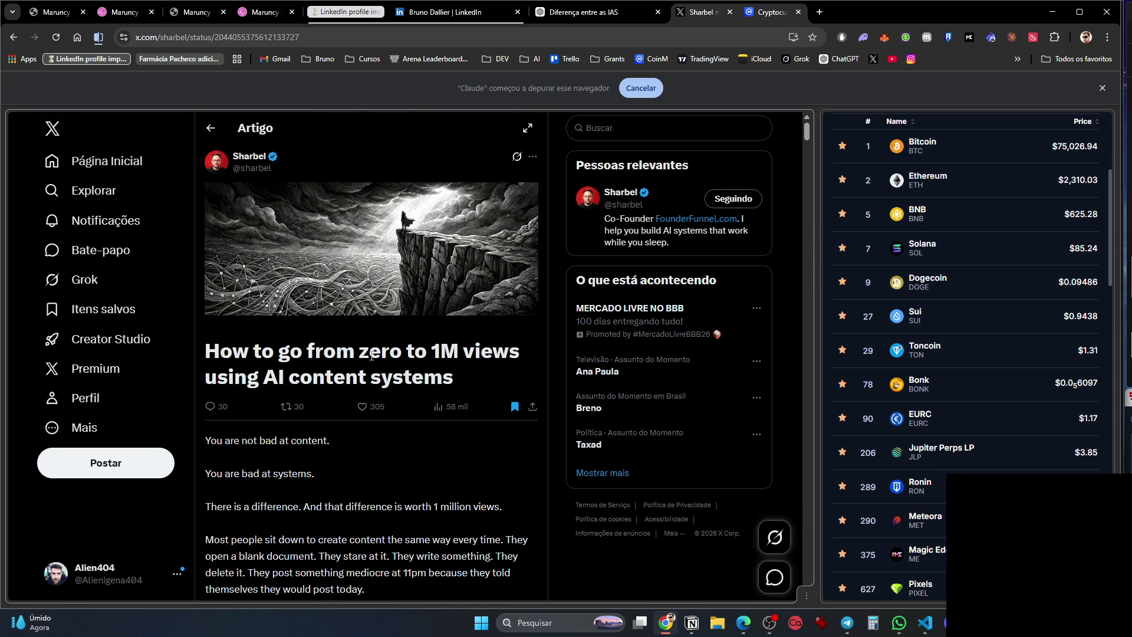
Read down the article to Step 1, The Sunday Idea Dump
{"action": "scroll", "coordinate": [372, 355], "scroll_direction": "down", "scroll_amount": 6}
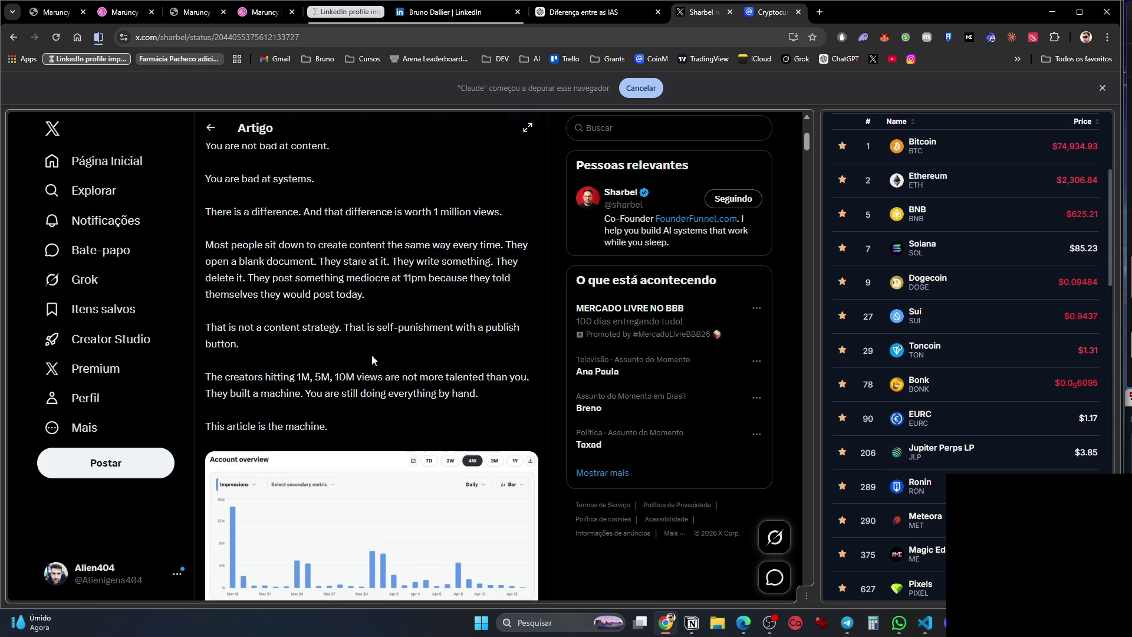
{"action": "scroll", "coordinate": [371, 355], "scroll_direction": "up", "scroll_amount": 3}
{"action": "scroll", "coordinate": [375, 357], "scroll_direction": "down", "scroll_amount": 10}
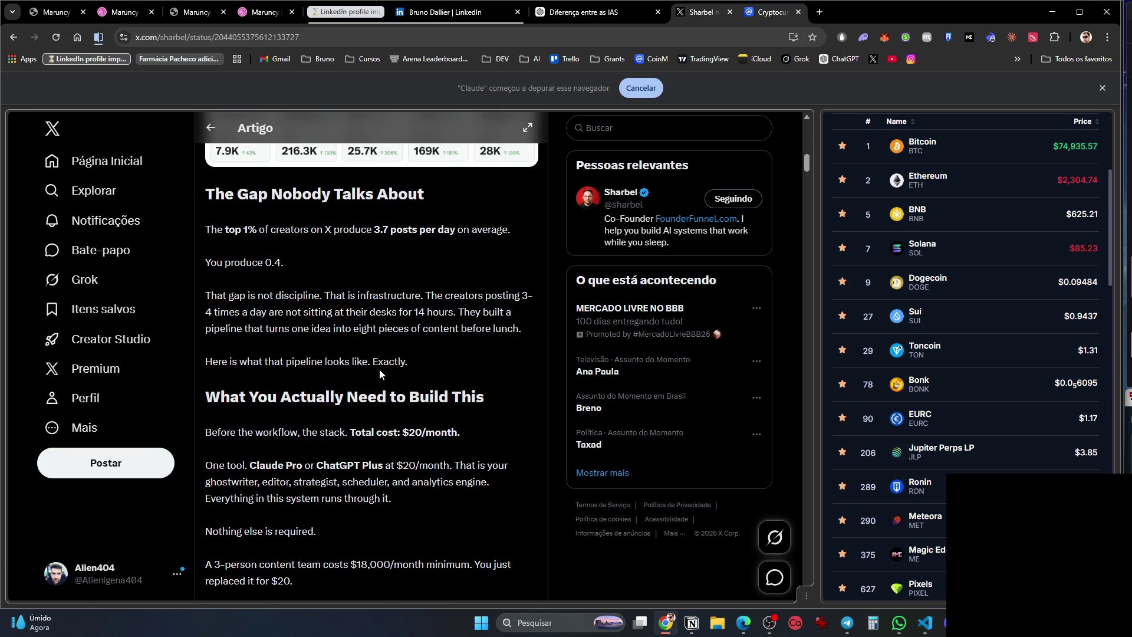
{"action": "right_click", "coordinate": [443, 336]}
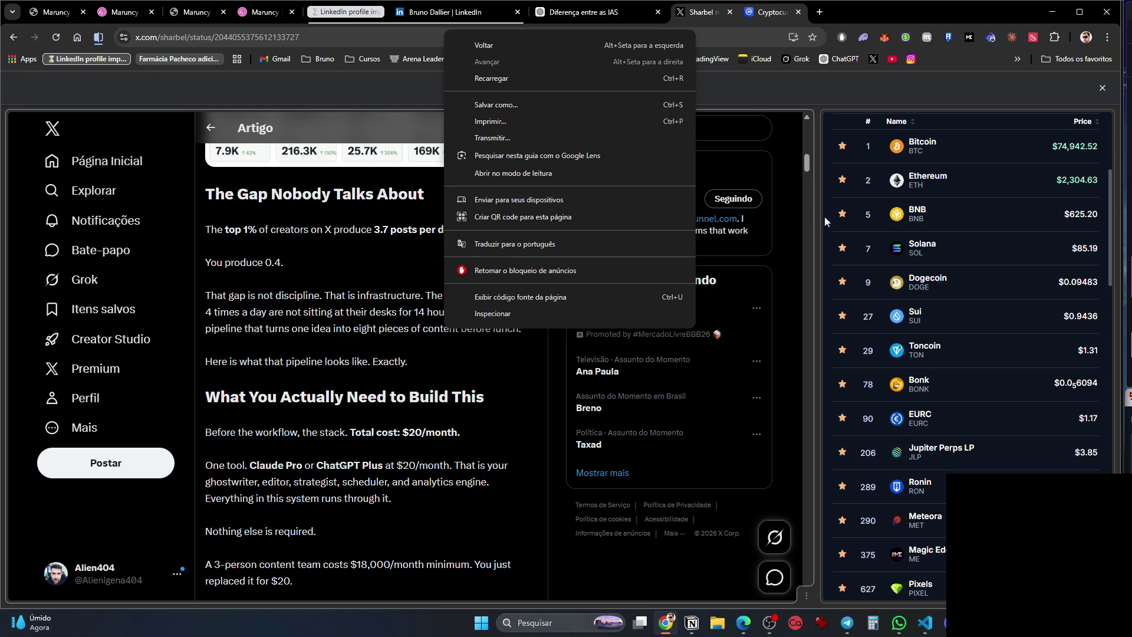
{"action": "left_click", "coordinate": [804, 166]}
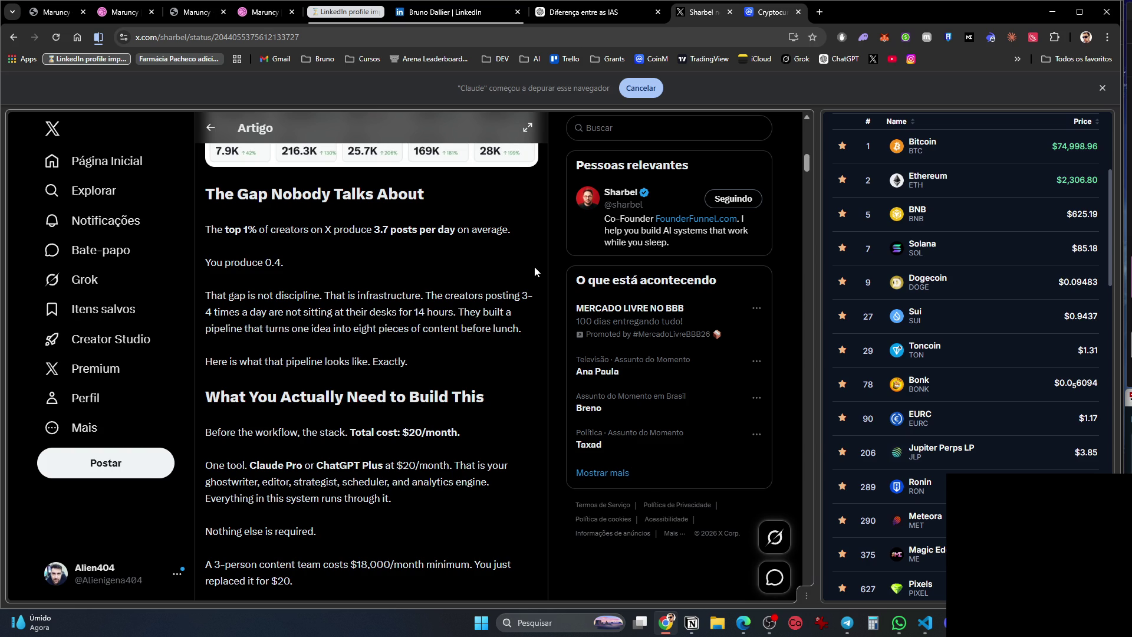
{"action": "scroll", "coordinate": [539, 308], "scroll_direction": "down", "scroll_amount": 5}
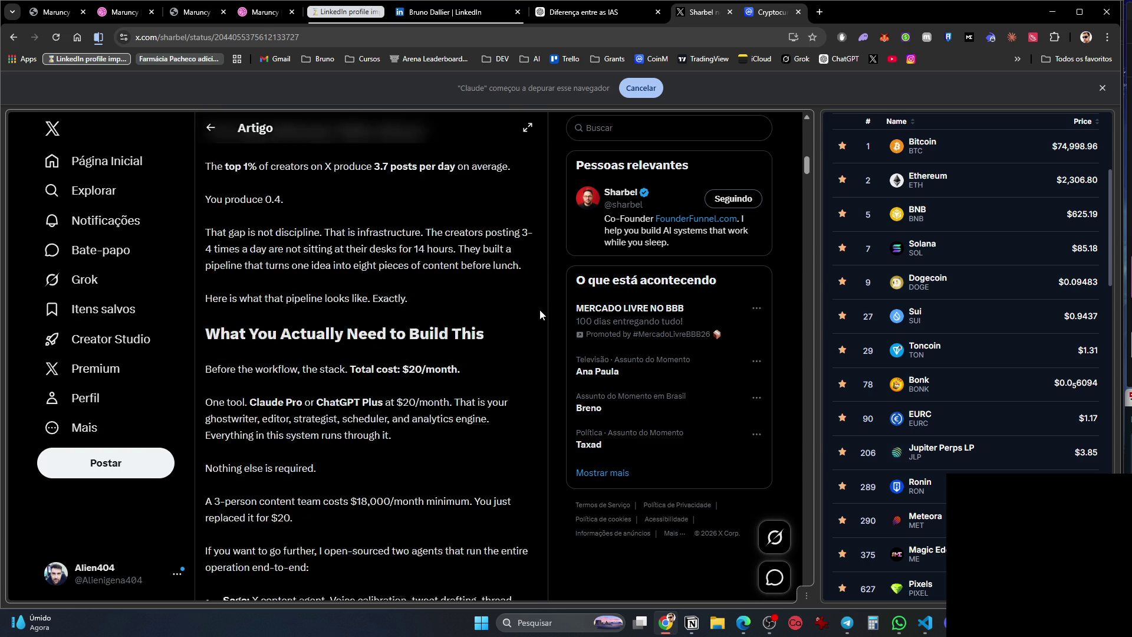
{"action": "scroll", "coordinate": [538, 322], "scroll_direction": "down", "scroll_amount": 4}
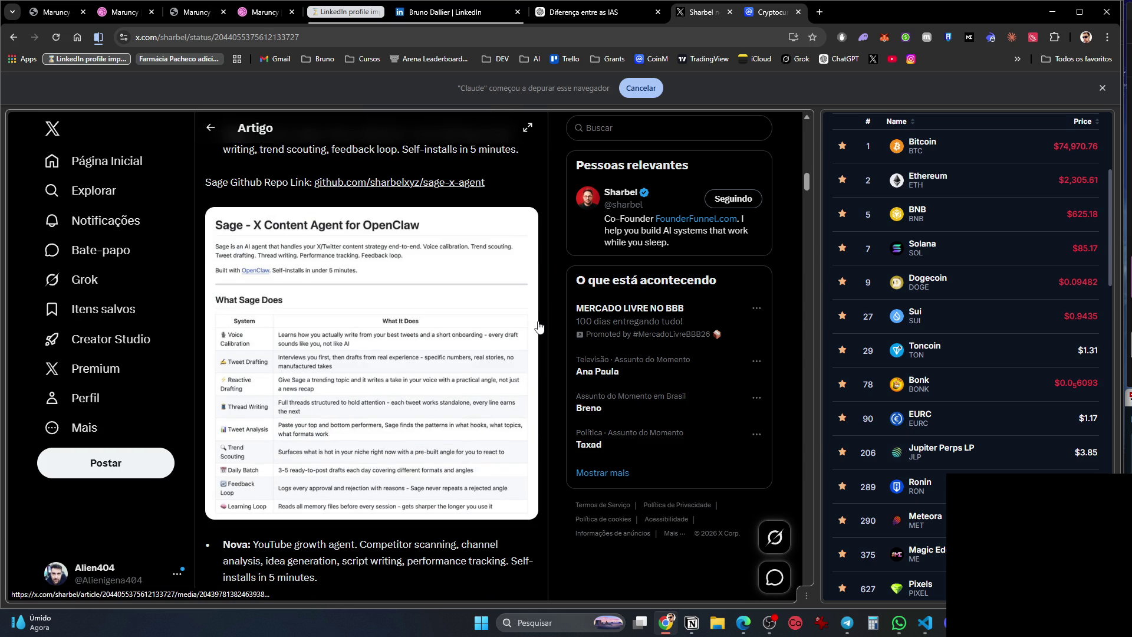
{"action": "scroll", "coordinate": [538, 325], "scroll_direction": "down", "scroll_amount": 8}
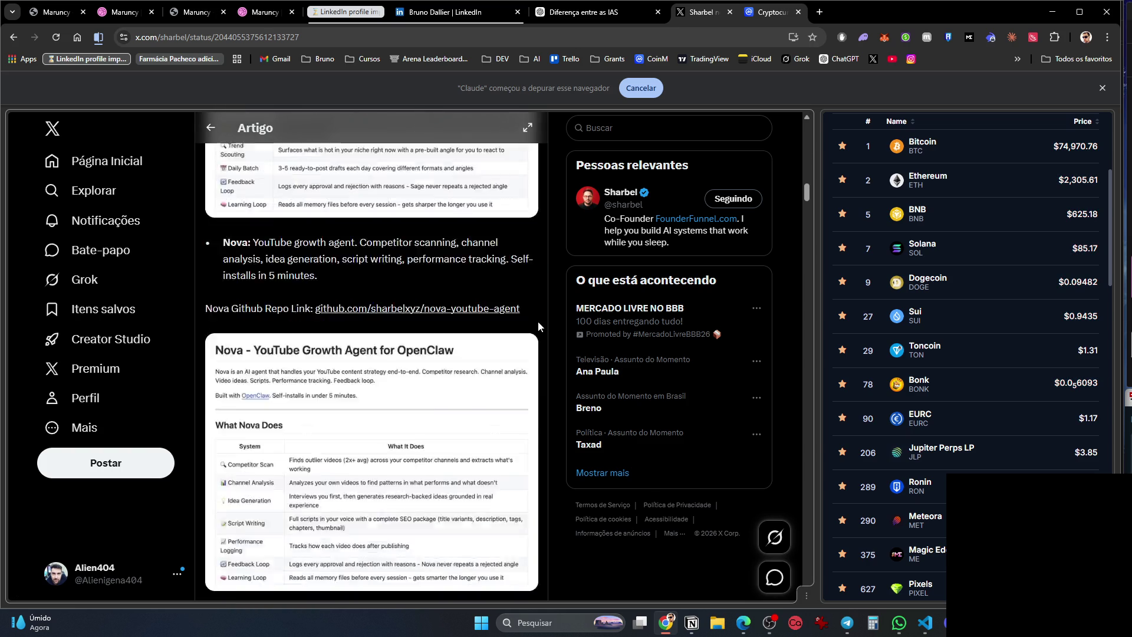
{"action": "scroll", "coordinate": [538, 327], "scroll_direction": "down", "scroll_amount": 5}
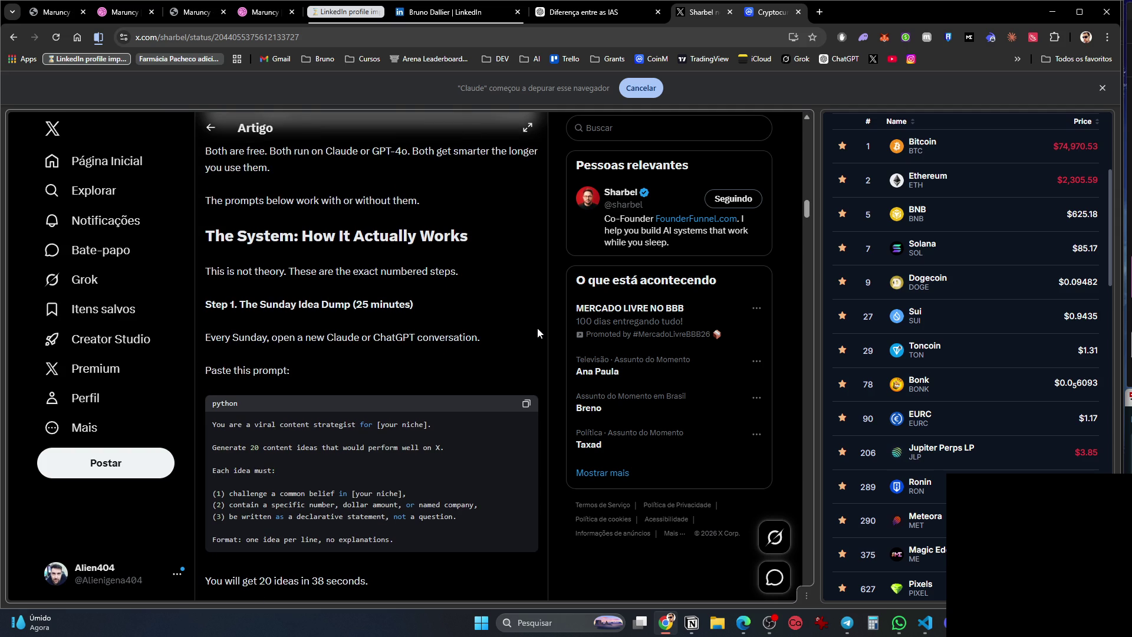
{"action": "scroll", "coordinate": [531, 326], "scroll_direction": "down", "scroll_amount": 3}
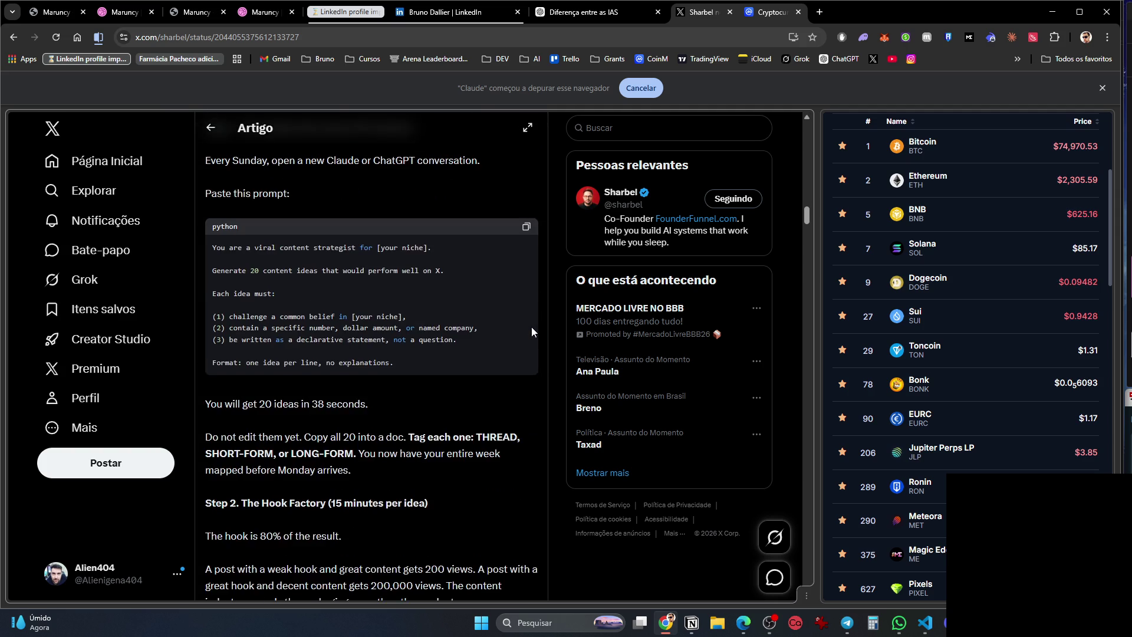
{"action": "scroll", "coordinate": [532, 326], "scroll_direction": "up", "scroll_amount": 1}
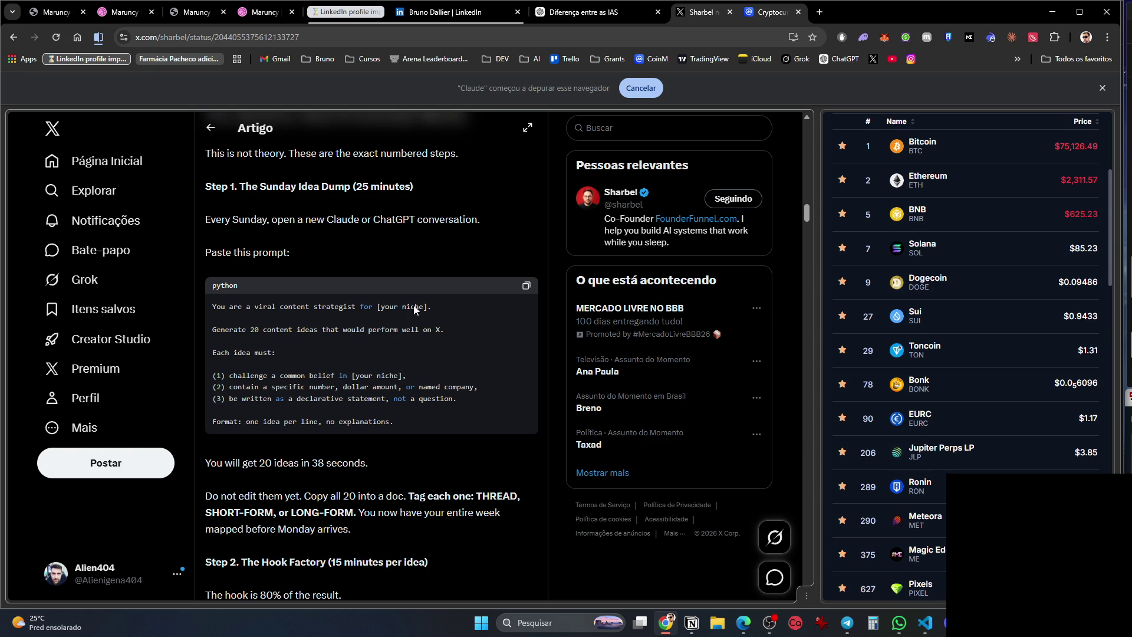
Check the Conteúdo Twitter VS Code session, then copy the Step 1 viral content strategist prompt
{"action": "left_click", "coordinate": [925, 622]}
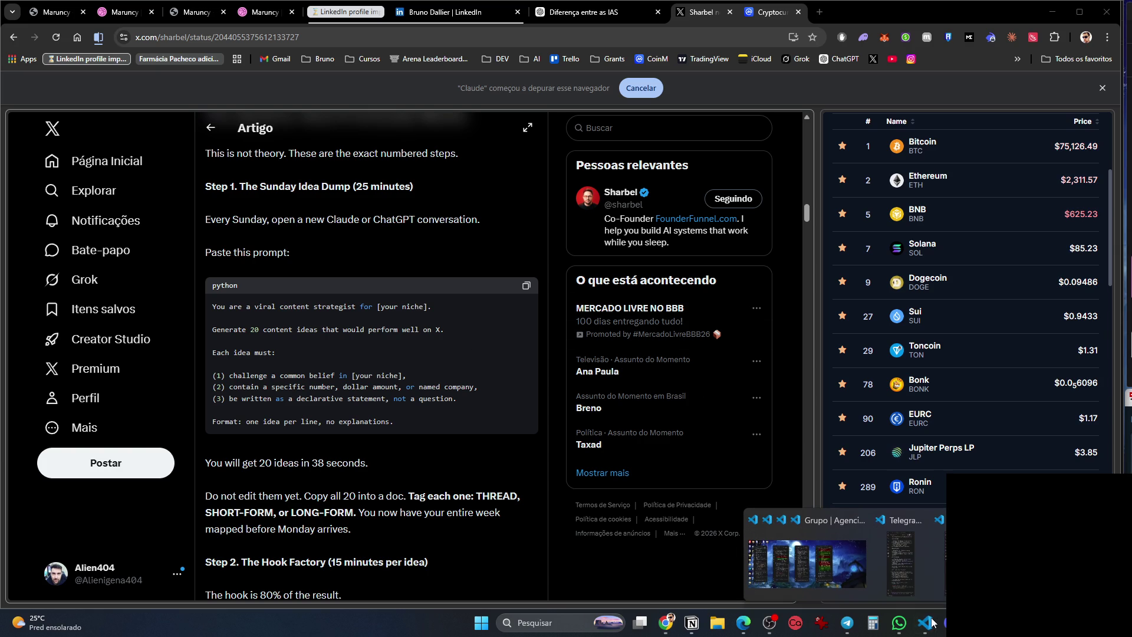
{"action": "left_click", "coordinate": [1042, 13]}
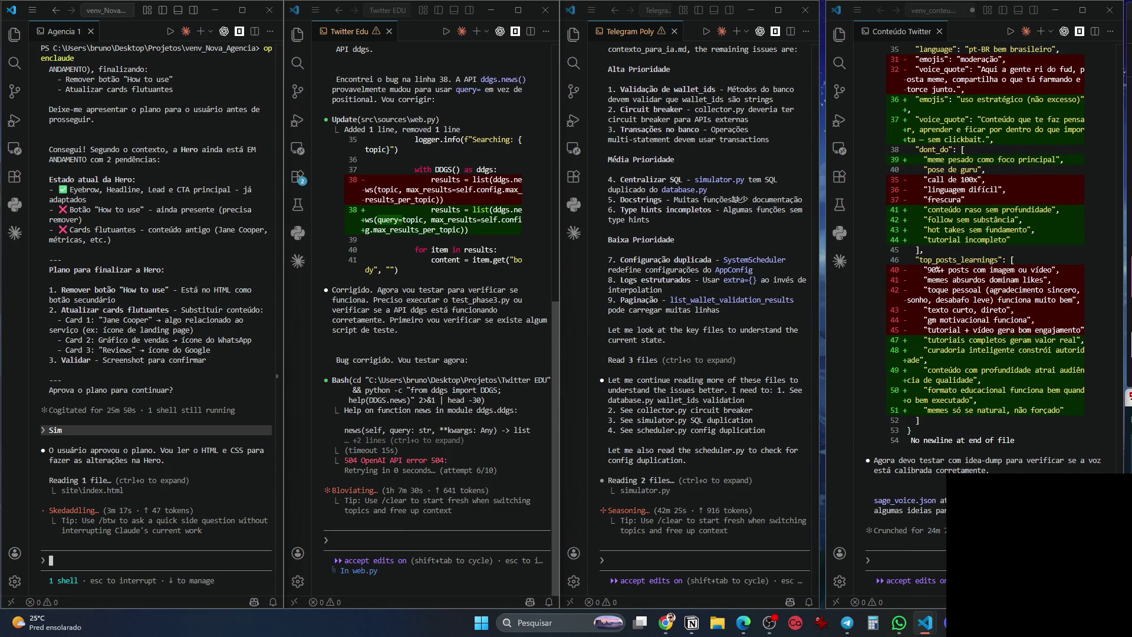
{"action": "left_click", "coordinate": [875, 559]}
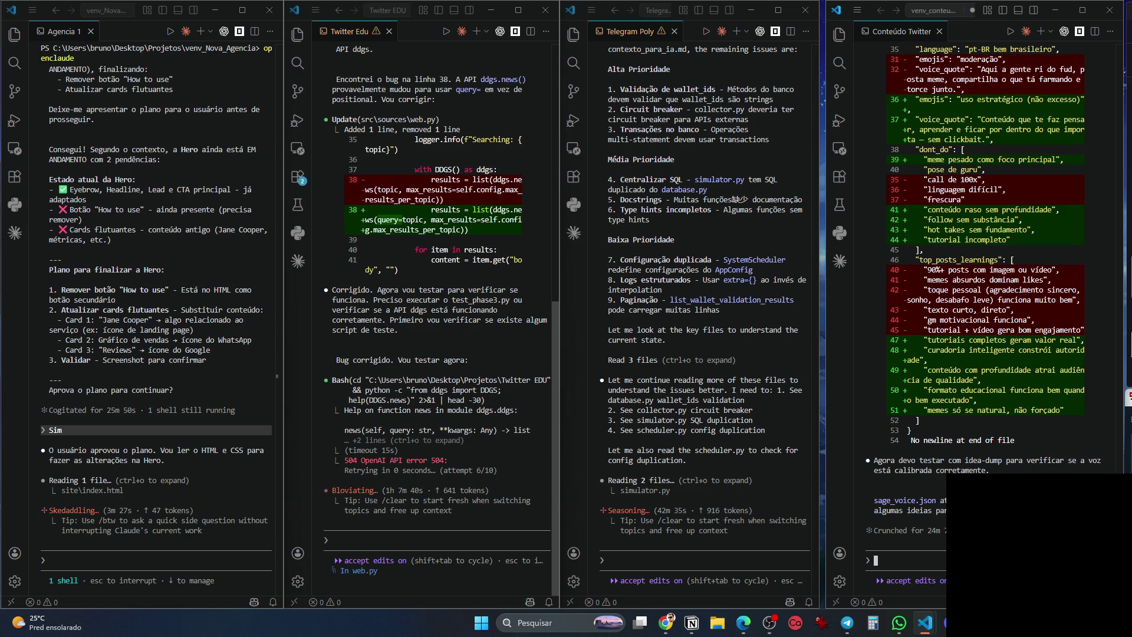
{"action": "left_click", "coordinate": [666, 622]}
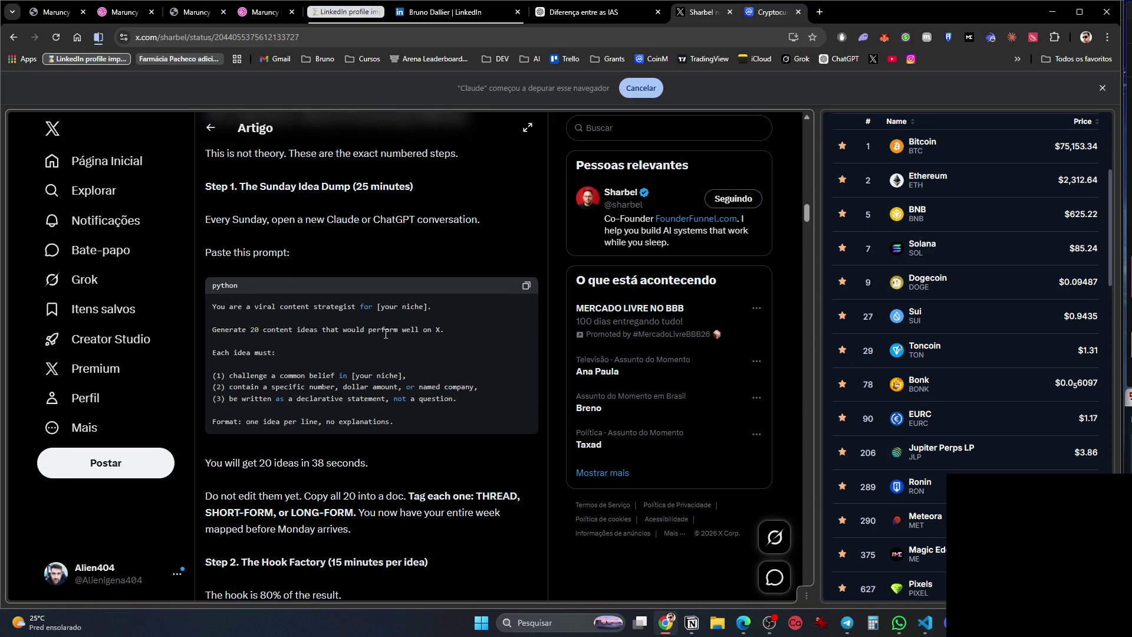
{"action": "left_click", "coordinate": [526, 287]}
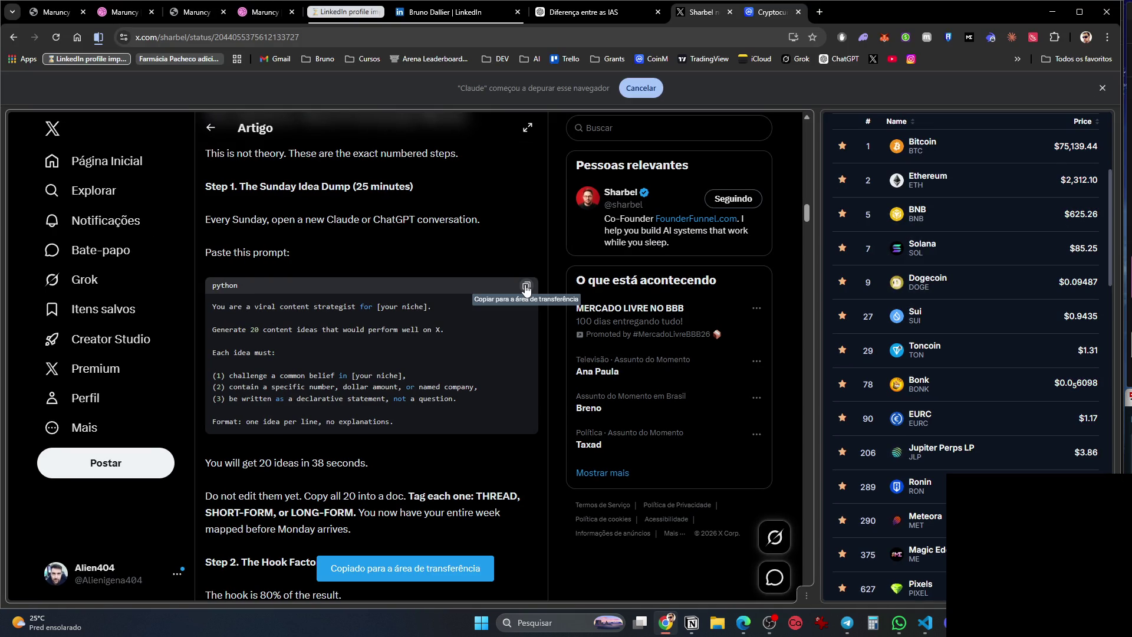
Go to the Google Docs home and open a blank document in a new tab
{"action": "left_click", "coordinate": [817, 14]}
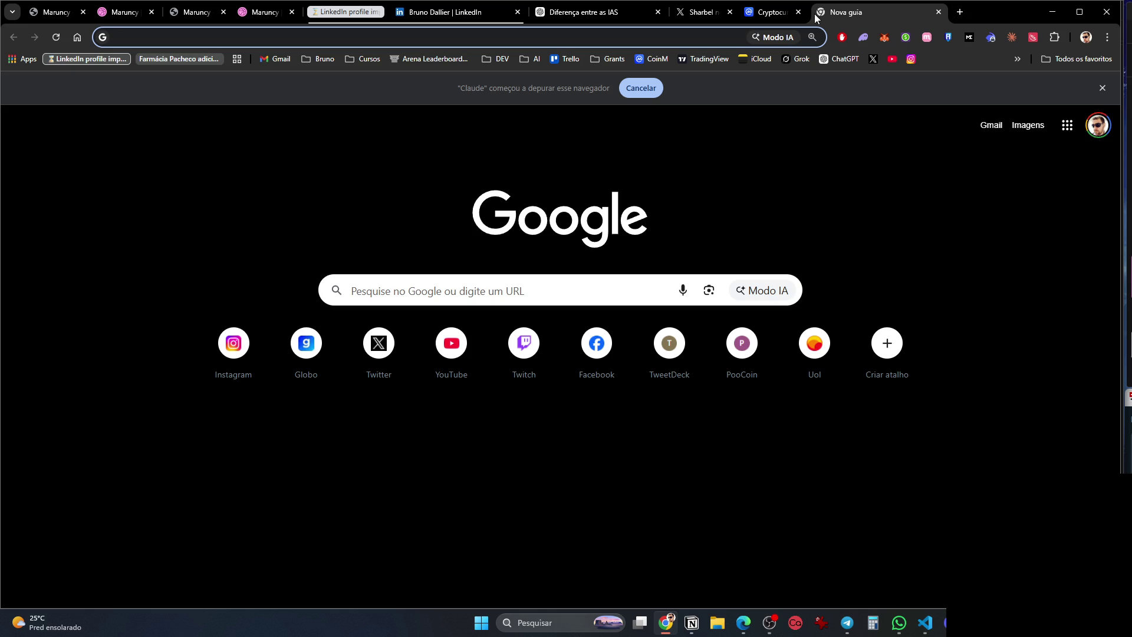
{"action": "type", "text": "docu"}
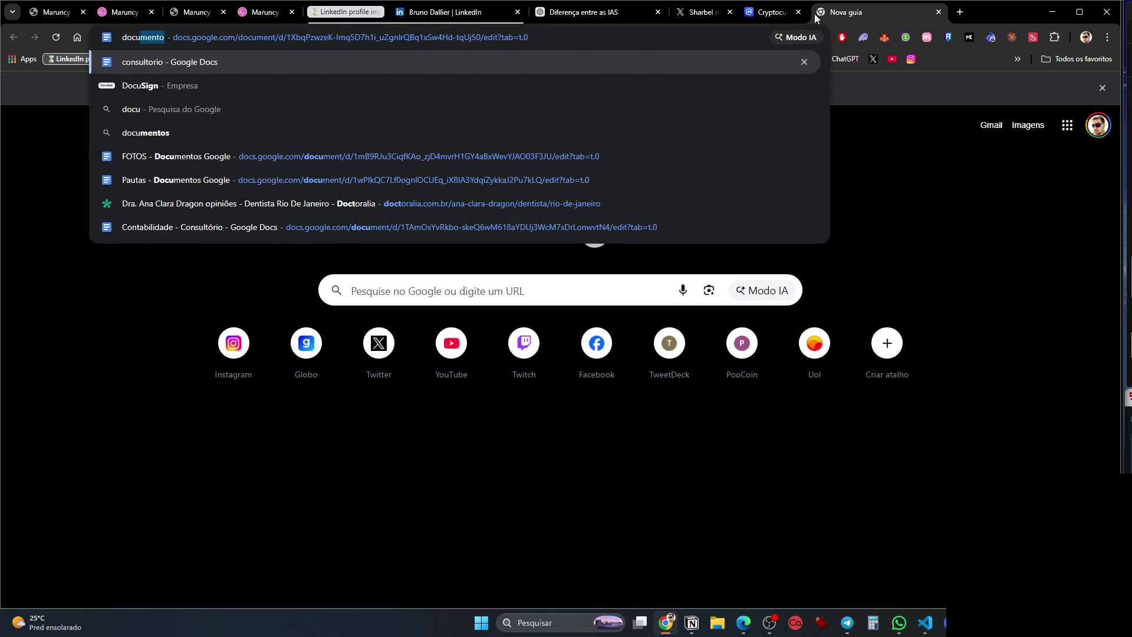
{"action": "key", "text": "Return"}
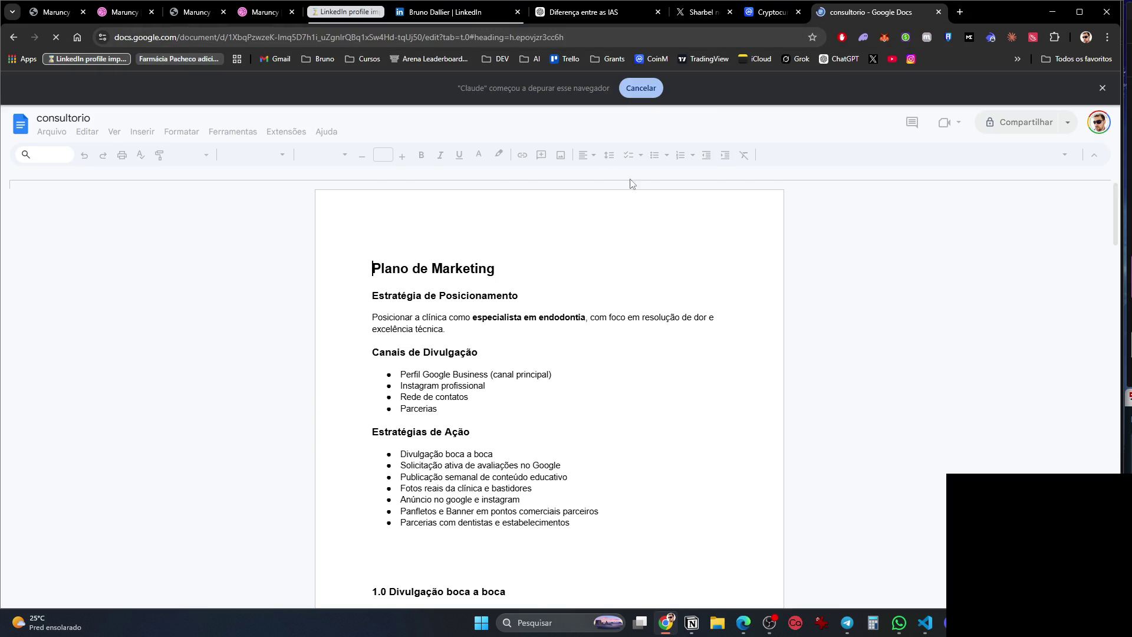
{"action": "left_click", "coordinate": [20, 125]}
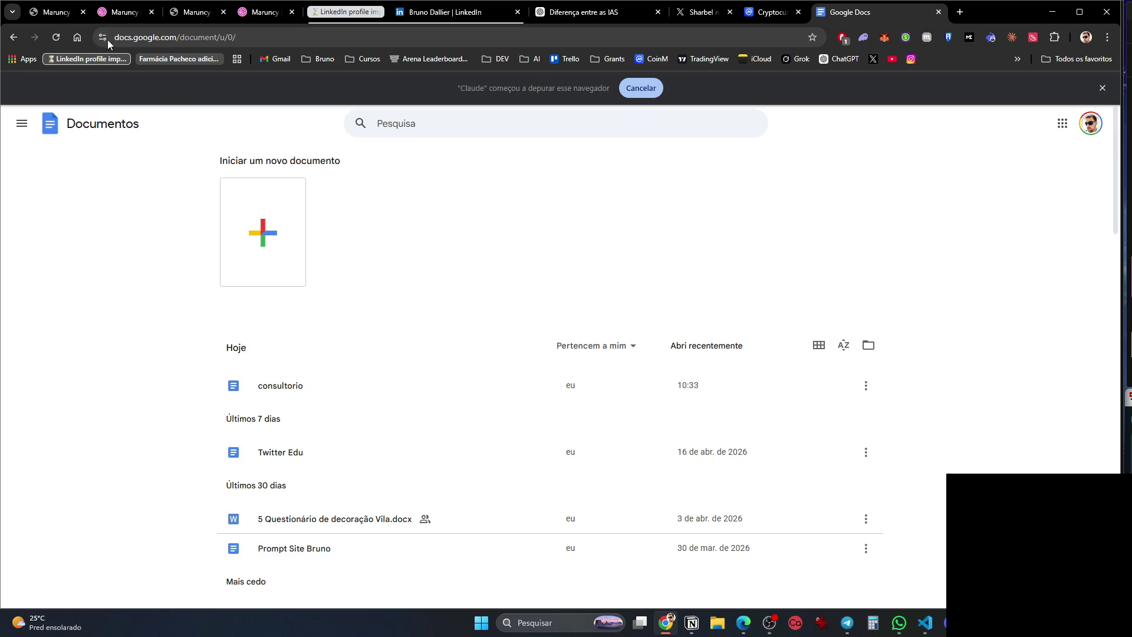
{"action": "mouse_move", "coordinate": [104, 38]}
{"action": "left_mouse_down"}
{"action": "mouse_move", "coordinate": [230, 52]}
{"action": "mouse_move", "coordinate": [112, 39]}
{"action": "mouse_move", "coordinate": [189, 109]}
{"action": "left_mouse_up"}
{"action": "scroll", "coordinate": [396, 411], "scroll_direction": "down", "scroll_amount": 3}
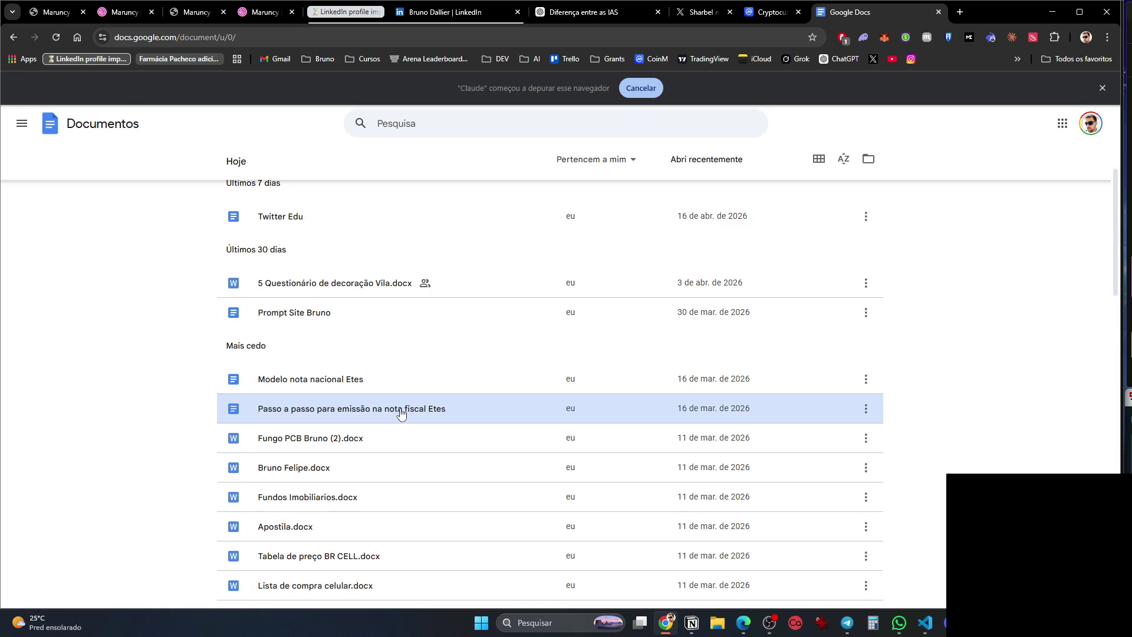
{"action": "scroll", "coordinate": [405, 407], "scroll_direction": "up", "scroll_amount": 3}
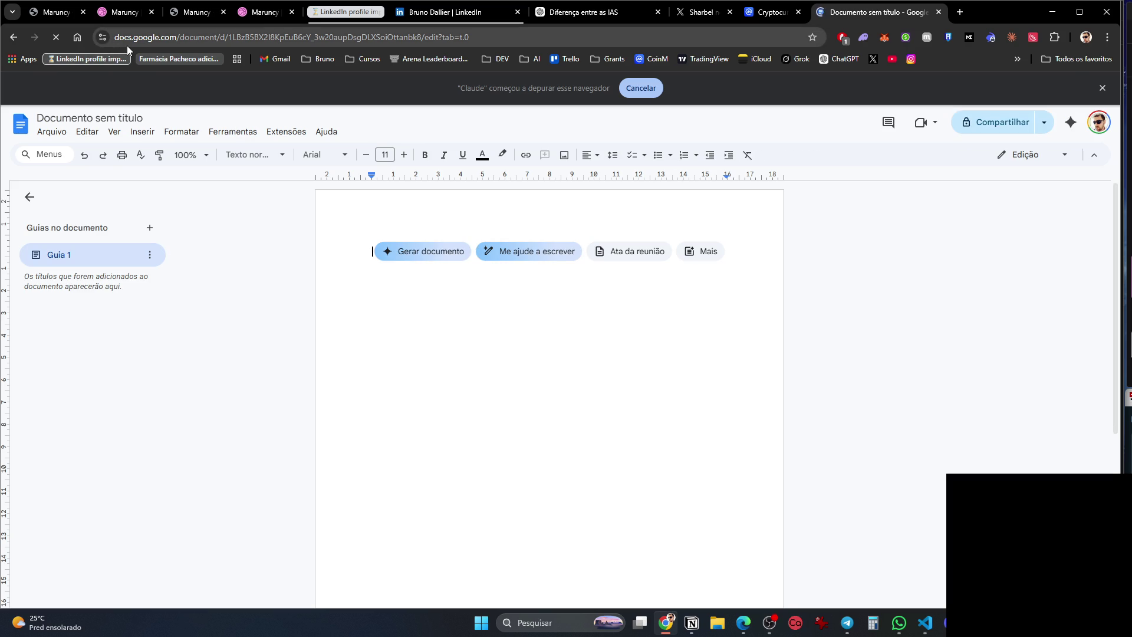
{"action": "key", "text": "alt+Left"}
{"action": "right_click", "coordinate": [271, 219]}
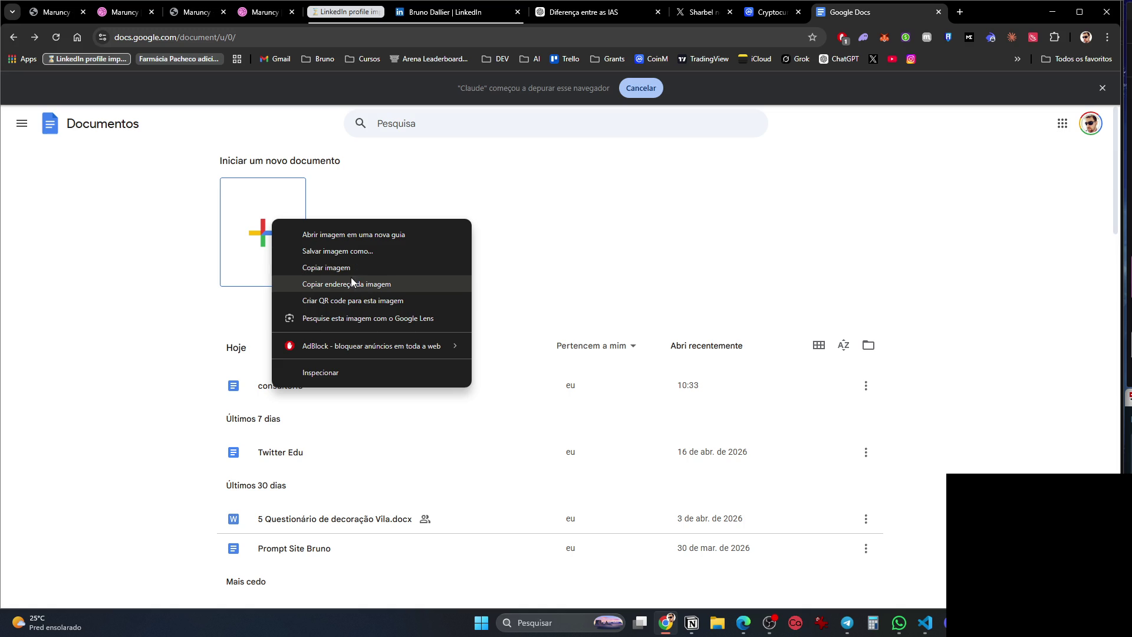
{"action": "left_click", "coordinate": [260, 217]}
{"action": "middle_click", "coordinate": [266, 212]}
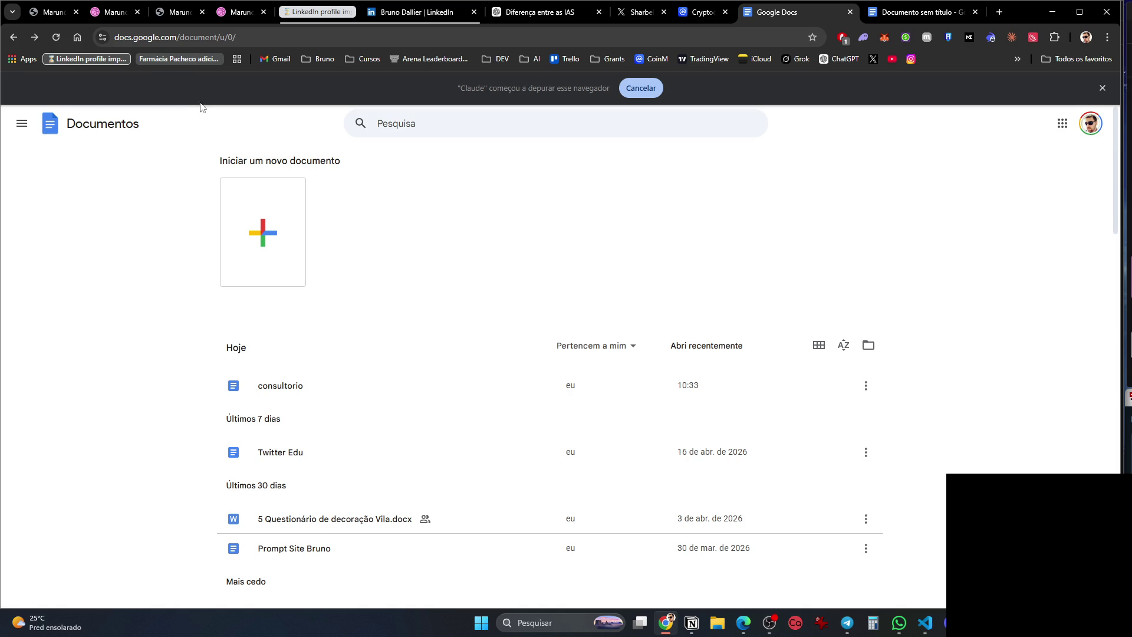
Bookmark the Google Docs home page on the bookmarks bar as an icon with no name
{"action": "left_click_drag", "start_coordinate": [112, 38], "coordinate": [307, 60]}
{"action": "right_click", "coordinate": [325, 63]}
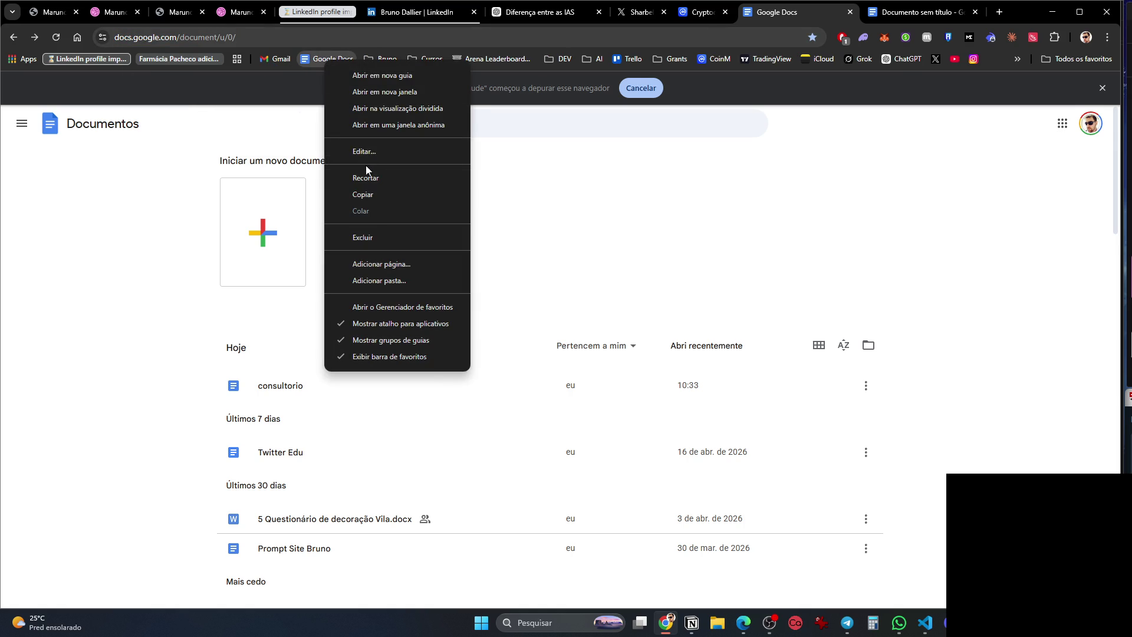
{"action": "left_click", "coordinate": [363, 152]}
{"action": "key", "text": "BackSpace"}
{"action": "left_click", "coordinate": [609, 347]}
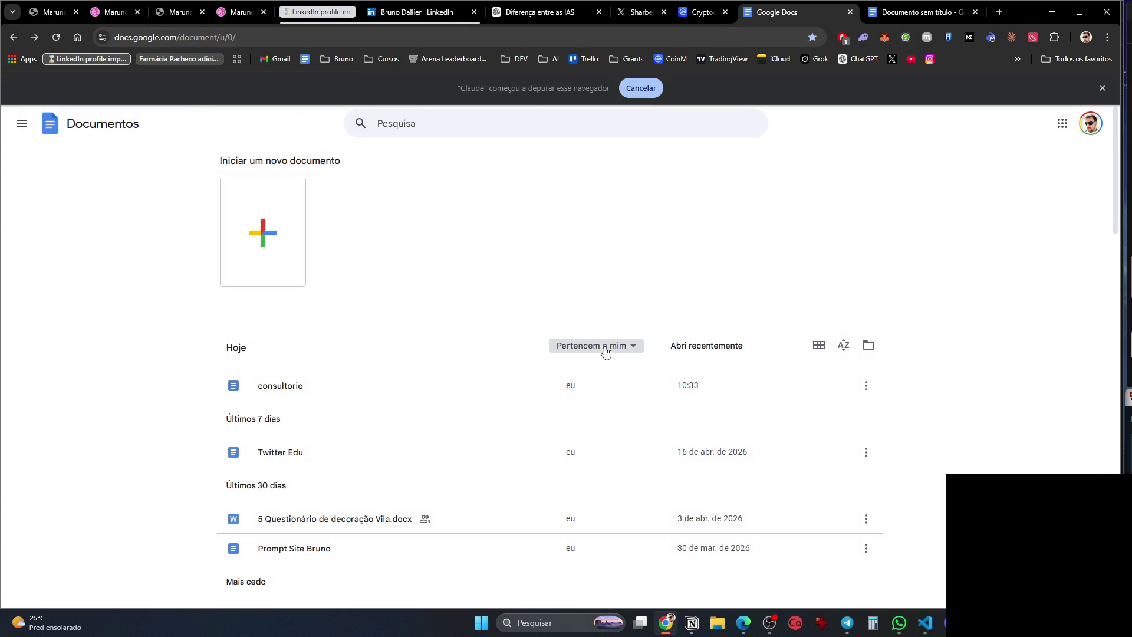
Close the extra tab, start a new blank document, take its address and return to the X split view
{"action": "left_click", "coordinate": [975, 11]}
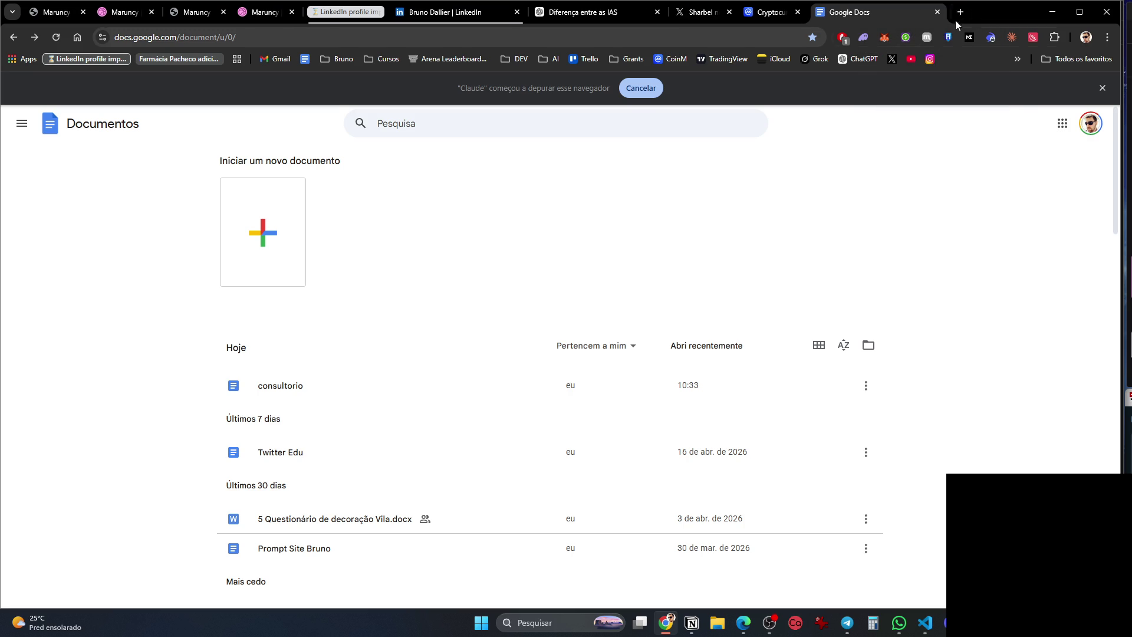
{"action": "left_click", "coordinate": [266, 218]}
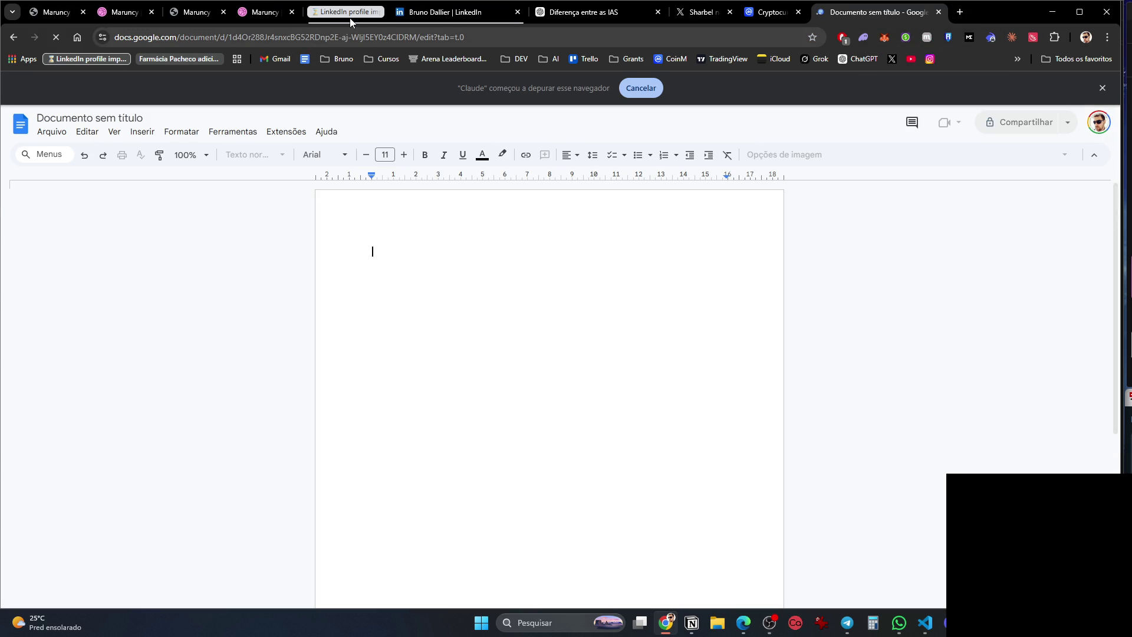
{"action": "left_click", "coordinate": [282, 39]}
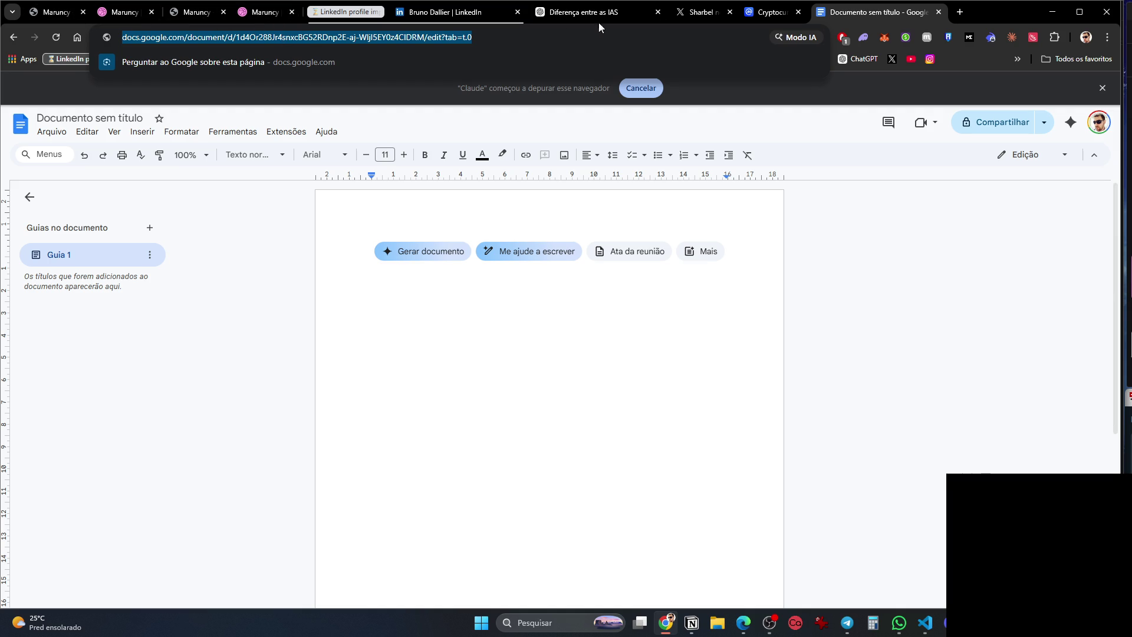
{"action": "left_click", "coordinate": [705, 14]}
{"action": "left_click", "coordinate": [994, 132]}
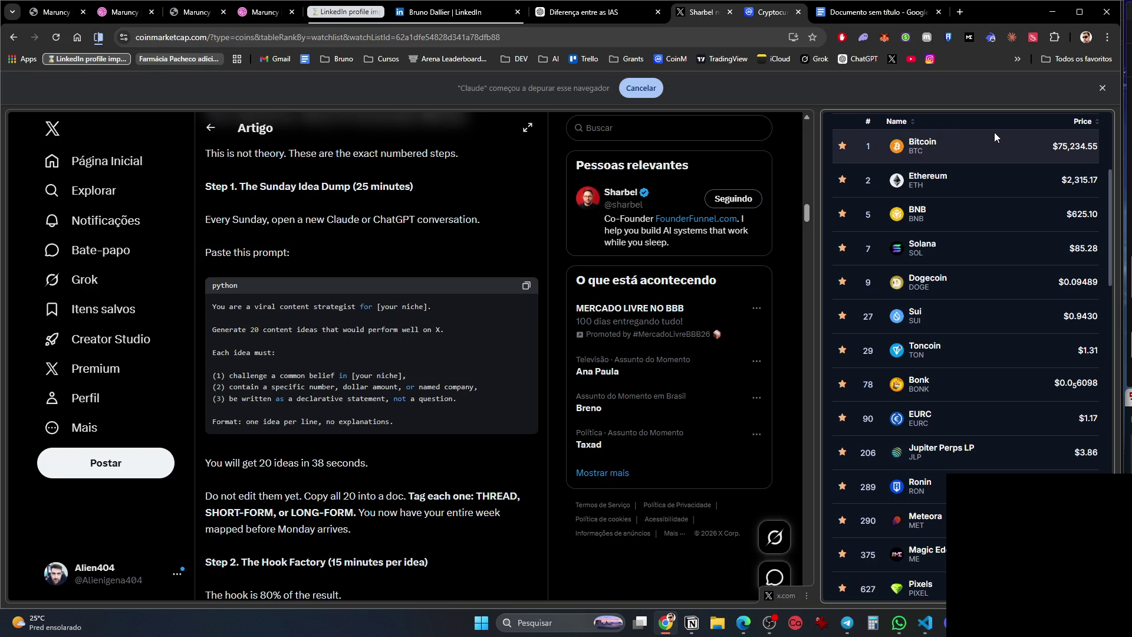
Load the new document in the side pane in place of CoinMarketCap, at 90% zoom
{"action": "left_click", "coordinate": [561, 37]}
{"action": "key", "text": "ctrl+v"}
{"action": "key", "text": "Return"}
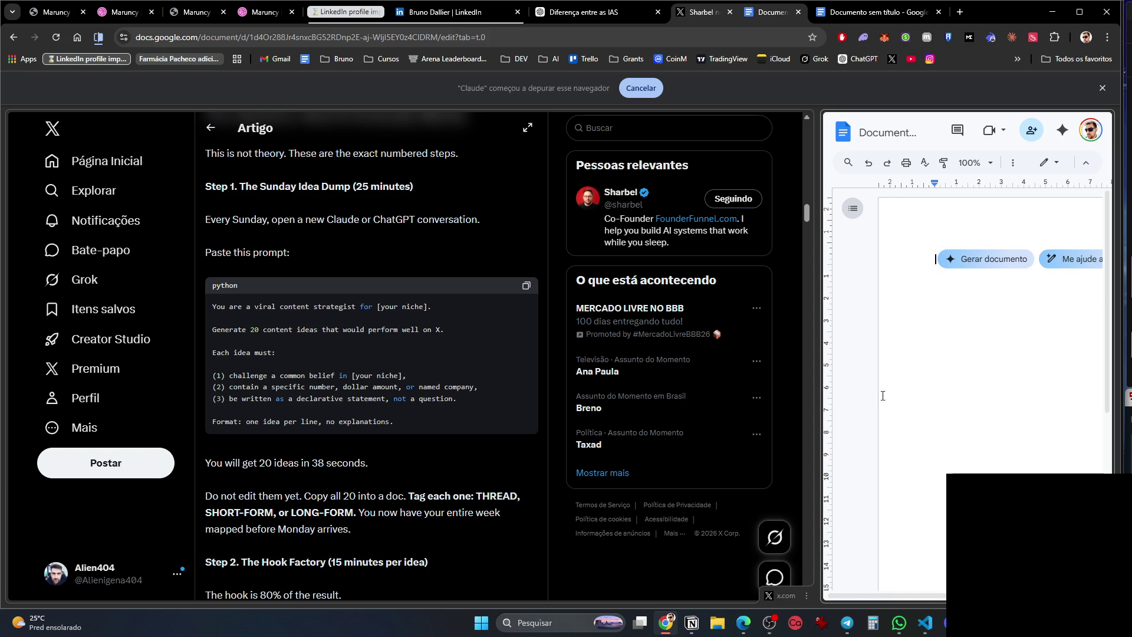
{"action": "key", "text": "ctrl+minus"}
{"action": "key", "text": "ctrl+minus"}
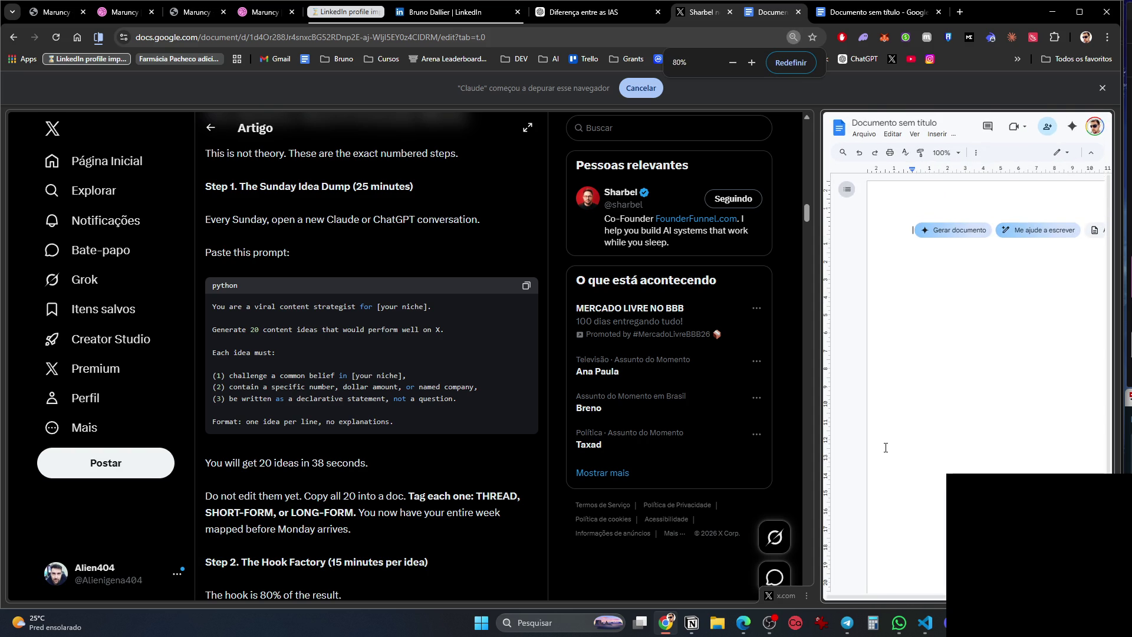
{"action": "key", "text": "ctrl+plus"}
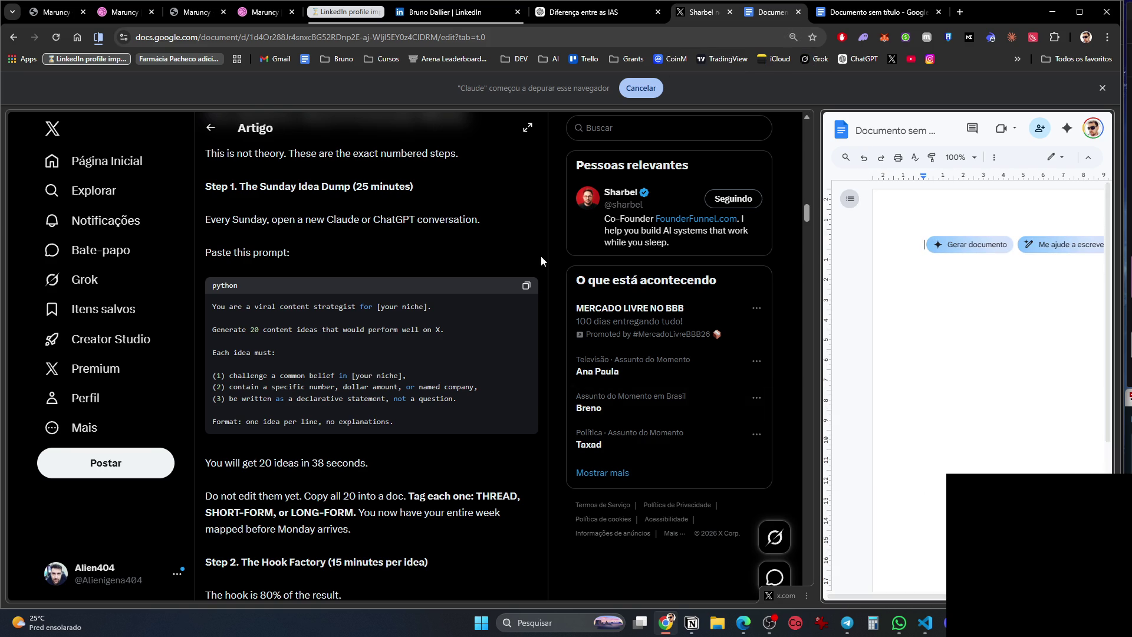
Copy the article's Step 1 idea-generation prompt and paste it into the untitled document
{"action": "left_click", "coordinate": [526, 285]}
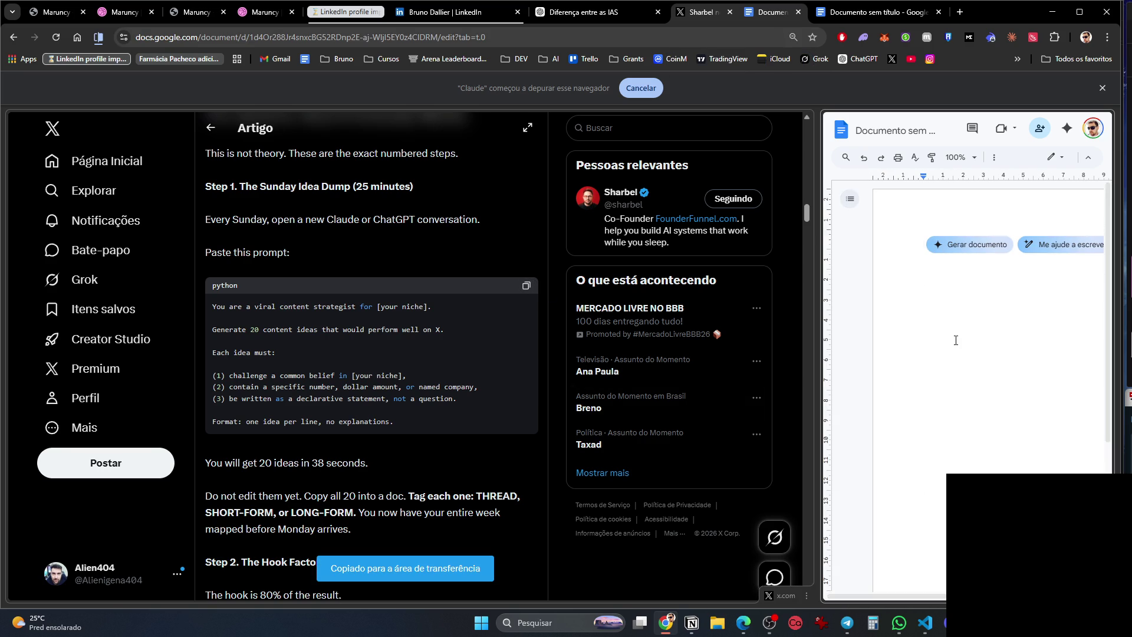
{"action": "key", "text": "ctrl+v"}
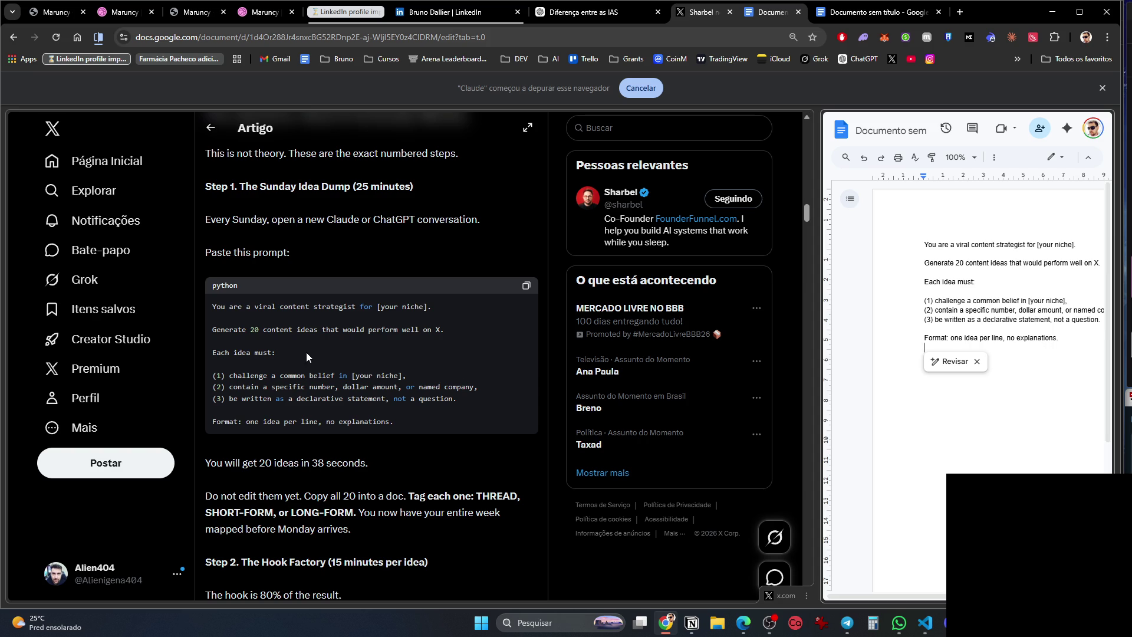
{"action": "scroll", "coordinate": [299, 202], "scroll_direction": "down", "scroll_amount": 3}
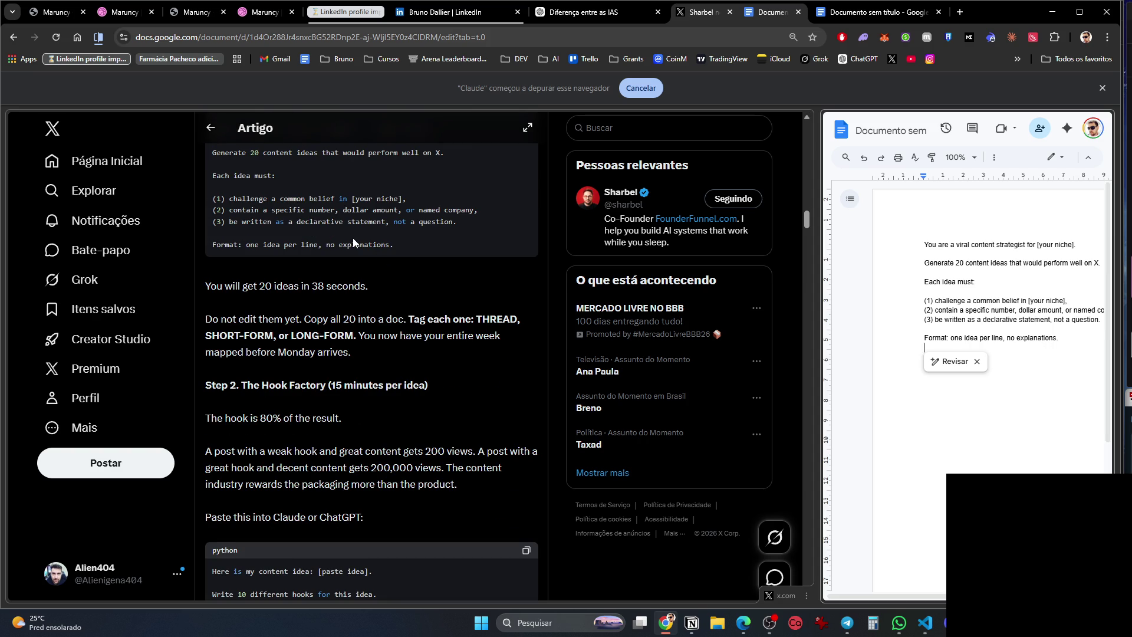
{"action": "scroll", "coordinate": [353, 238], "scroll_direction": "up", "scroll_amount": 1}
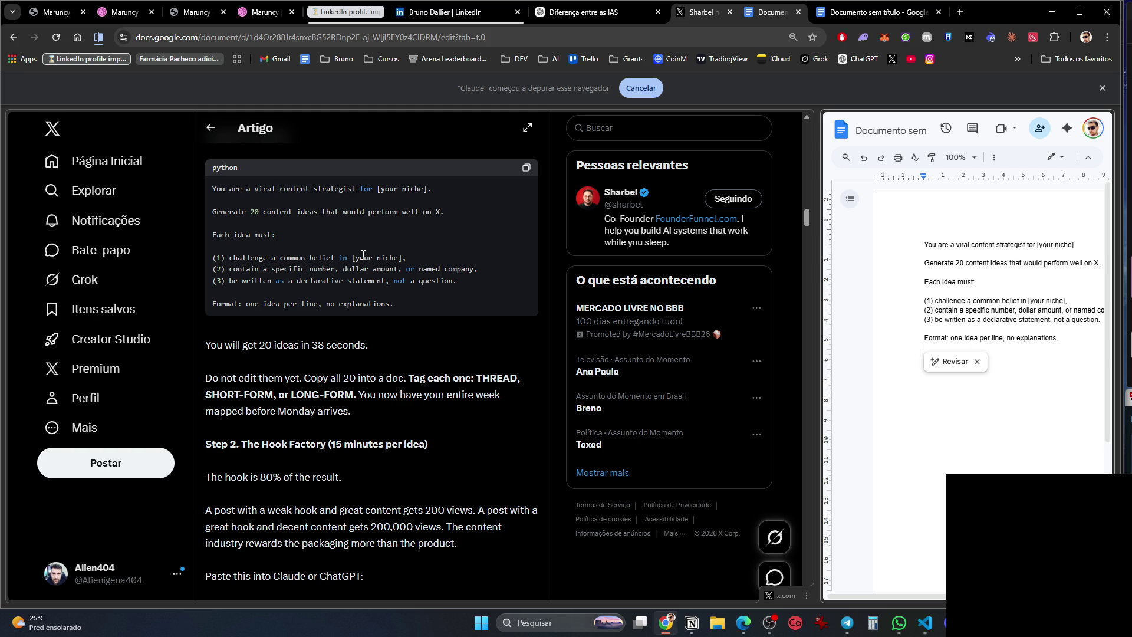
{"action": "scroll", "coordinate": [363, 254], "scroll_direction": "down", "scroll_amount": 2}
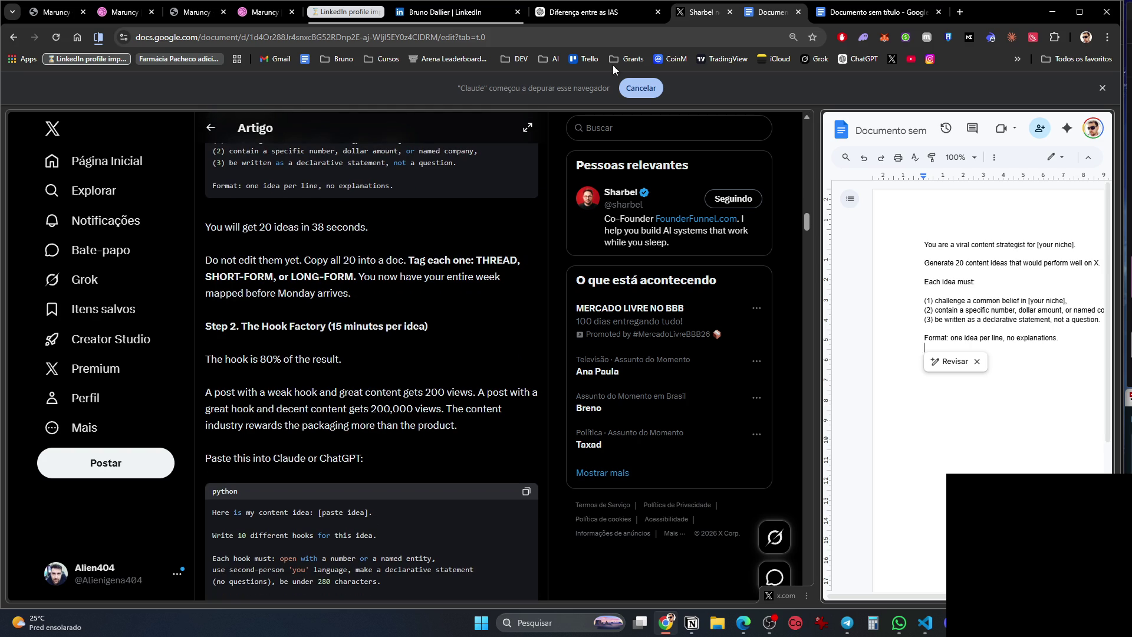
Start a new ChatGPT chat in another tab and paste the 20-content-ideas prompt
{"action": "left_click", "coordinate": [578, 13]}
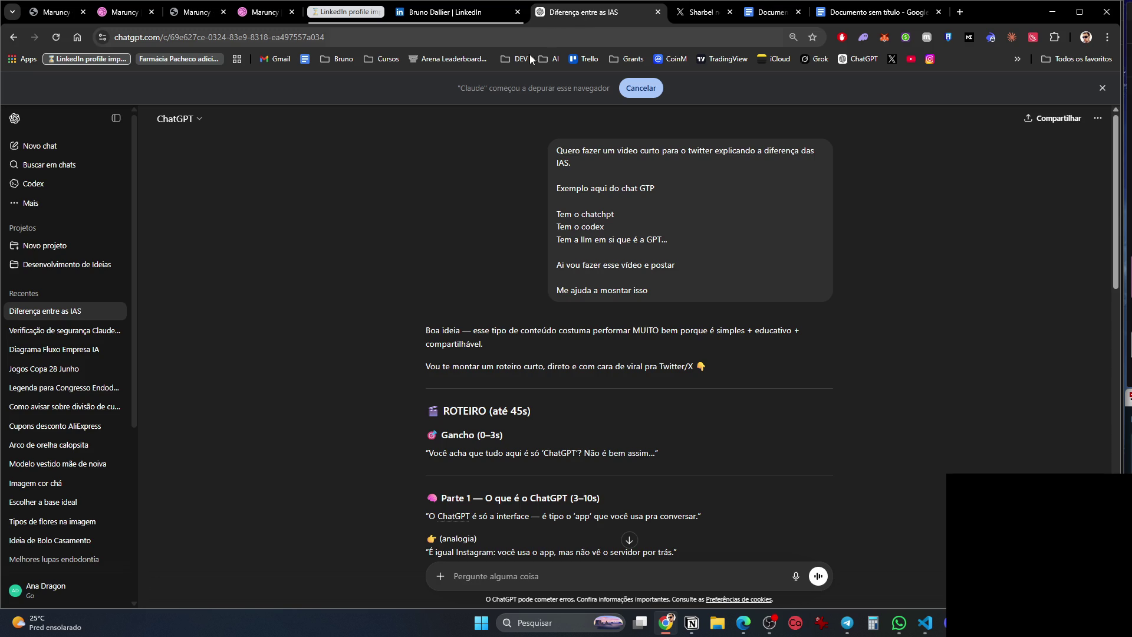
{"action": "middle_click", "coordinate": [54, 153]}
{"action": "left_click", "coordinate": [660, 12]}
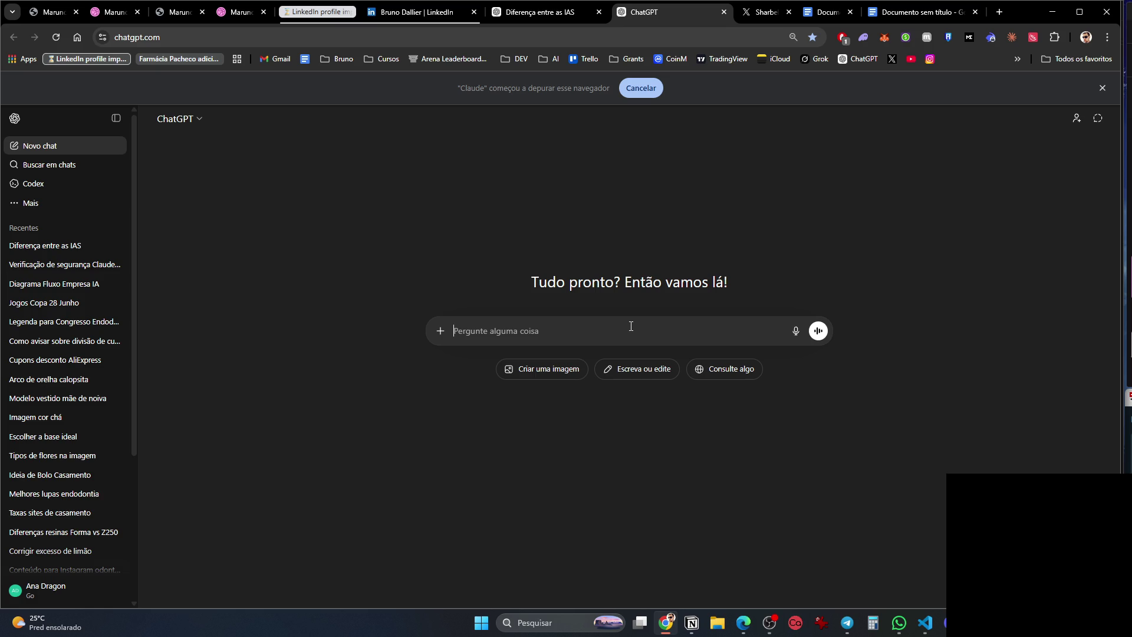
{"action": "left_click", "coordinate": [633, 369]}
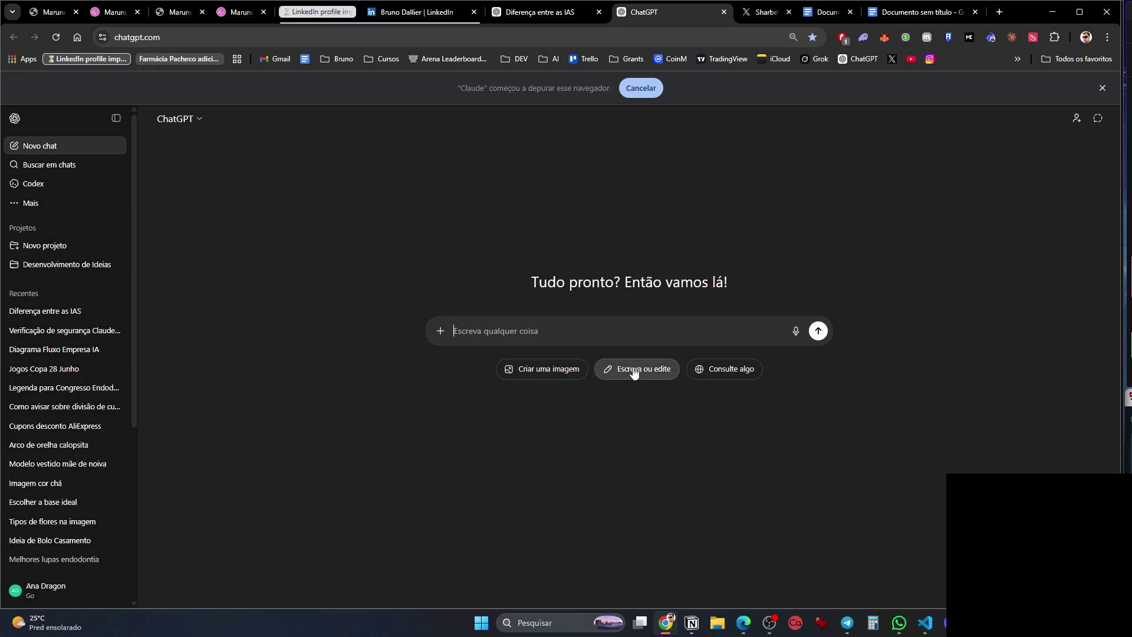
{"action": "left_click", "coordinate": [630, 242]}
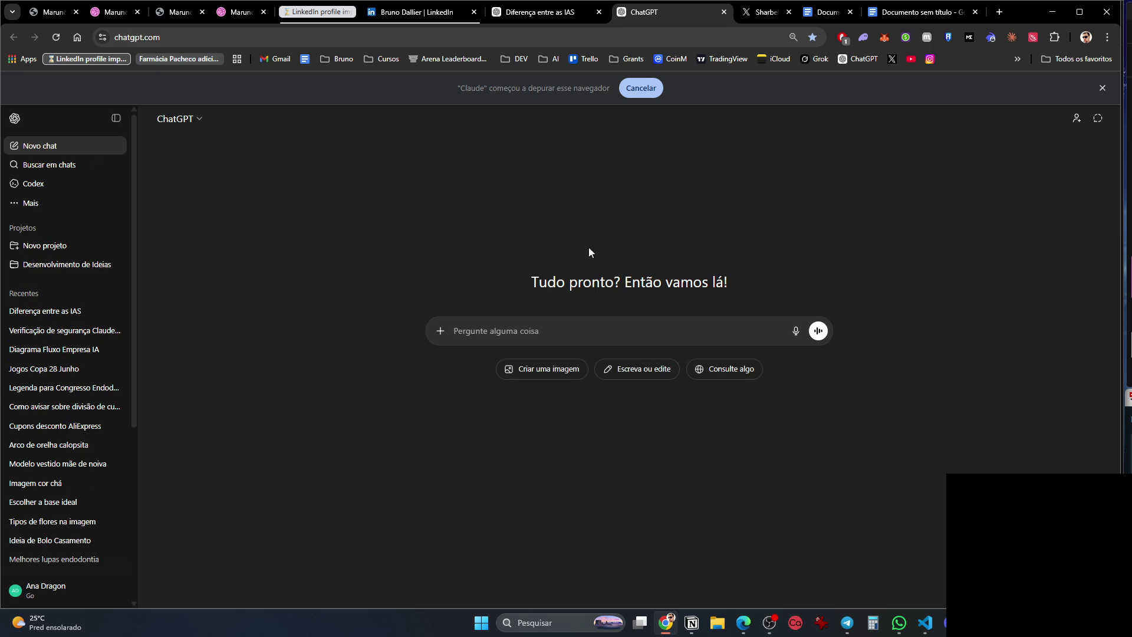
{"action": "left_click", "coordinate": [439, 332]}
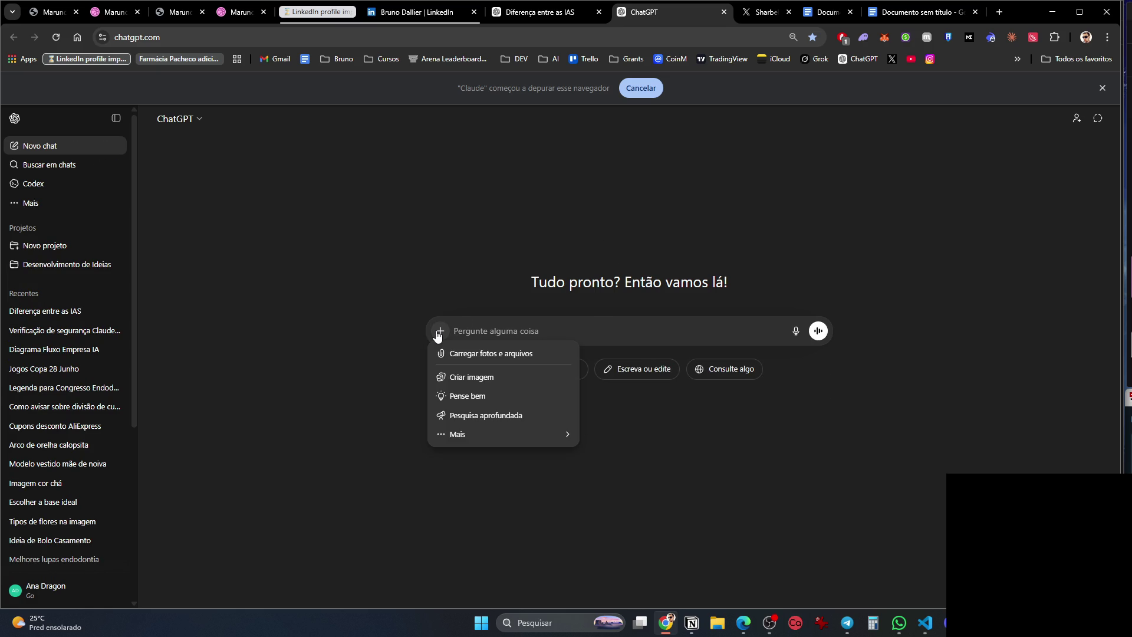
{"action": "mouse_move", "coordinate": [478, 436]}
{"action": "key", "text": "Escape"}
{"action": "key", "text": "ctrl+v"}
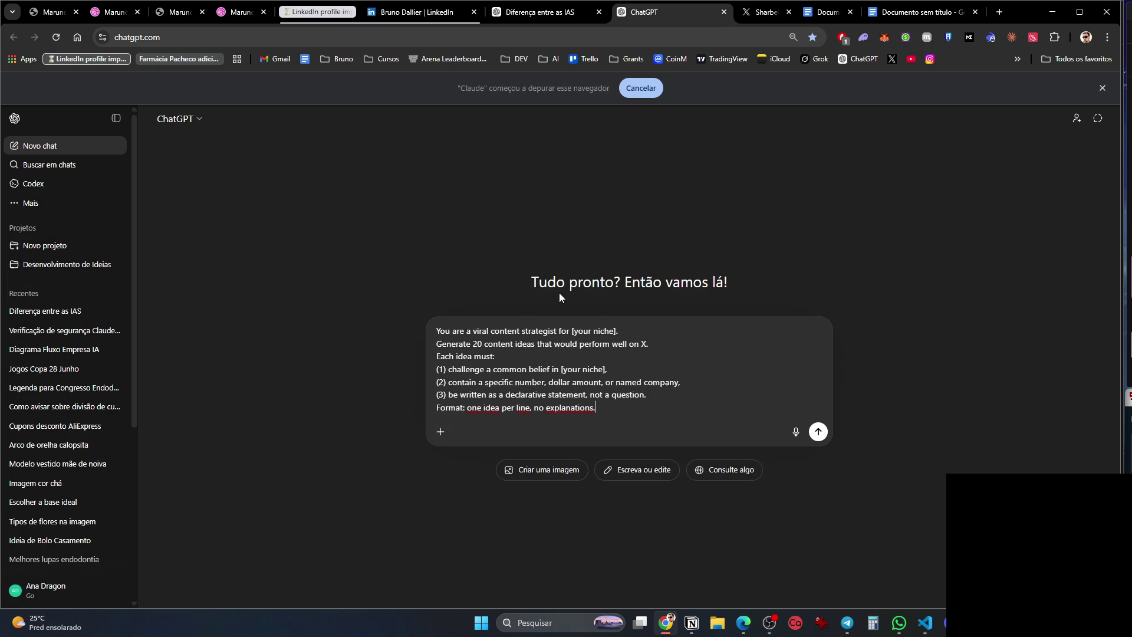
Replace the first [your niche] placeholder with 'AI, Crypto'
{"action": "left_click", "coordinate": [577, 330]}
{"action": "key", "text": "shift+Right"}
{"action": "key", "text": "shift+Right"}
{"action": "key", "text": "shift+Right"}
{"action": "key", "text": "BackSpace"}
{"action": "type", "text": "AI"}
{"action": "type", "text": ", Crypto"}
Replace the second [your niche] with 'AI and Crypto' and send the prompt
{"action": "key", "text": "shift+Left"}
{"action": "key", "text": "shift+Left"}
{"action": "key", "text": "shift+Left"}
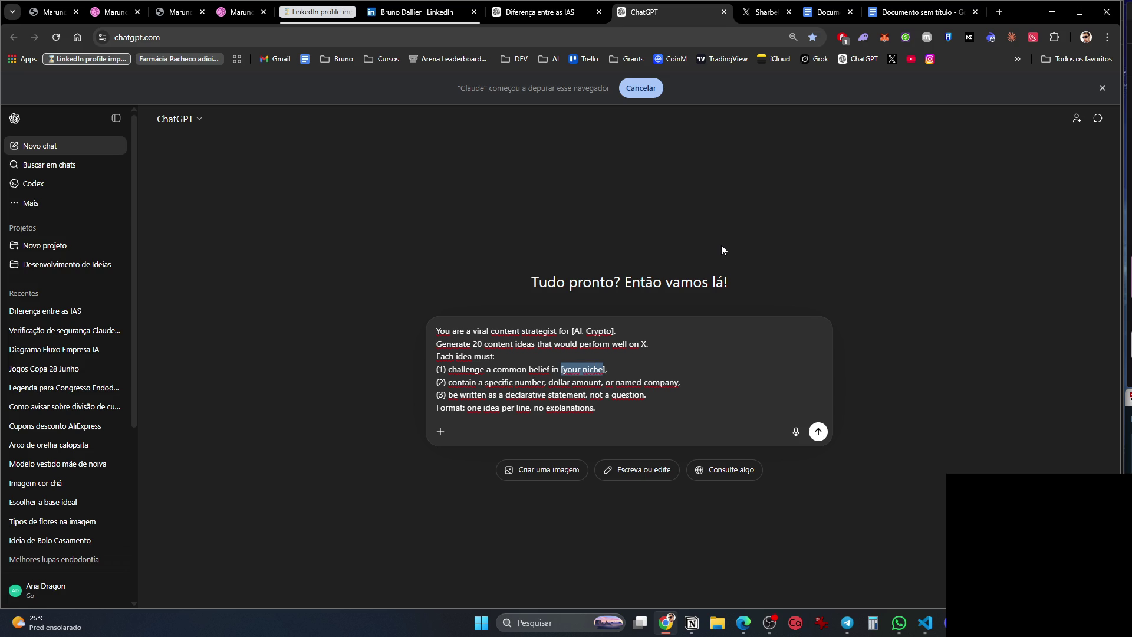
{"action": "key", "text": "shift+Down"}
{"action": "key", "text": "shift+Up"}
{"action": "key", "text": "shift+Left"}
{"action": "key", "text": "shift+Left"}
{"action": "key", "text": "shift+Left"}
{"action": "key", "text": "shift+Left"}
{"action": "key", "text": "shift+Left"}
{"action": "key", "text": "BackSpace"}
{"action": "type", "text": "AI and Crypto"}
{"action": "key", "text": "Return"}
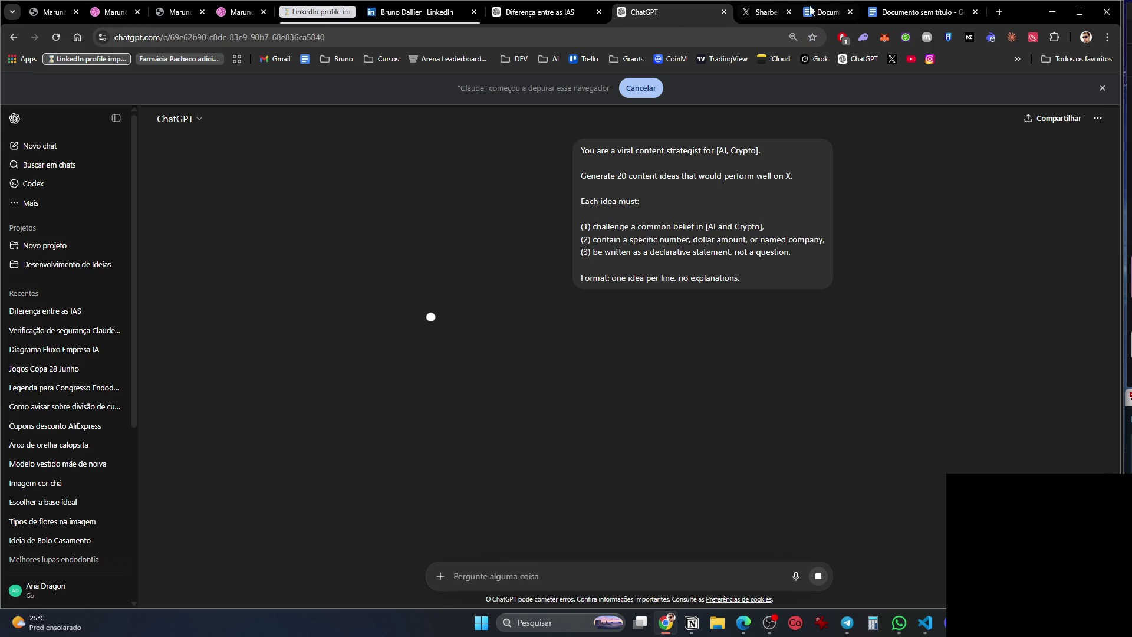
Copy the AI content systems article's URL from X and open Grok in a new tab
{"action": "left_click", "coordinate": [758, 15]}
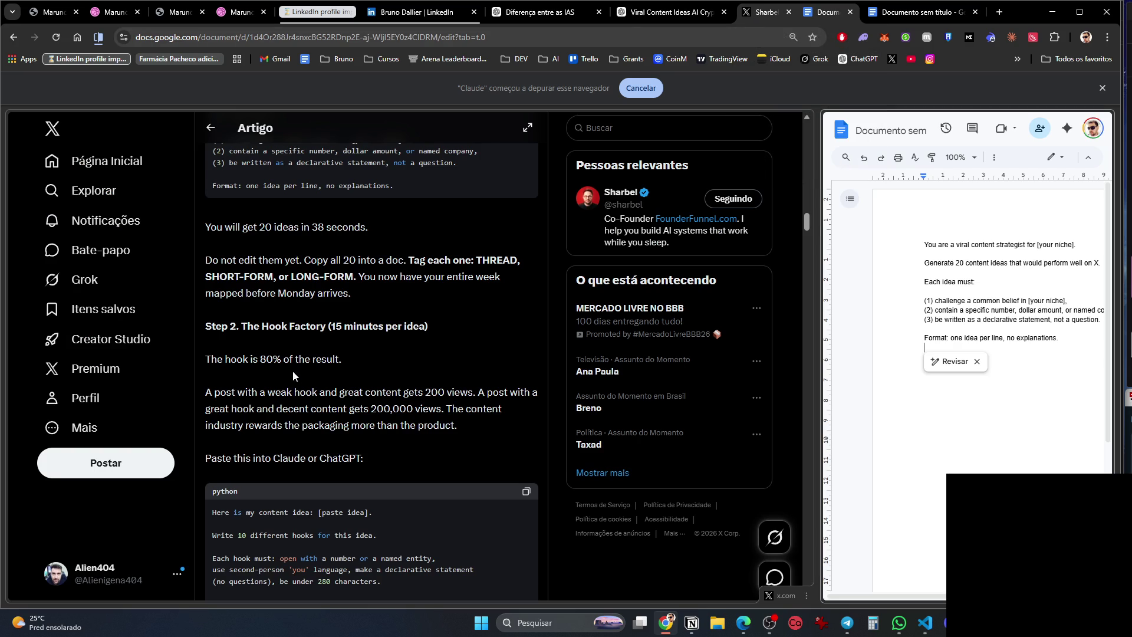
{"action": "scroll", "coordinate": [333, 378], "scroll_direction": "down", "scroll_amount": 2}
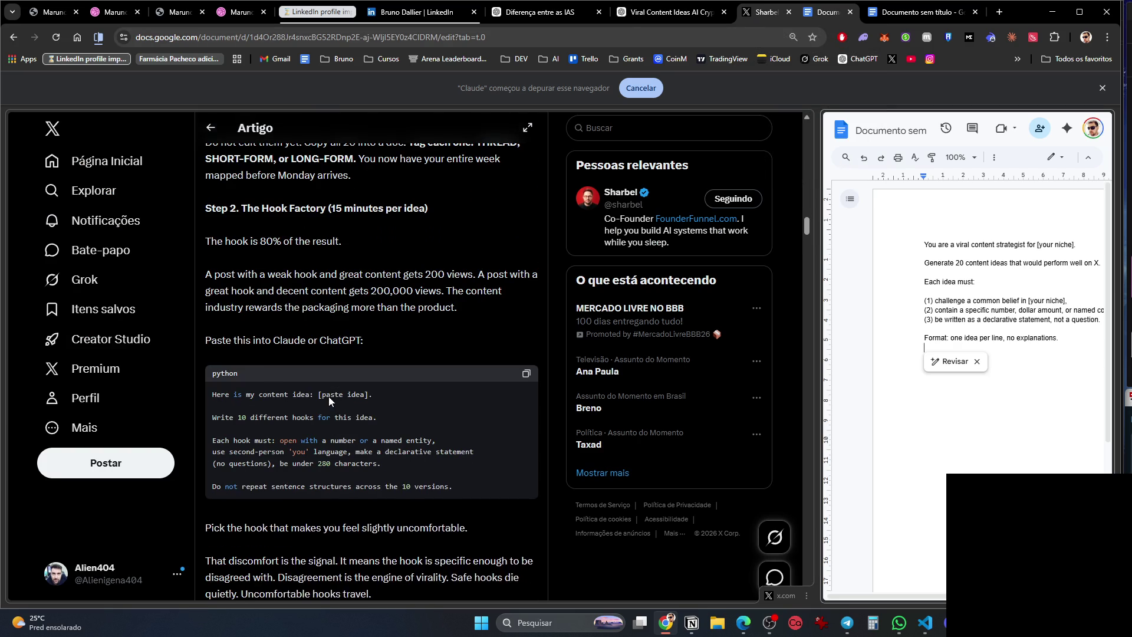
{"action": "scroll", "coordinate": [316, 230], "scroll_direction": "up", "scroll_amount": 2}
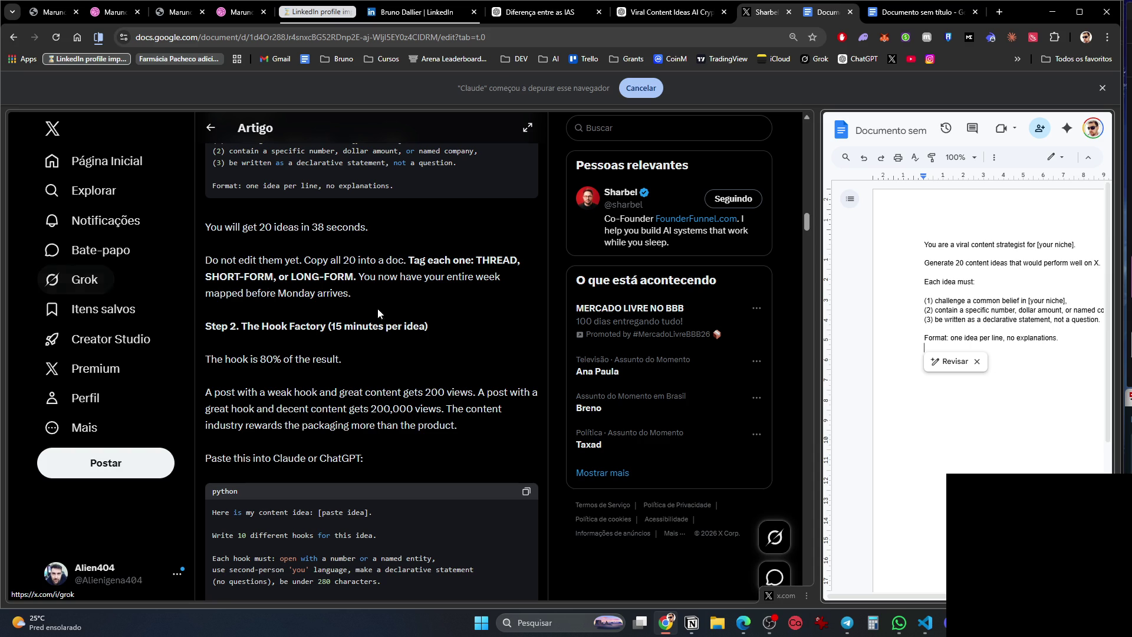
{"action": "scroll", "coordinate": [373, 291], "scroll_direction": "up", "scroll_amount": 20}
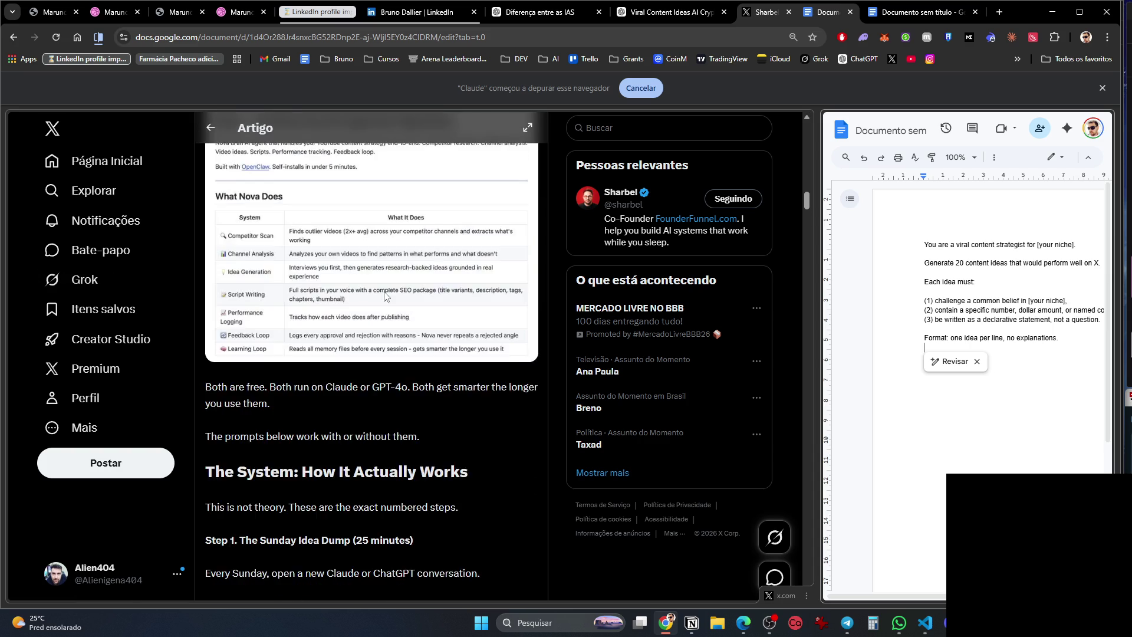
{"action": "scroll", "coordinate": [392, 294], "scroll_direction": "up", "scroll_amount": 20}
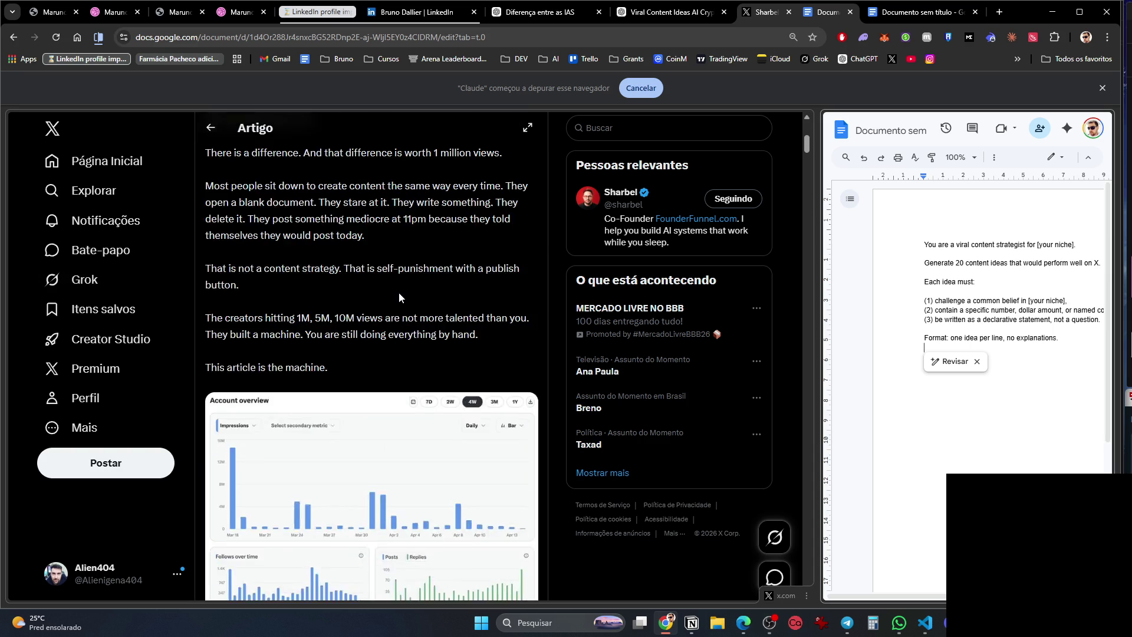
{"action": "left_click", "coordinate": [532, 157]}
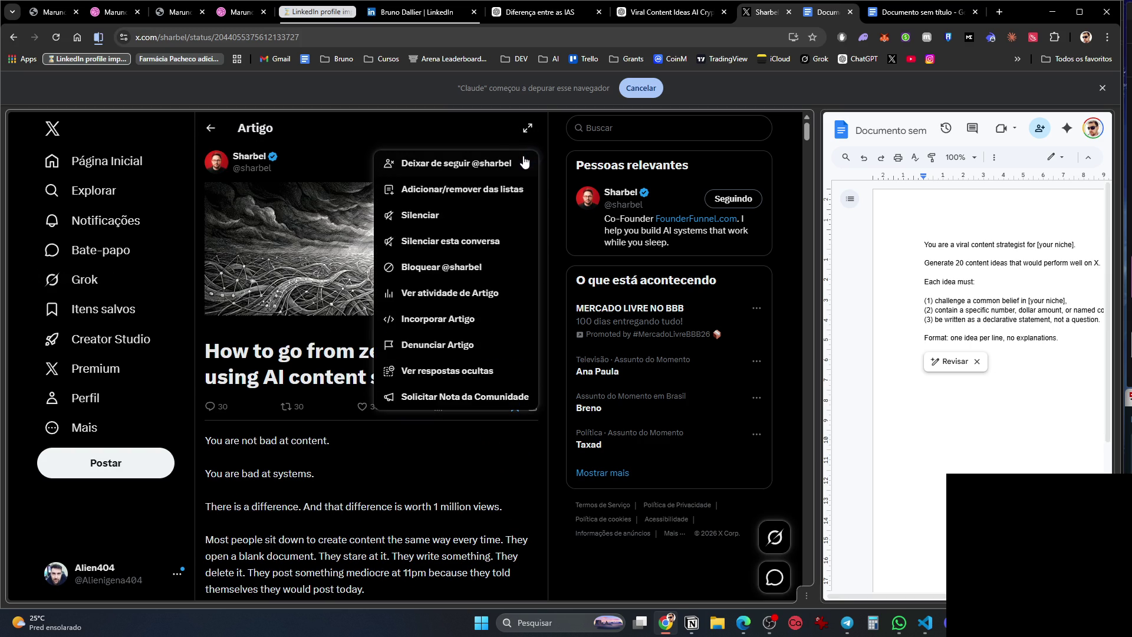
{"action": "left_click", "coordinate": [517, 156]}
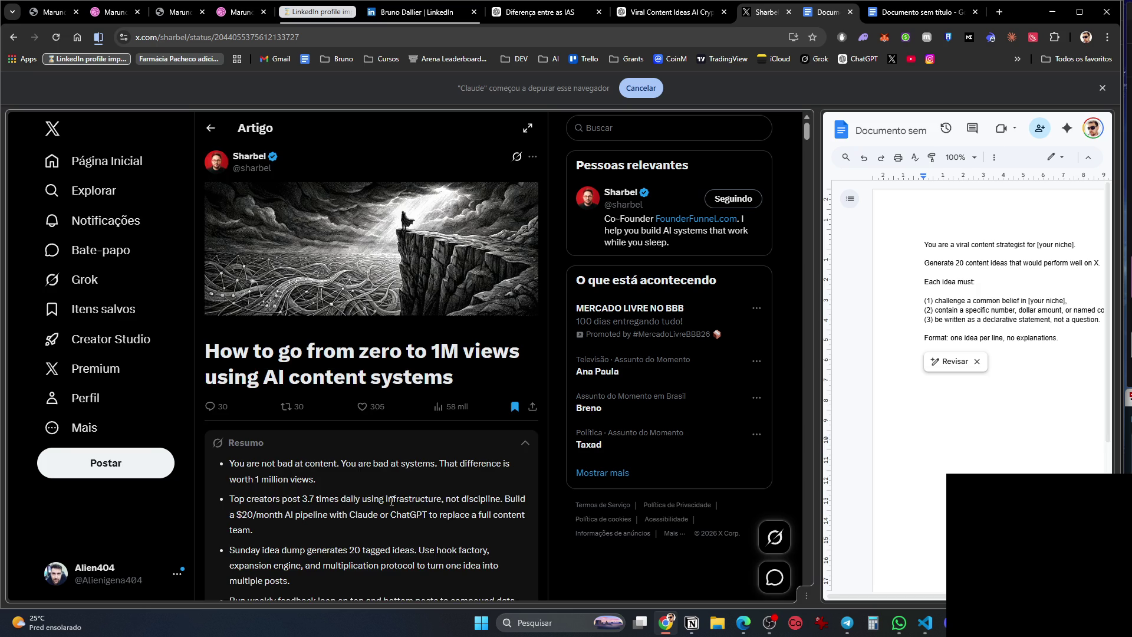
{"action": "scroll", "coordinate": [391, 501], "scroll_direction": "down", "scroll_amount": 4}
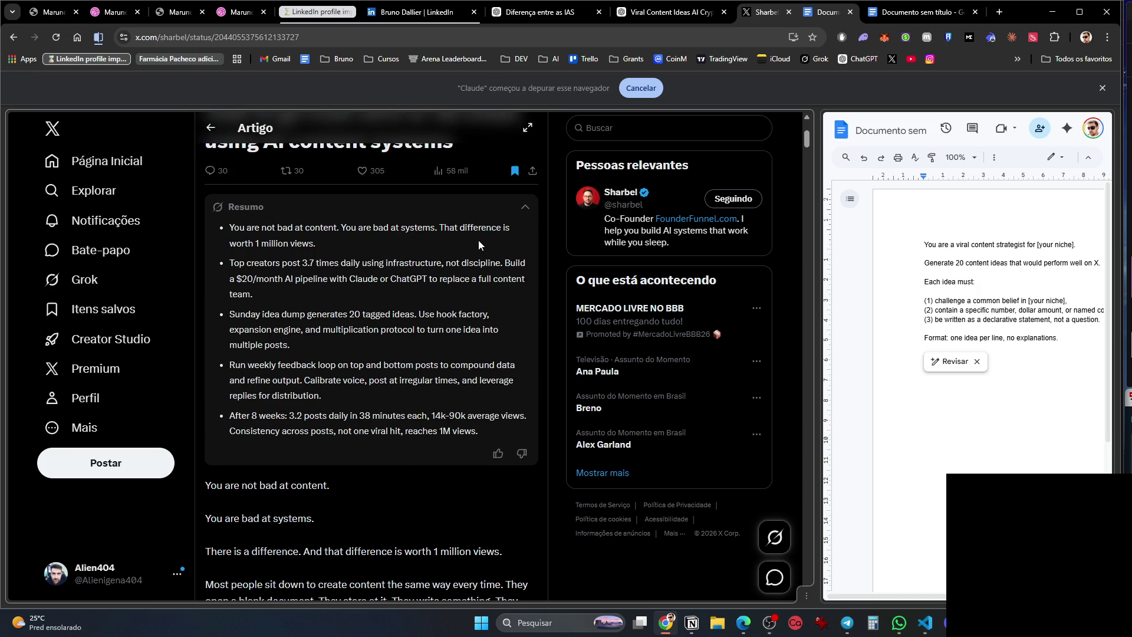
{"action": "scroll", "coordinate": [514, 171], "scroll_direction": "up", "scroll_amount": 4}
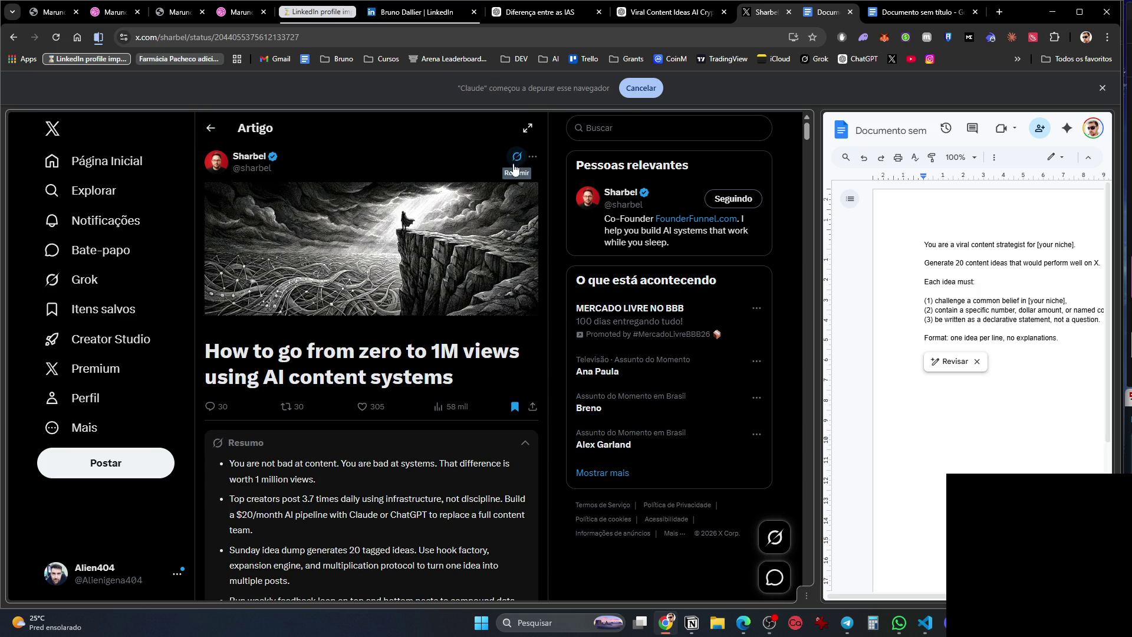
{"action": "left_click", "coordinate": [283, 37]}
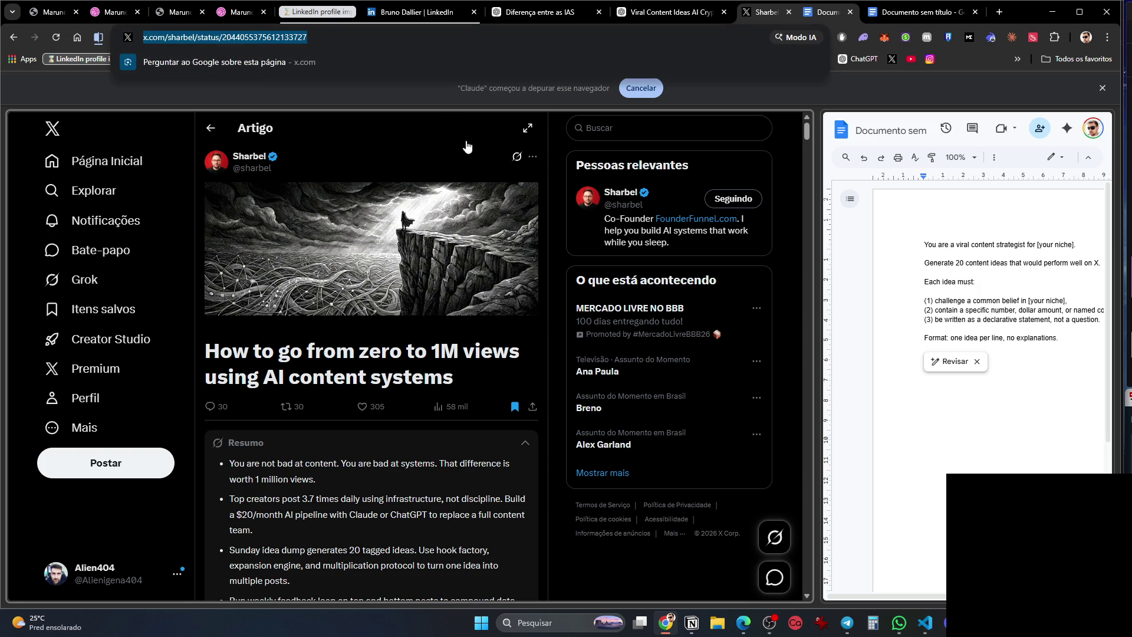
{"action": "middle_click", "coordinate": [89, 281]}
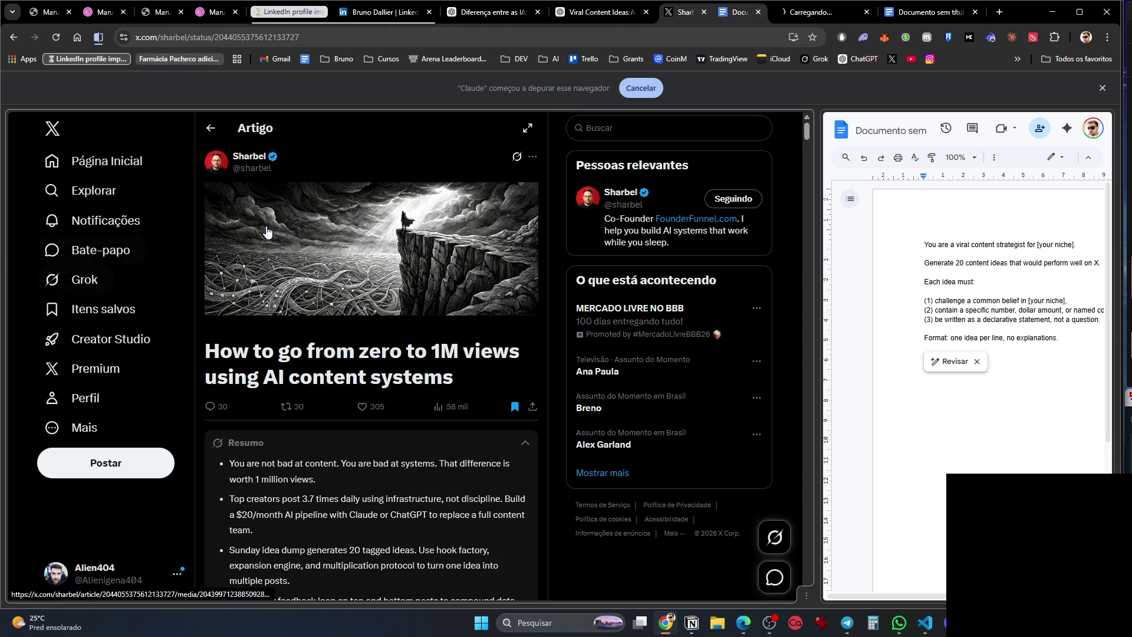
Send Grok the article's x.com status link with a request to summarize it
{"action": "left_click", "coordinate": [817, 12]}
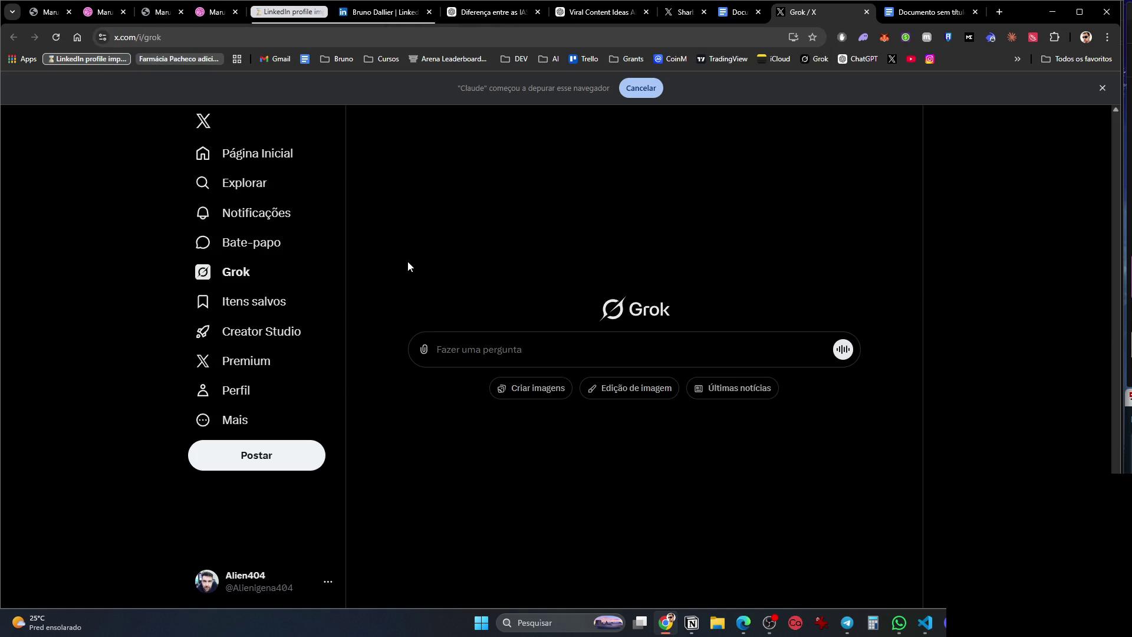
{"action": "left_click", "coordinate": [532, 345]}
{"action": "type", "text": "https://x.com/sharbel/status/2044055375612133727 re"}
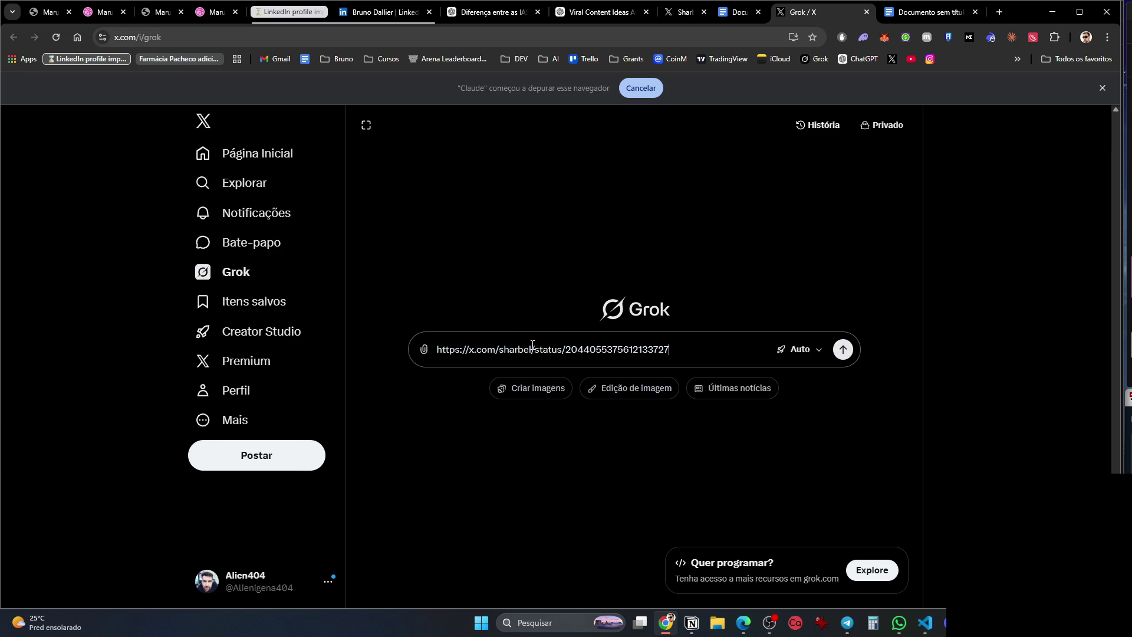
{"action": "type", "text": "sume"}
{"action": "key", "text": "BackSpace"}
{"action": "key", "text": "BackSpace"}
{"action": "key", "text": "BackSpace"}
{"action": "key", "text": "Return"}
Select and copy the Step 2 sentence 'Tag each one: THREAD, SHORT-FORM, or LONG-FORM.'
{"action": "left_click", "coordinate": [731, 16]}
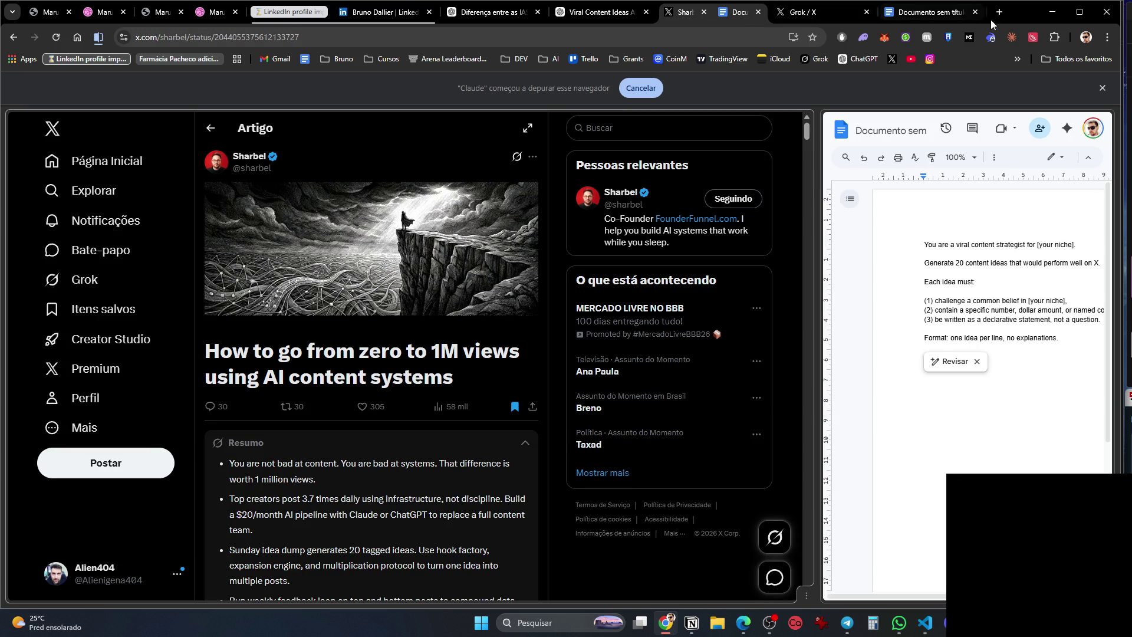
{"action": "scroll", "coordinate": [431, 397], "scroll_direction": "down", "scroll_amount": 15}
{"action": "scroll", "coordinate": [432, 410], "scroll_direction": "down", "scroll_amount": 15}
{"action": "scroll", "coordinate": [428, 420], "scroll_direction": "up", "scroll_amount": 4}
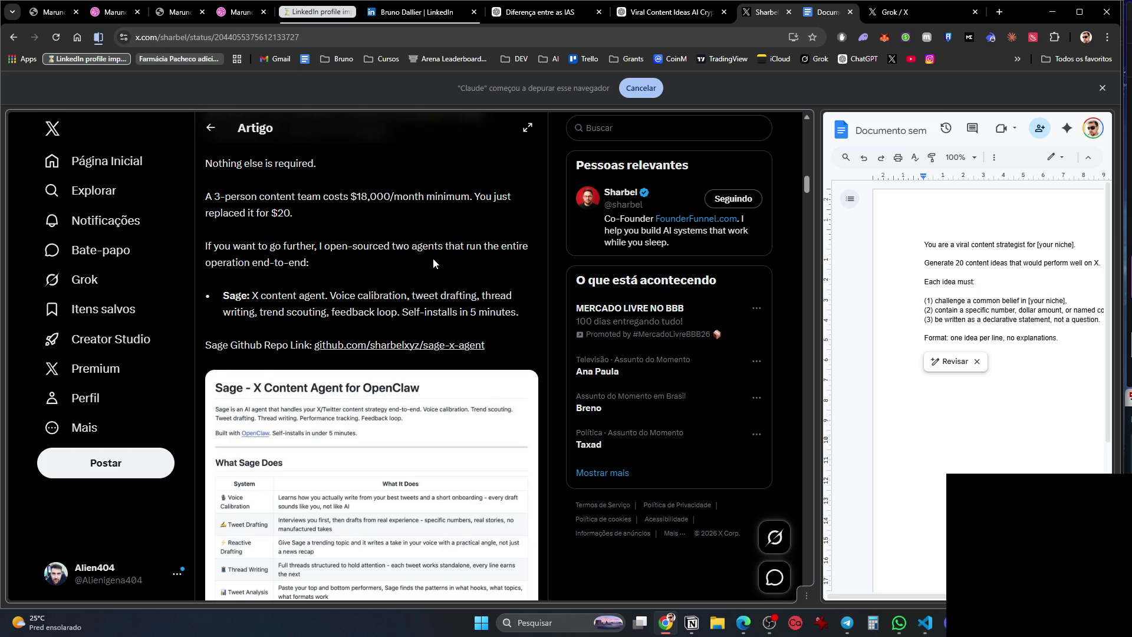
{"action": "scroll", "coordinate": [436, 264], "scroll_direction": "up", "scroll_amount": 2}
{"action": "scroll", "coordinate": [436, 300], "scroll_direction": "up", "scroll_amount": 3}
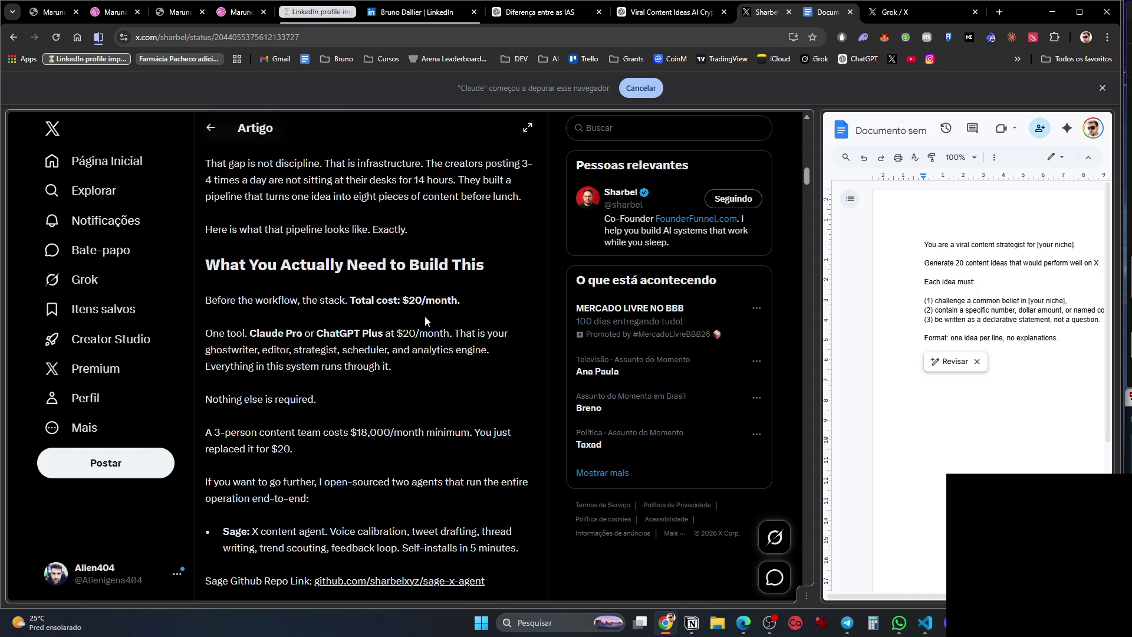
{"action": "scroll", "coordinate": [424, 316], "scroll_direction": "up", "scroll_amount": 1}
{"action": "scroll", "coordinate": [433, 337], "scroll_direction": "down", "scroll_amount": 3}
{"action": "scroll", "coordinate": [433, 338], "scroll_direction": "down", "scroll_amount": 12}
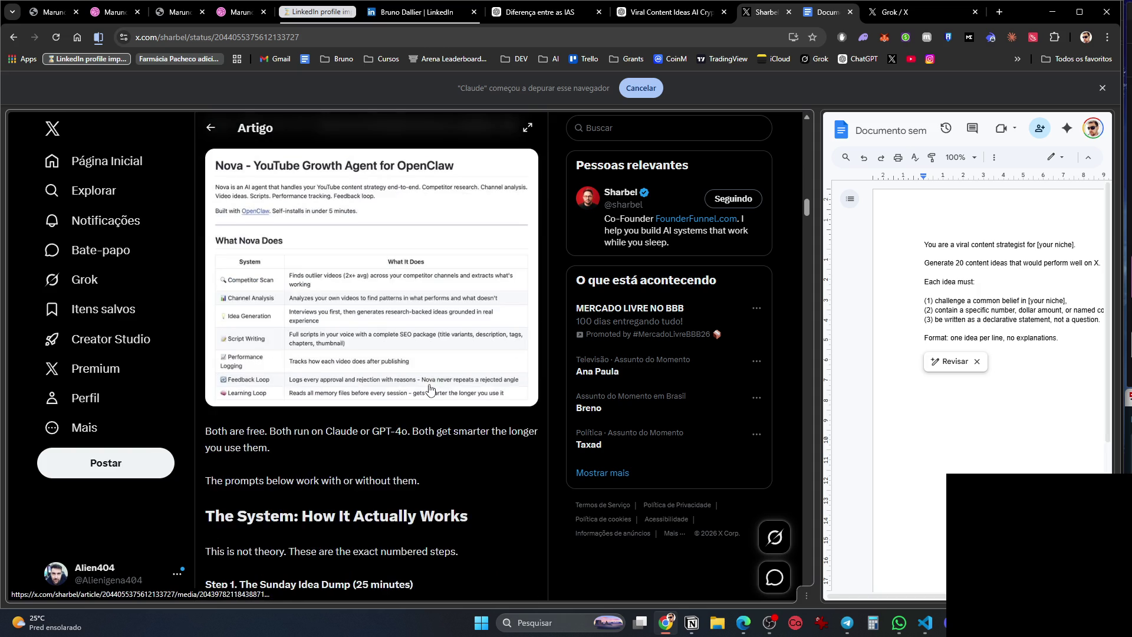
{"action": "scroll", "coordinate": [430, 383], "scroll_direction": "down", "scroll_amount": 7}
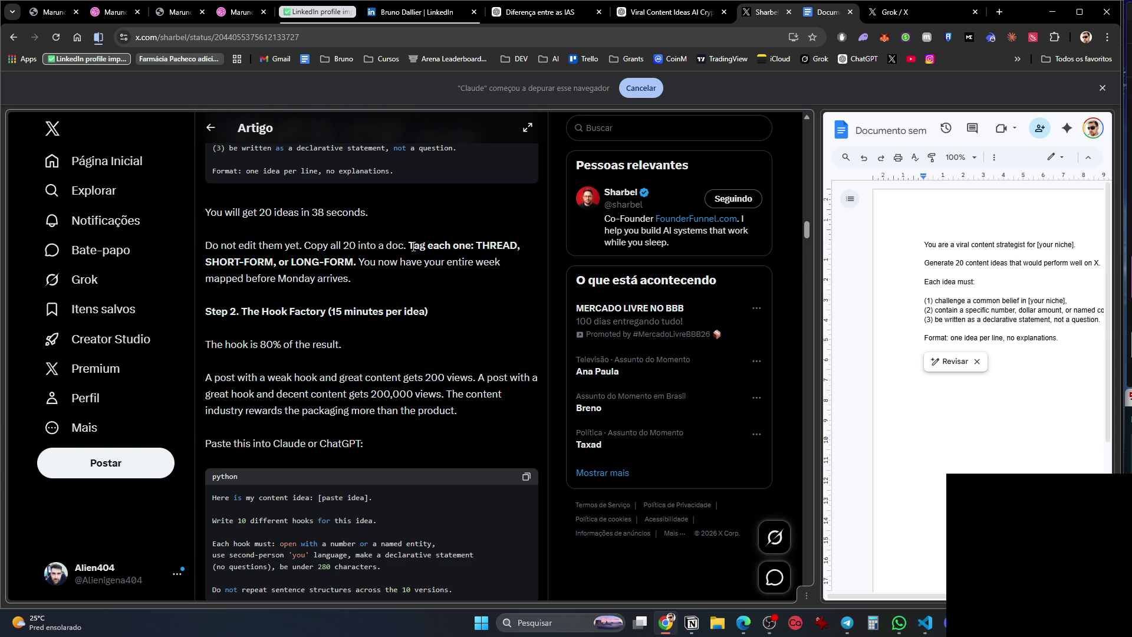
{"action": "mouse_move", "coordinate": [414, 246]}
{"action": "left_mouse_down"}
{"action": "mouse_move", "coordinate": [331, 262]}
{"action": "mouse_move", "coordinate": [357, 266]}
{"action": "left_mouse_up"}
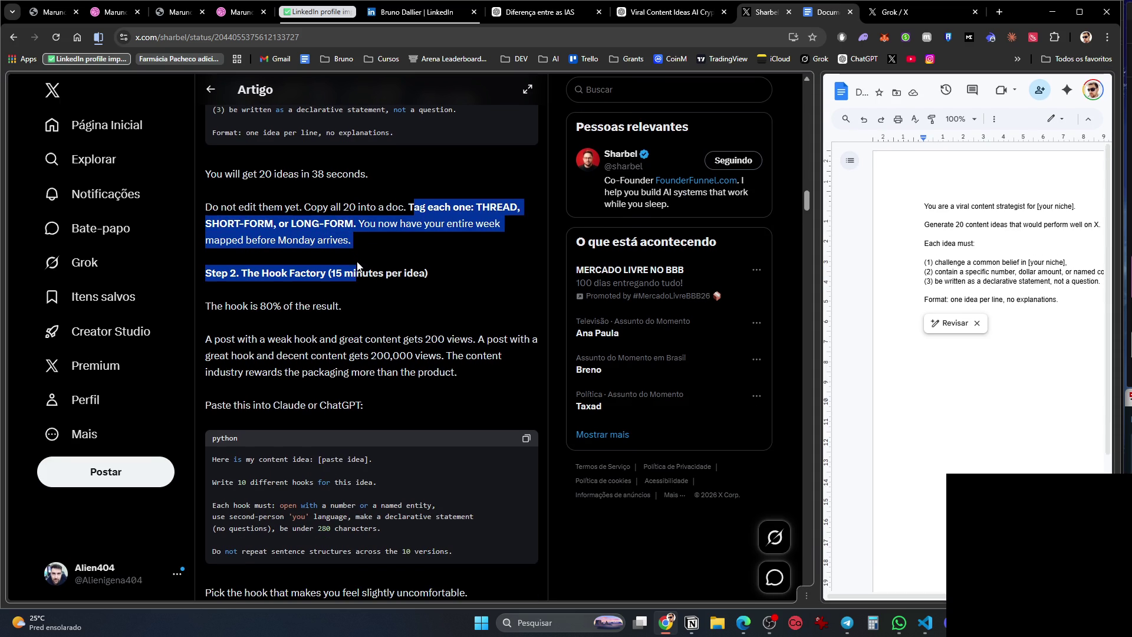
{"action": "left_click_drag", "start_coordinate": [408, 207], "coordinate": [376, 223]}
{"action": "key", "text": "ctrl+c"}
{"action": "left_click", "coordinate": [923, 13]}
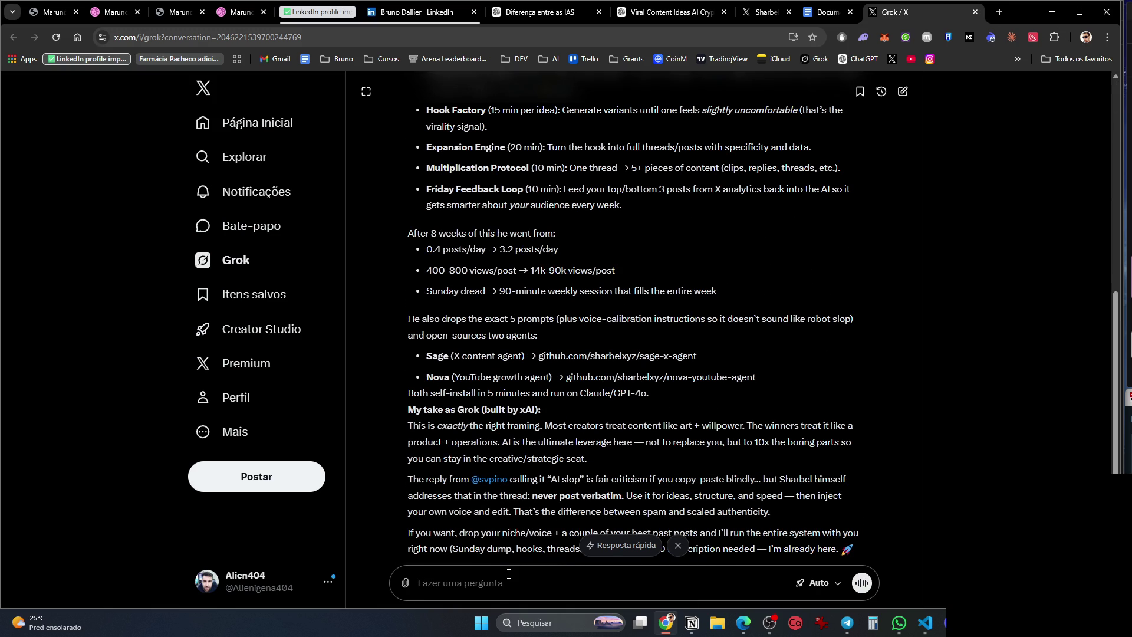
Ask Grok 'Ok, vamos falar em PT BR / o que significa estas tags' with the tag sentence pasted
{"action": "type", "text": "Ok, vam"}
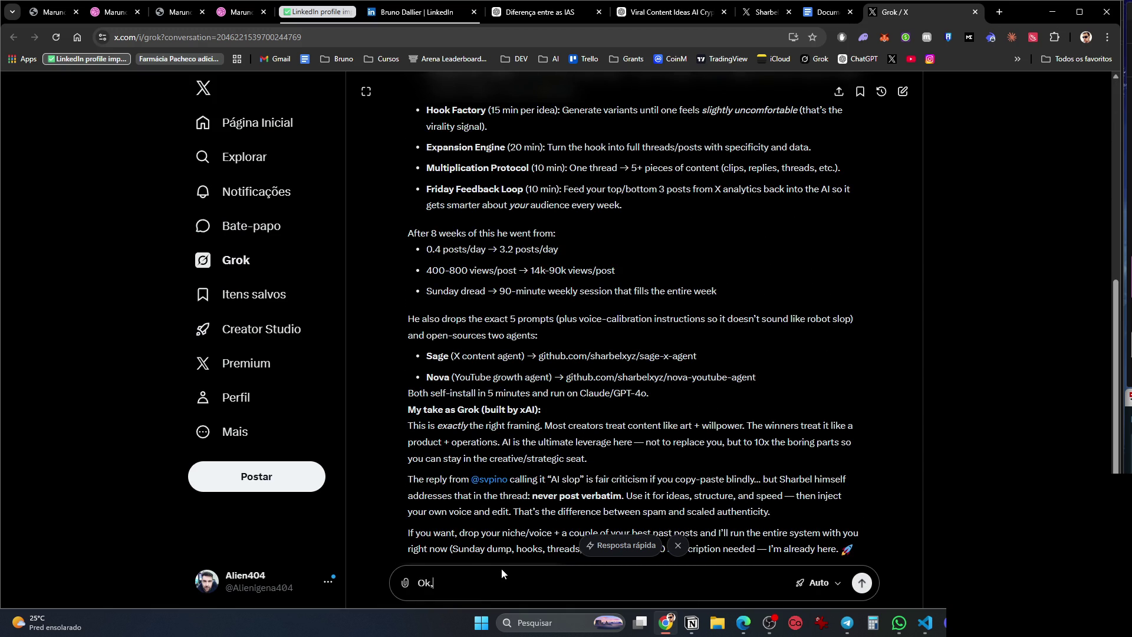
{"action": "type", "text": "os falar em PT BR"}
{"action": "key", "text": "shift+Return"}
{"action": "type", "text": "o que signific"}
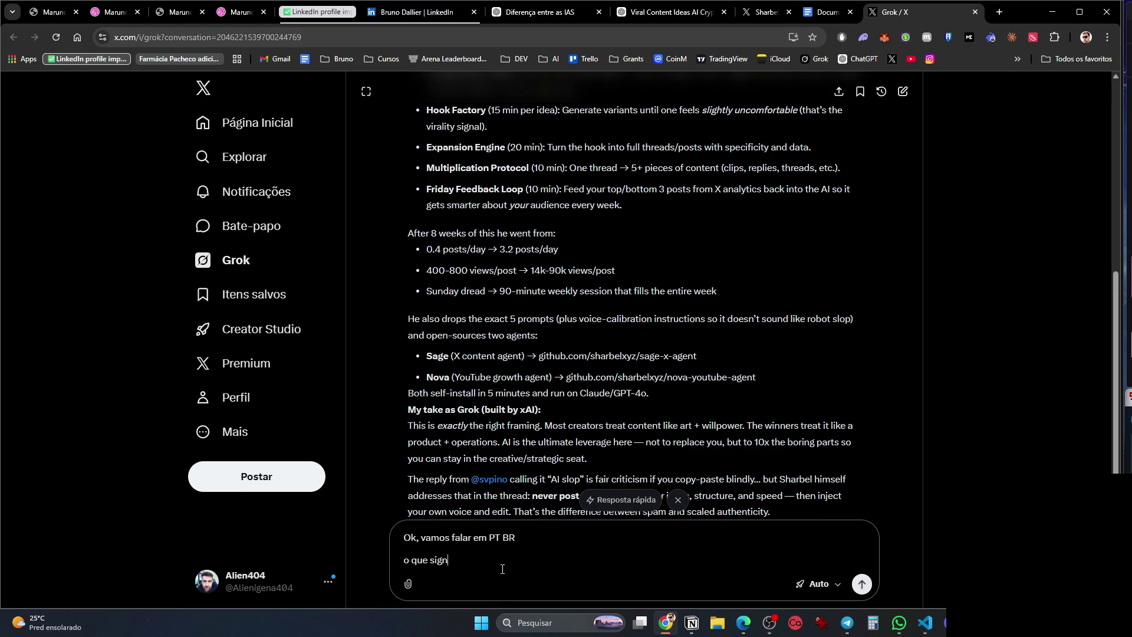
{"action": "type", "text": "a estas tags:"}
{"action": "key", "text": "ctrl+v"}
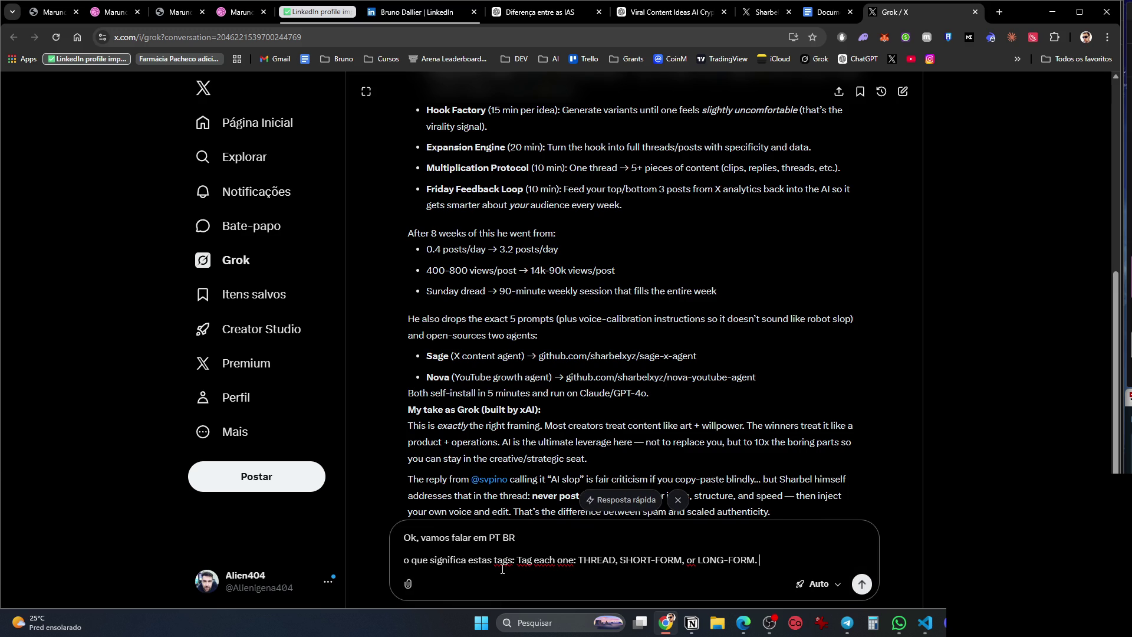
{"action": "key", "text": "Return"}
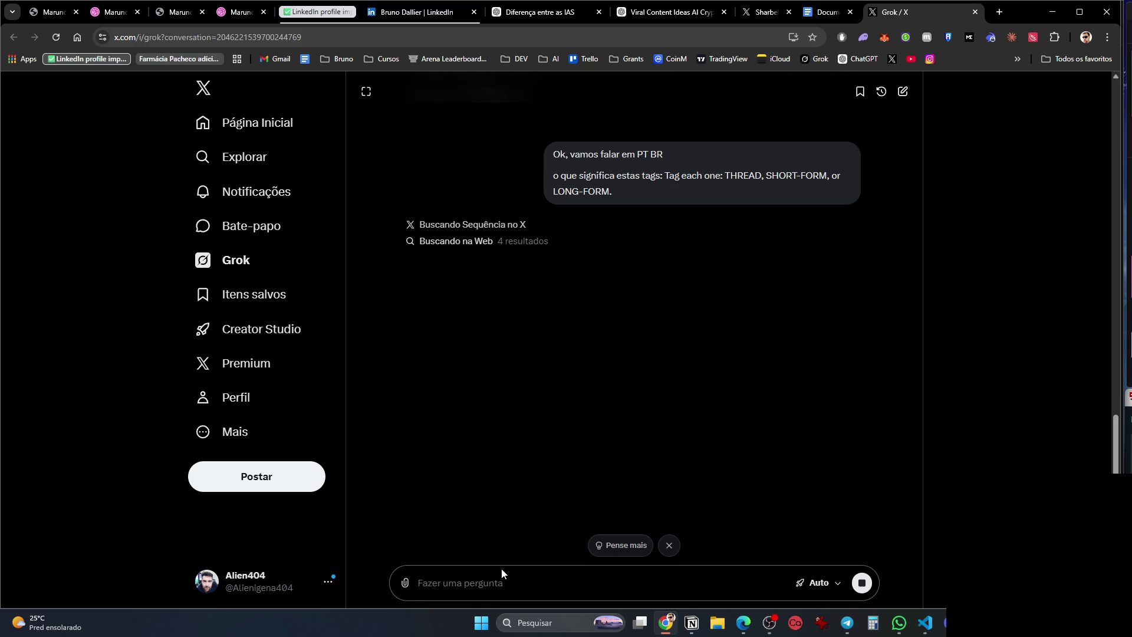
{"action": "left_click", "coordinate": [407, 13]}
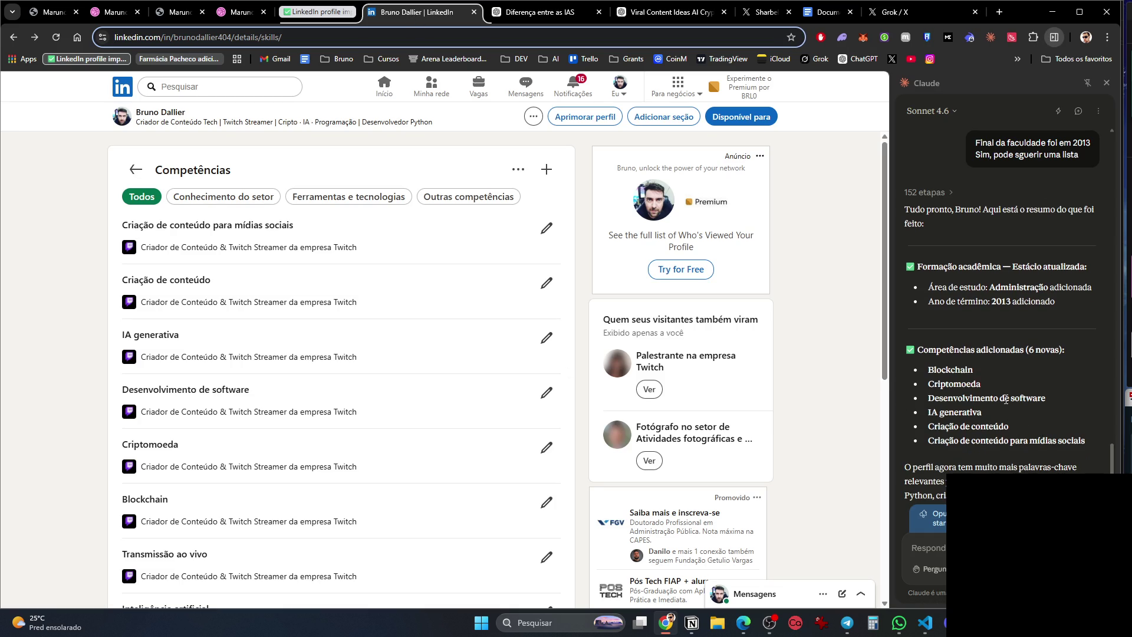
Go to the main LinkedIn profile page
{"action": "scroll", "coordinate": [1005, 399], "scroll_direction": "down", "scroll_amount": 3}
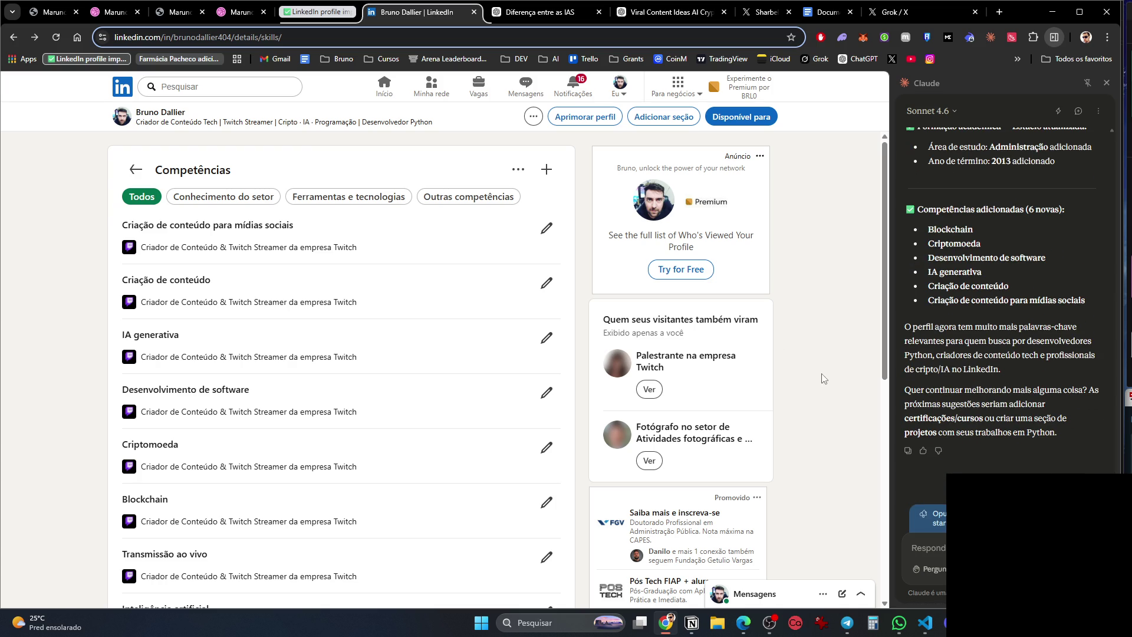
{"action": "left_click", "coordinate": [781, 591]}
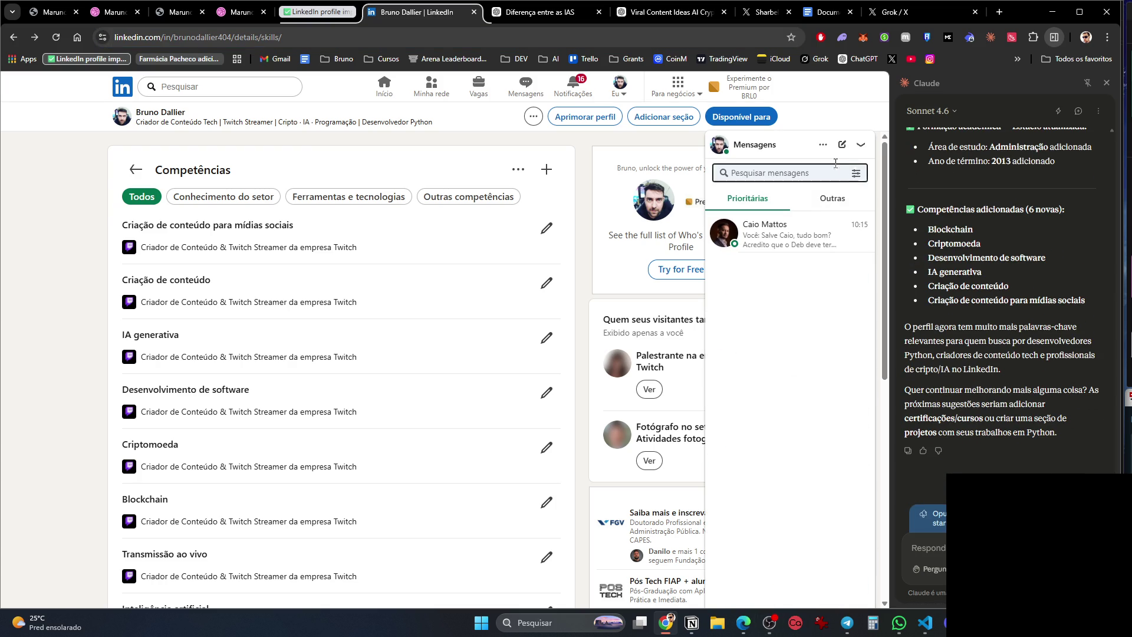
{"action": "left_click", "coordinate": [861, 144]}
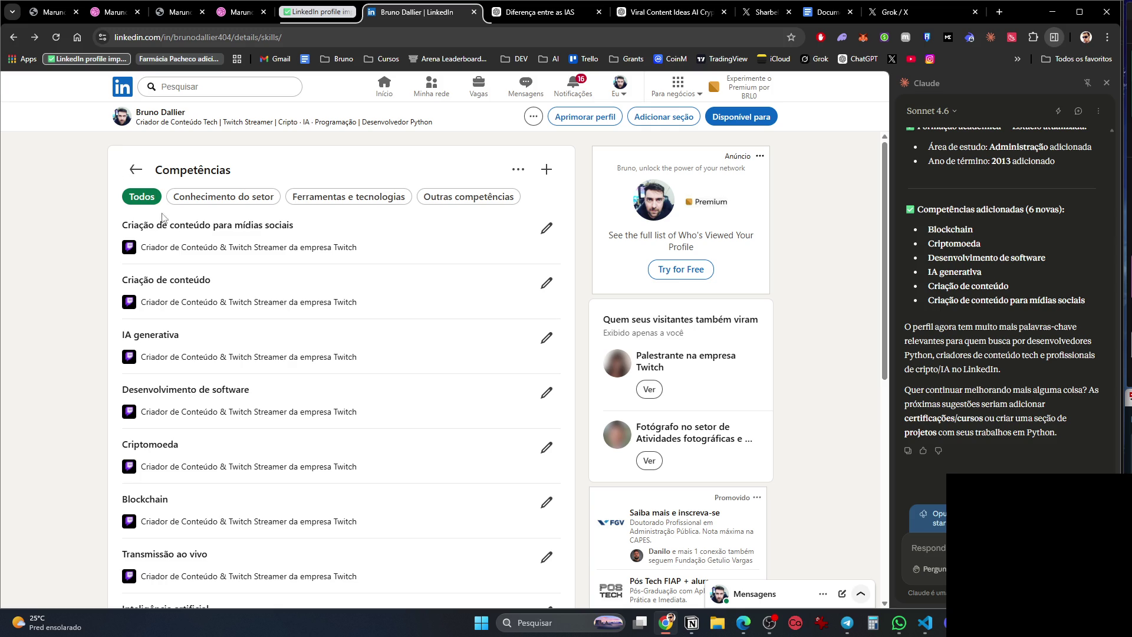
{"action": "left_click", "coordinate": [131, 114]}
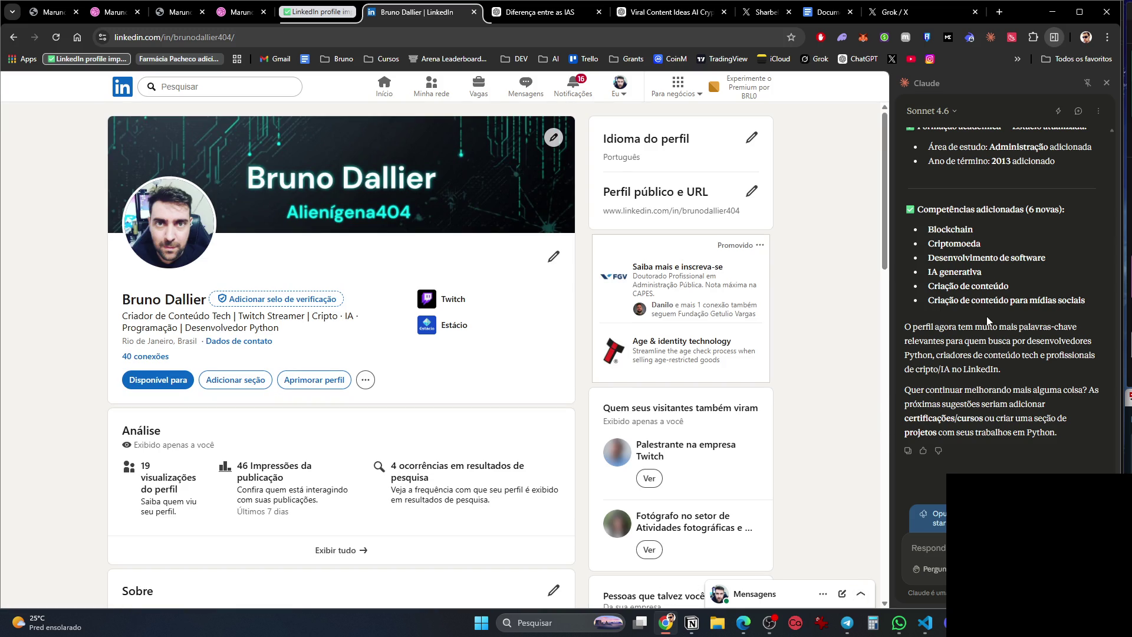
Expand the About section and scroll through the Estácio degree and six new skills
{"action": "scroll", "coordinate": [354, 330], "scroll_direction": "down", "scroll_amount": 2}
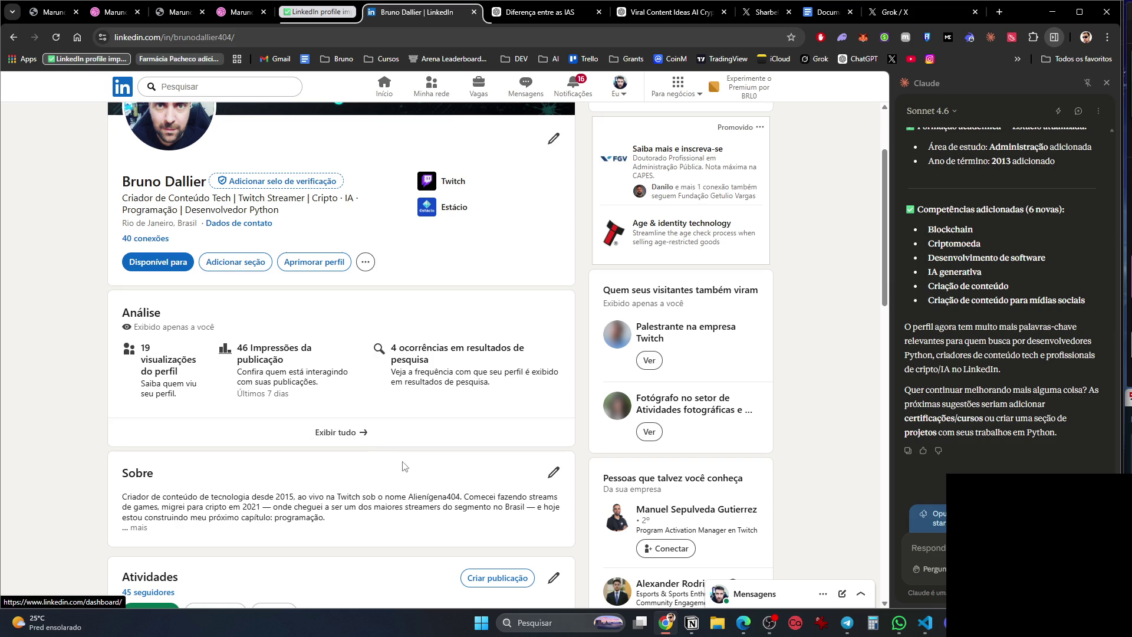
{"action": "scroll", "coordinate": [360, 440], "scroll_direction": "down", "scroll_amount": 5}
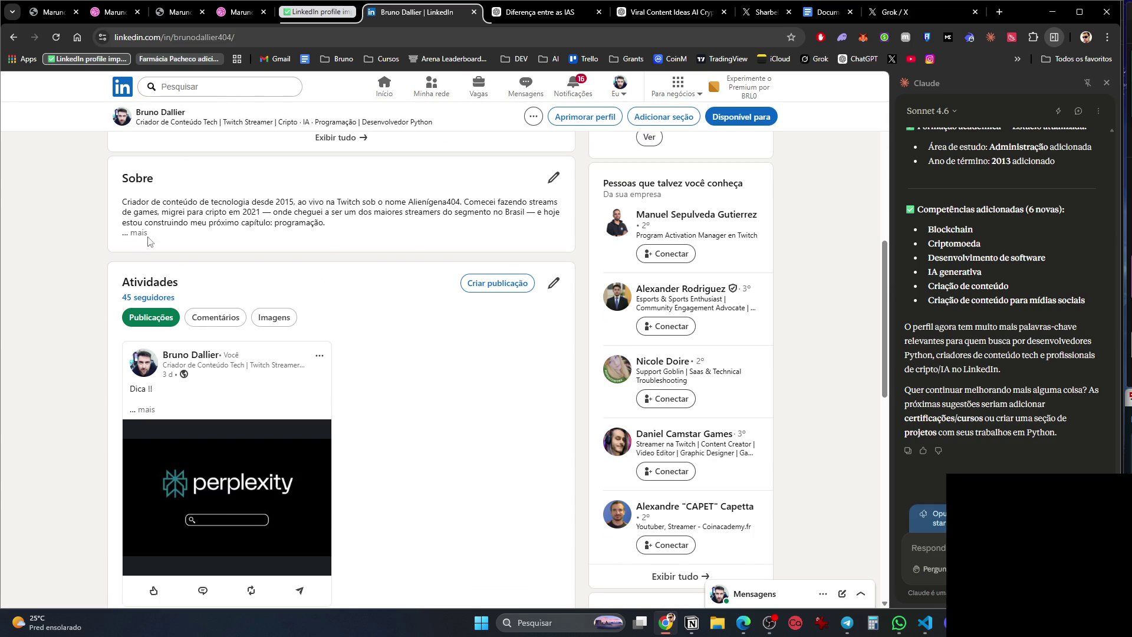
{"action": "left_click", "coordinate": [140, 233]}
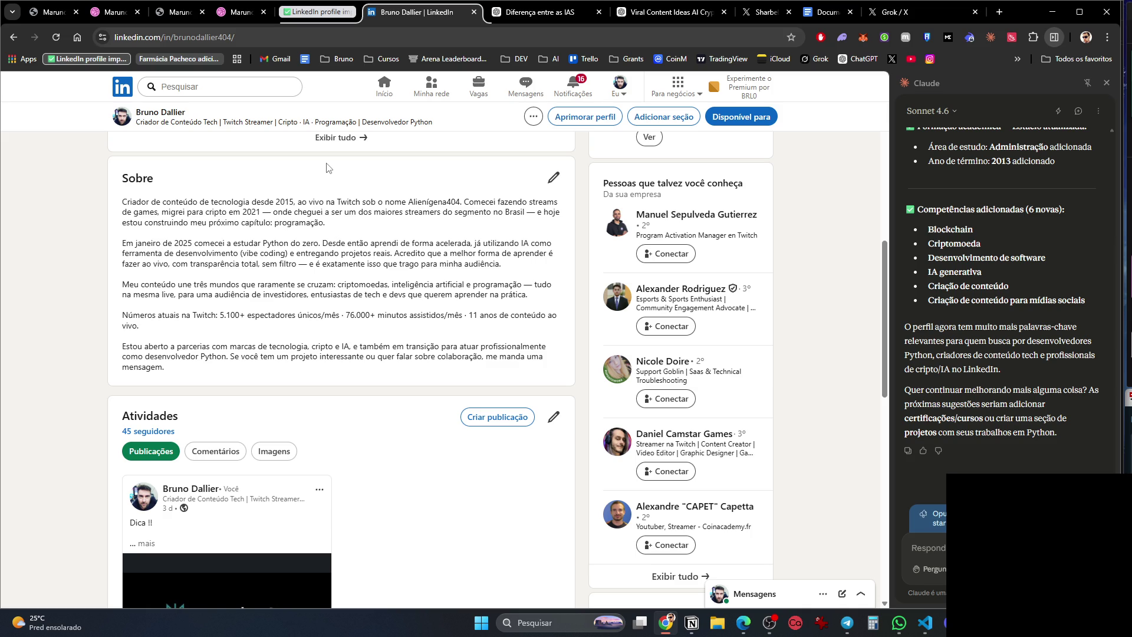
{"action": "scroll", "coordinate": [413, 294], "scroll_direction": "down", "scroll_amount": 4}
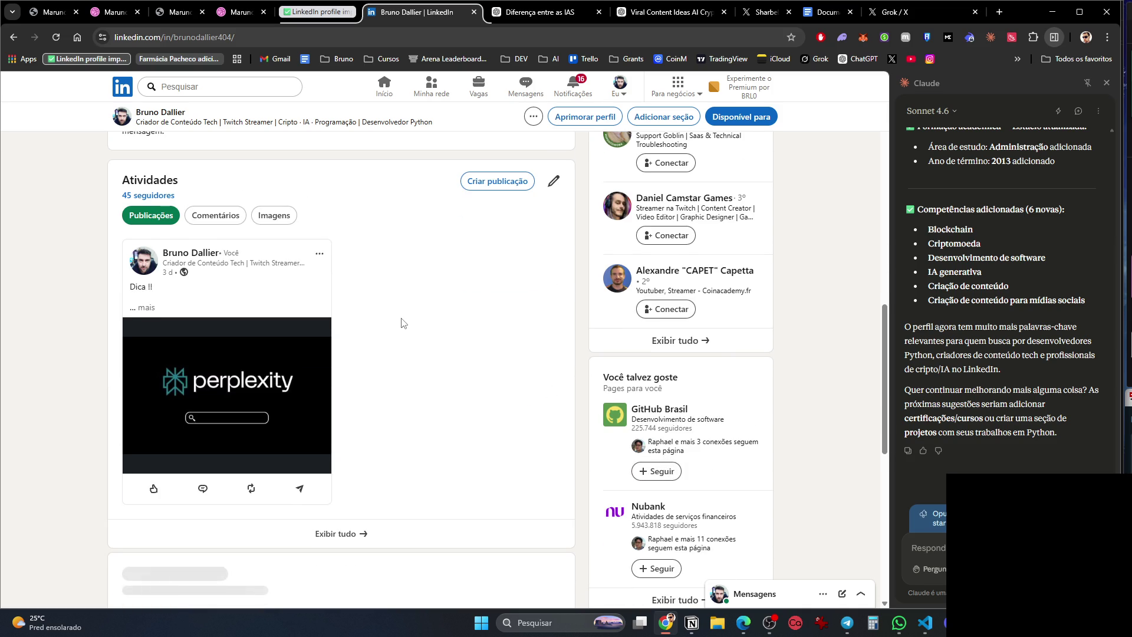
{"action": "scroll", "coordinate": [402, 322], "scroll_direction": "down", "scroll_amount": 8}
{"action": "scroll", "coordinate": [405, 345], "scroll_direction": "down", "scroll_amount": 3}
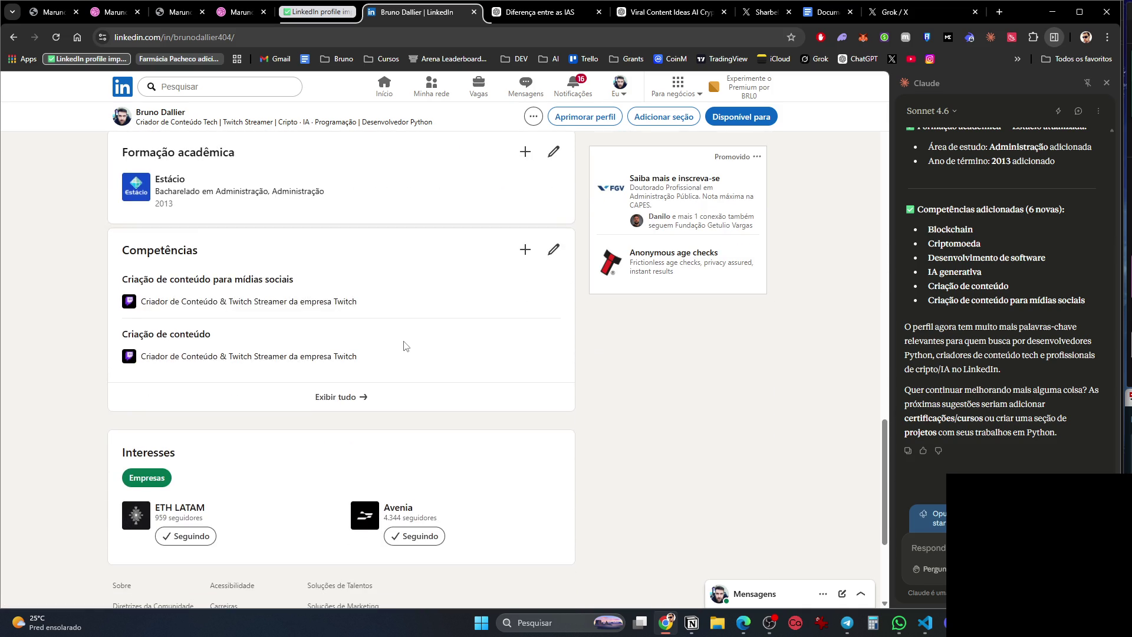
{"action": "scroll", "coordinate": [406, 345], "scroll_direction": "down", "scroll_amount": 4}
{"action": "scroll", "coordinate": [504, 452], "scroll_direction": "up", "scroll_amount": 15}
{"action": "scroll", "coordinate": [514, 422], "scroll_direction": "up", "scroll_amount": 12}
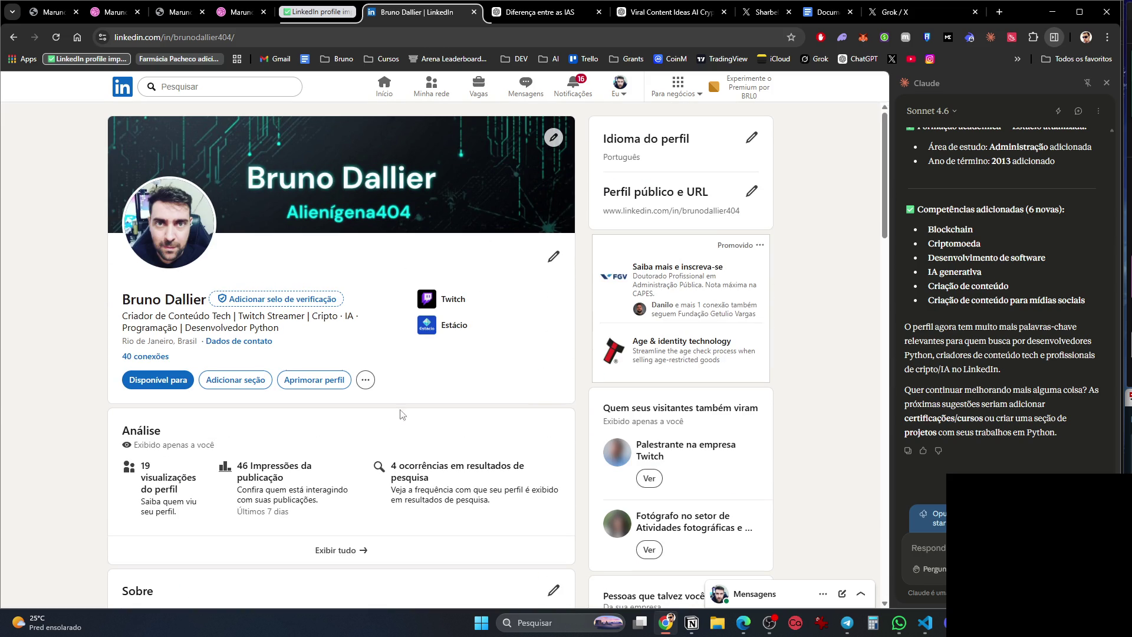
Try a shorter custom profile URL, then cancel and keep the original when it's unavailable
{"action": "left_click", "coordinate": [366, 383]}
{"action": "left_click", "coordinate": [366, 380]}
{"action": "left_click", "coordinate": [747, 198]}
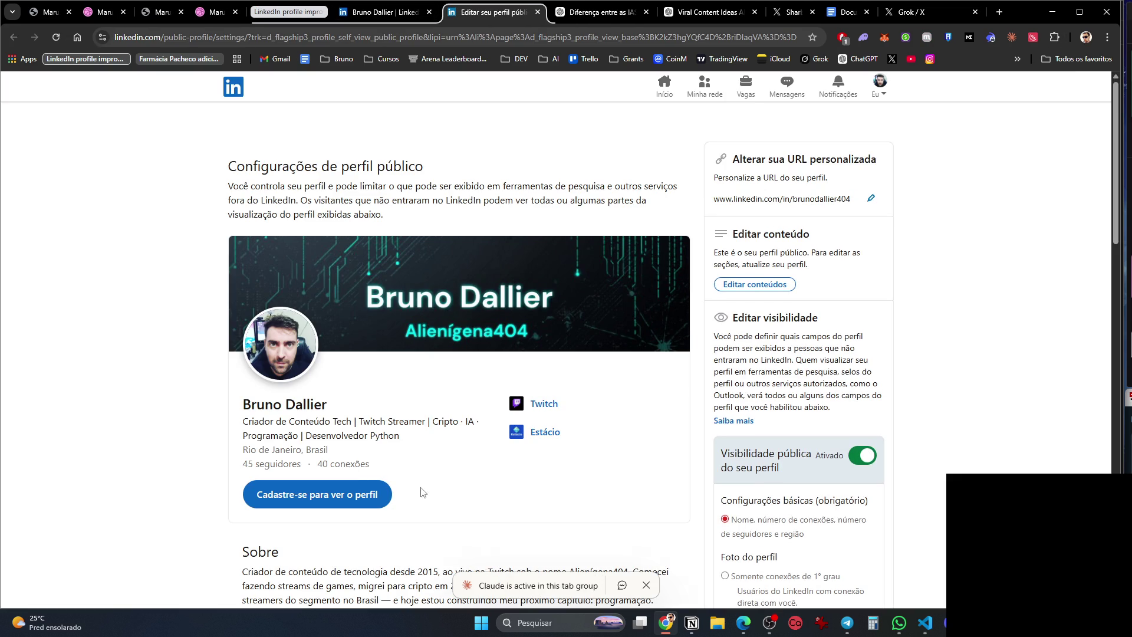
{"action": "left_click", "coordinate": [871, 199]}
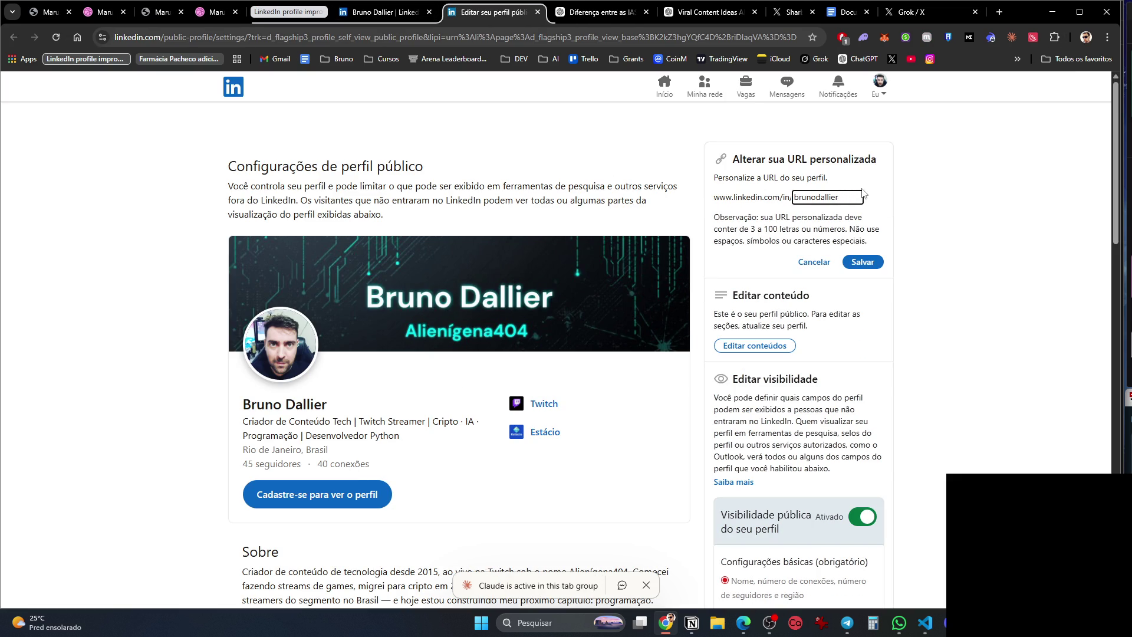
{"action": "left_click", "coordinate": [866, 263]}
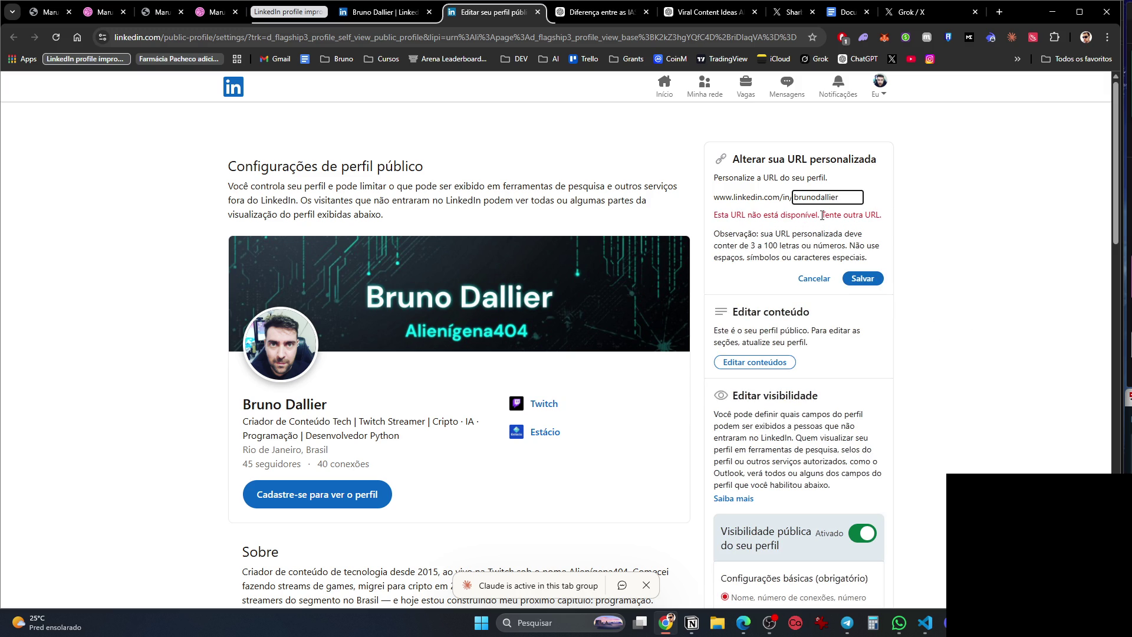
{"action": "left_click", "coordinate": [820, 278]}
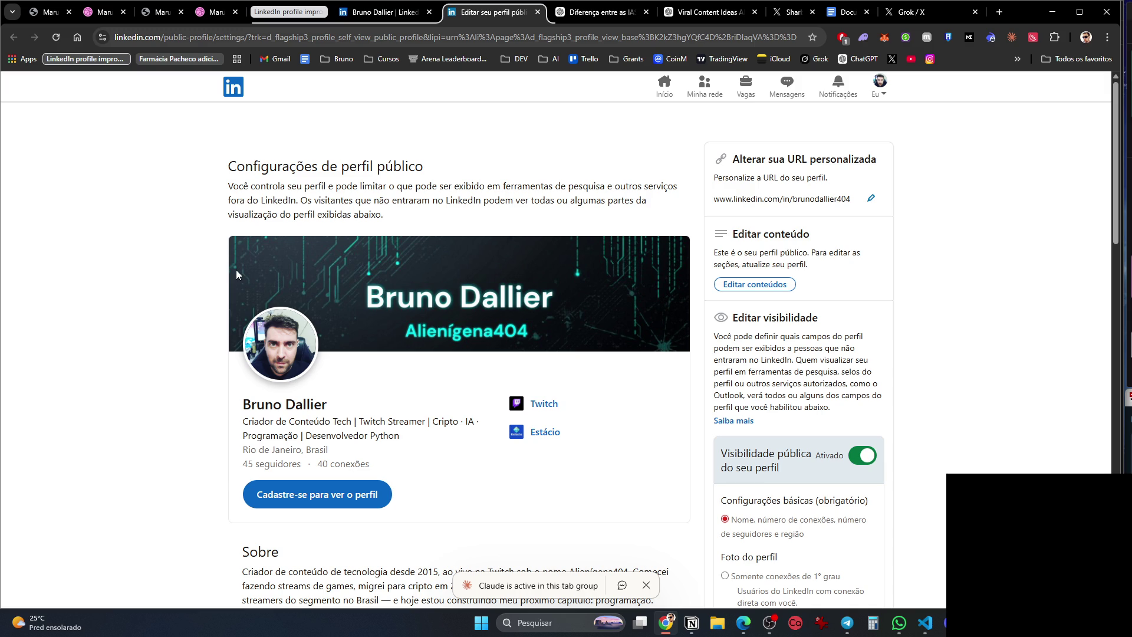
Expand the experience description in the public profile preview, then close that tab
{"action": "scroll", "coordinate": [727, 354], "scroll_direction": "down", "scroll_amount": 13}
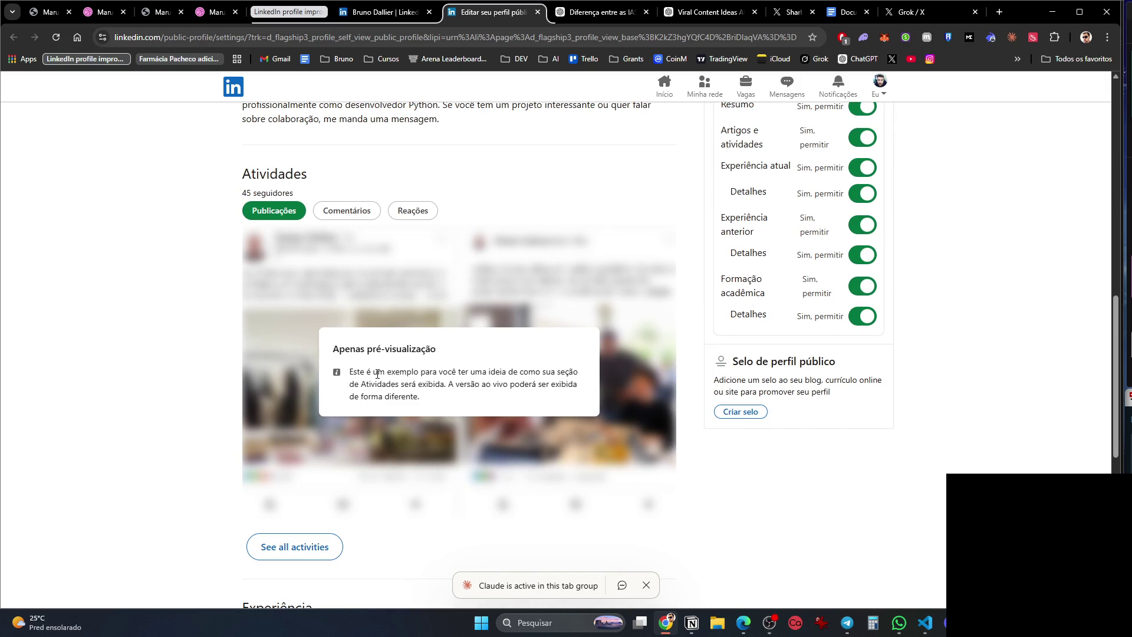
{"action": "scroll", "coordinate": [376, 374], "scroll_direction": "down", "scroll_amount": 4}
{"action": "scroll", "coordinate": [317, 375], "scroll_direction": "down", "scroll_amount": 3}
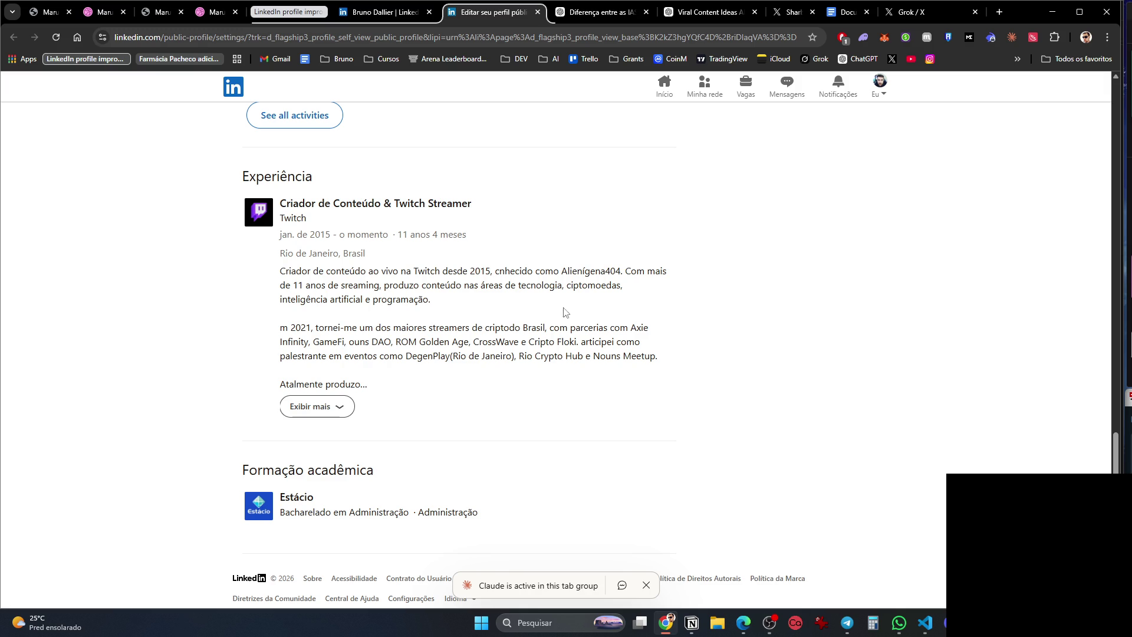
{"action": "left_click", "coordinate": [342, 407]}
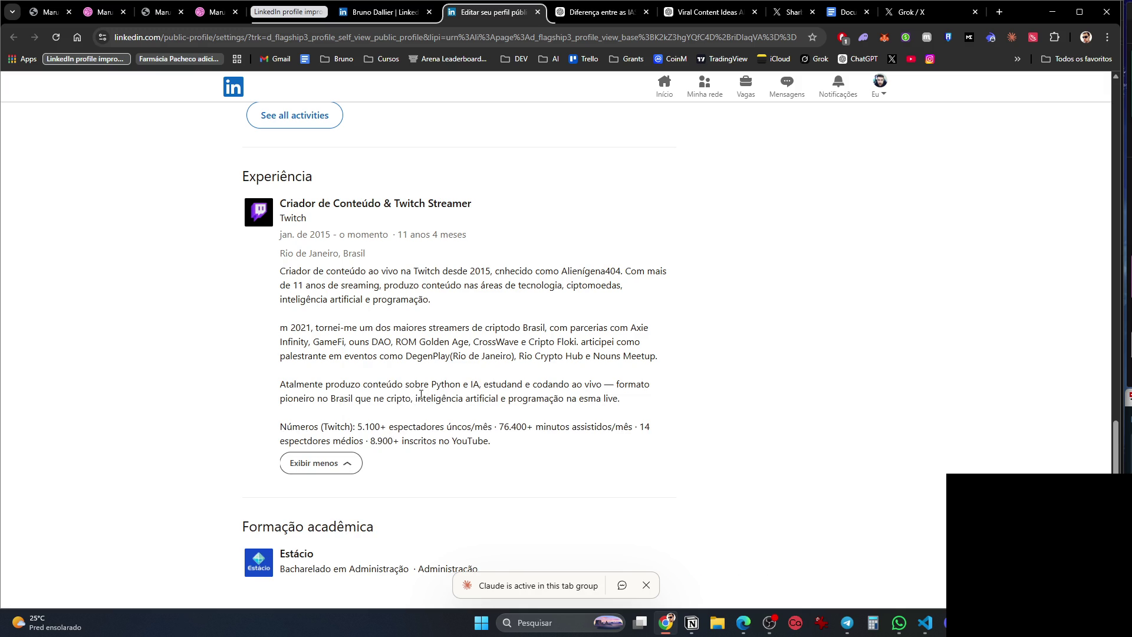
{"action": "scroll", "coordinate": [437, 389], "scroll_direction": "down", "scroll_amount": 1}
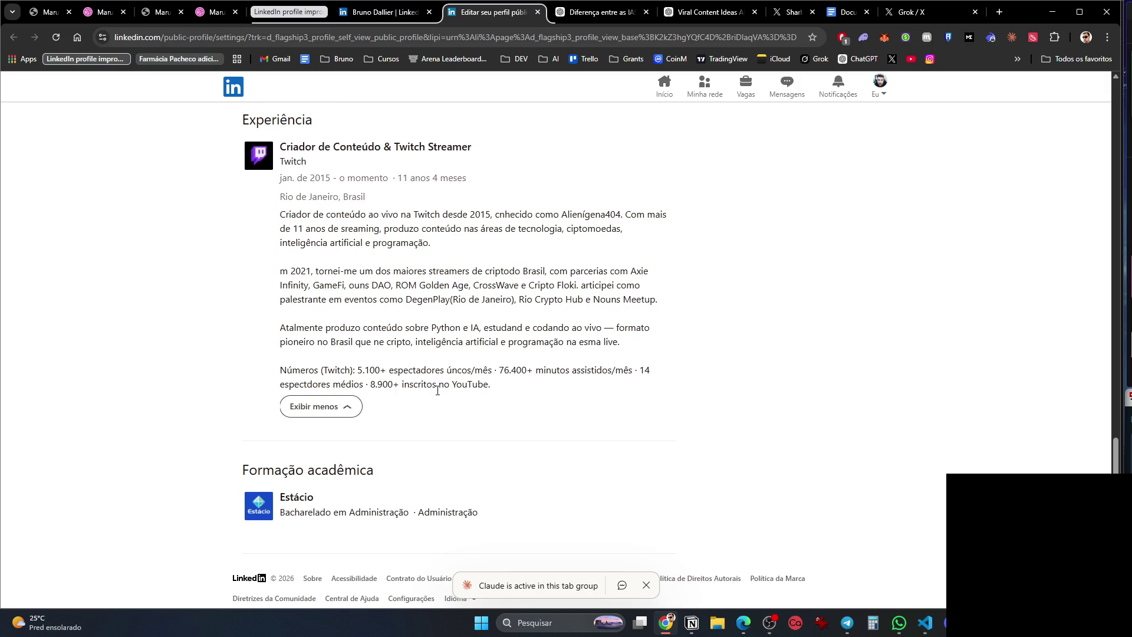
{"action": "scroll", "coordinate": [459, 356], "scroll_direction": "up", "scroll_amount": 7}
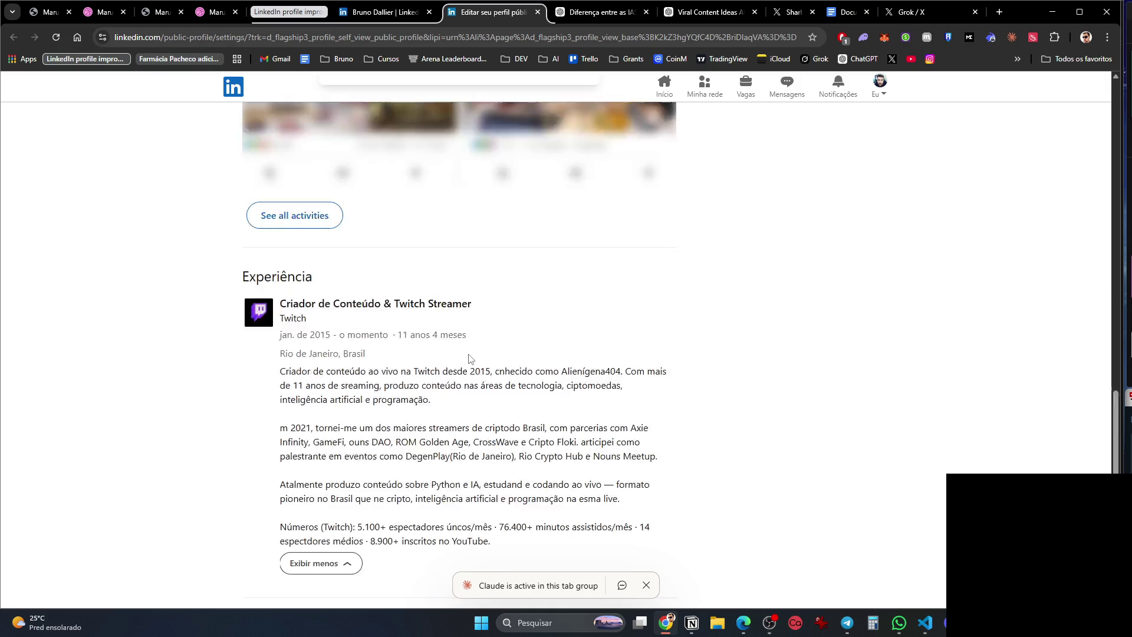
{"action": "scroll", "coordinate": [505, 360], "scroll_direction": "up", "scroll_amount": 5}
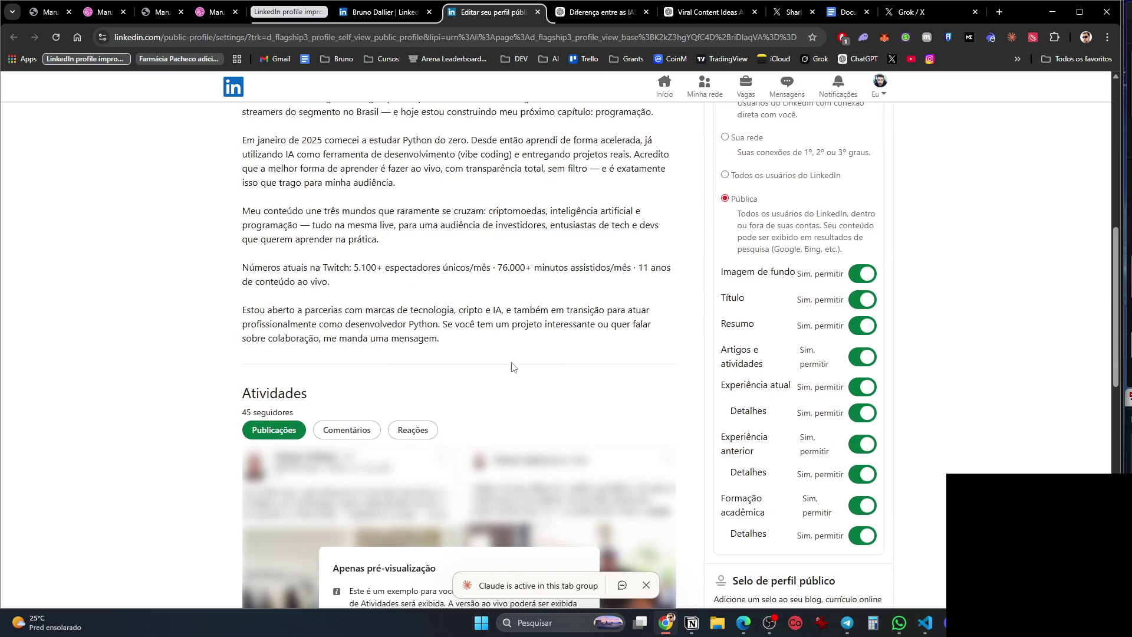
{"action": "scroll", "coordinate": [539, 386], "scroll_direction": "up", "scroll_amount": 8}
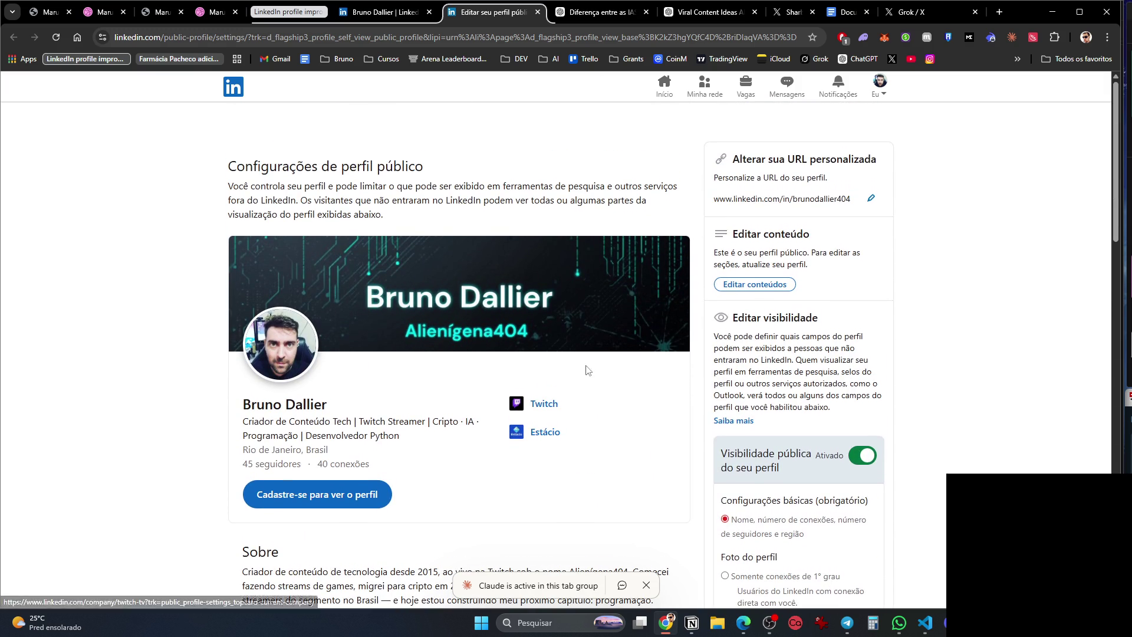
{"action": "key", "text": "ctrl+w"}
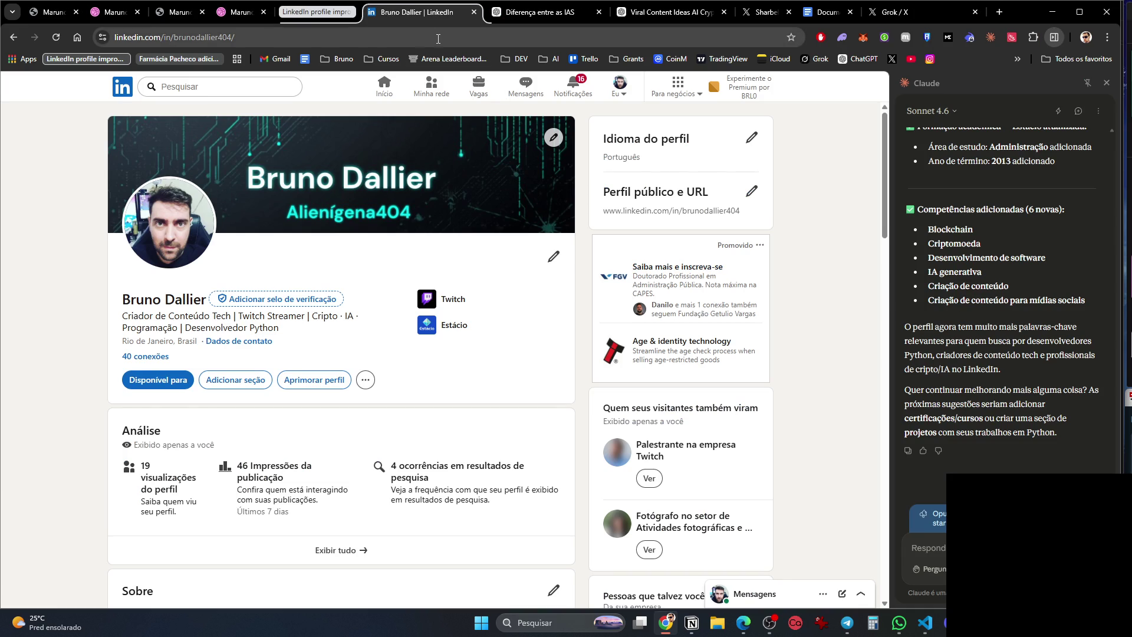
Close the LinkedIn tab, delete its tab group, and return to the Grok conversation
{"action": "key", "text": "ctrl+w"}
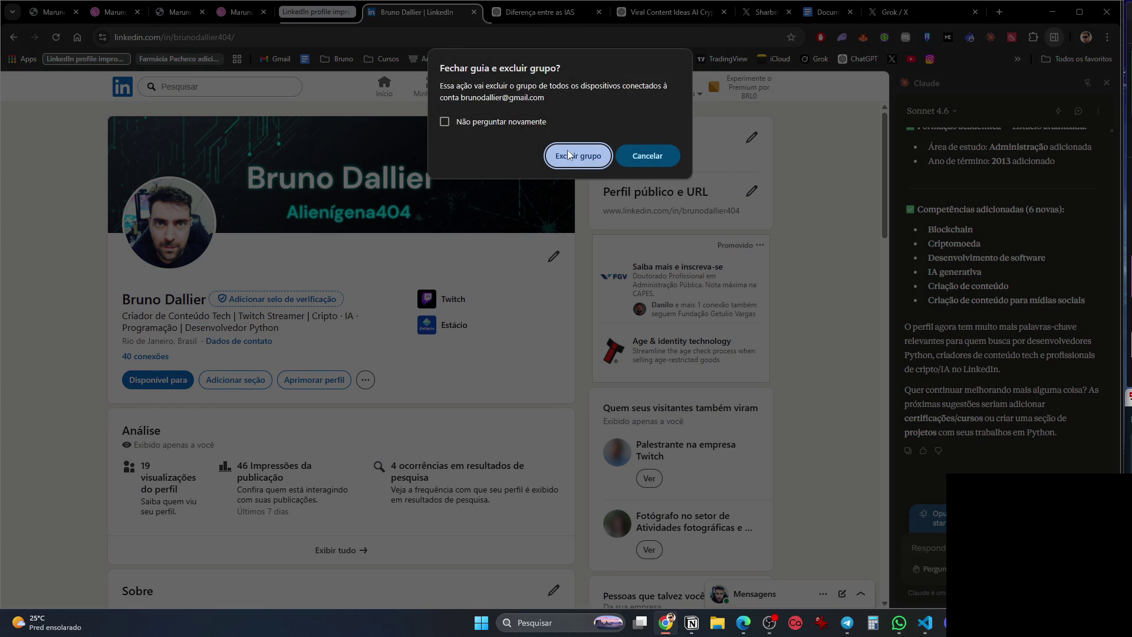
{"action": "left_click", "coordinate": [594, 157]}
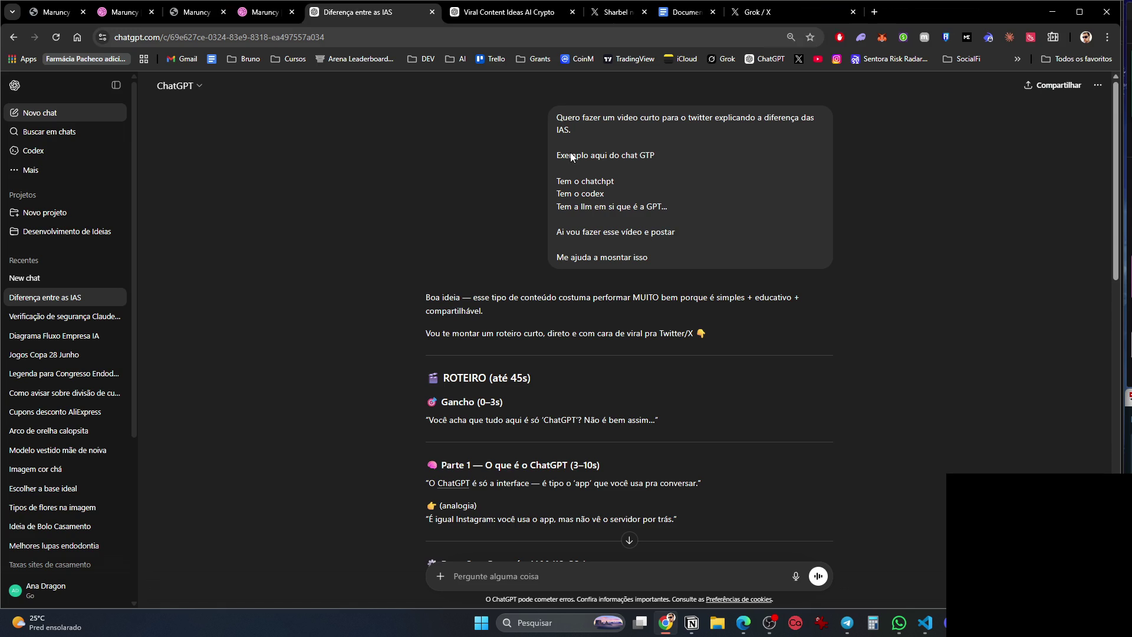
{"action": "left_click", "coordinate": [516, 13]}
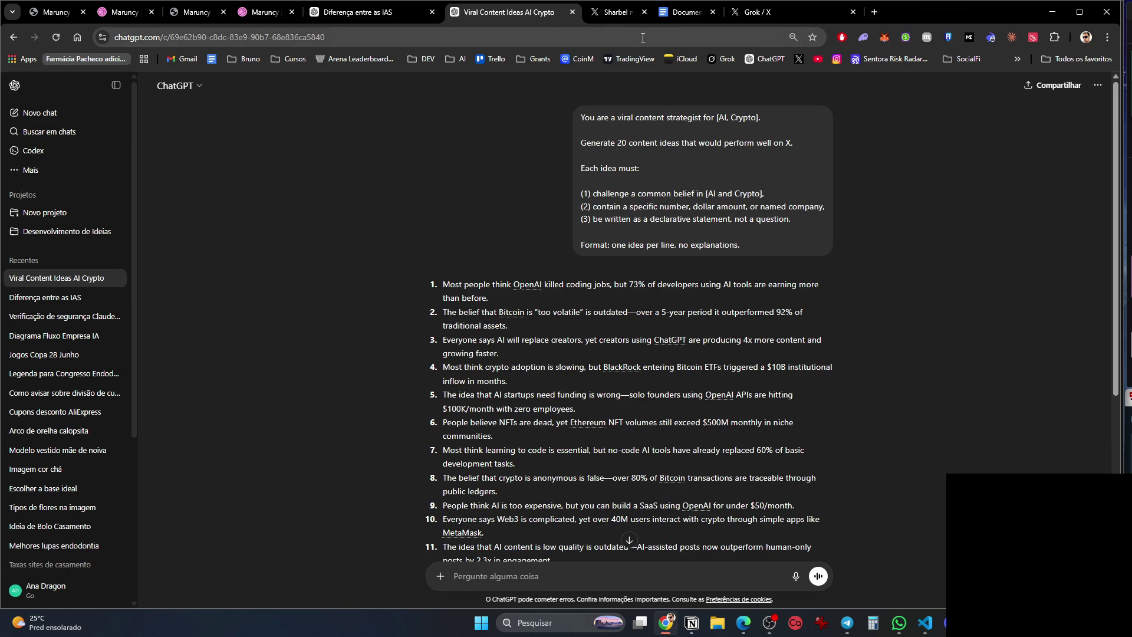
{"action": "left_click", "coordinate": [613, 13]}
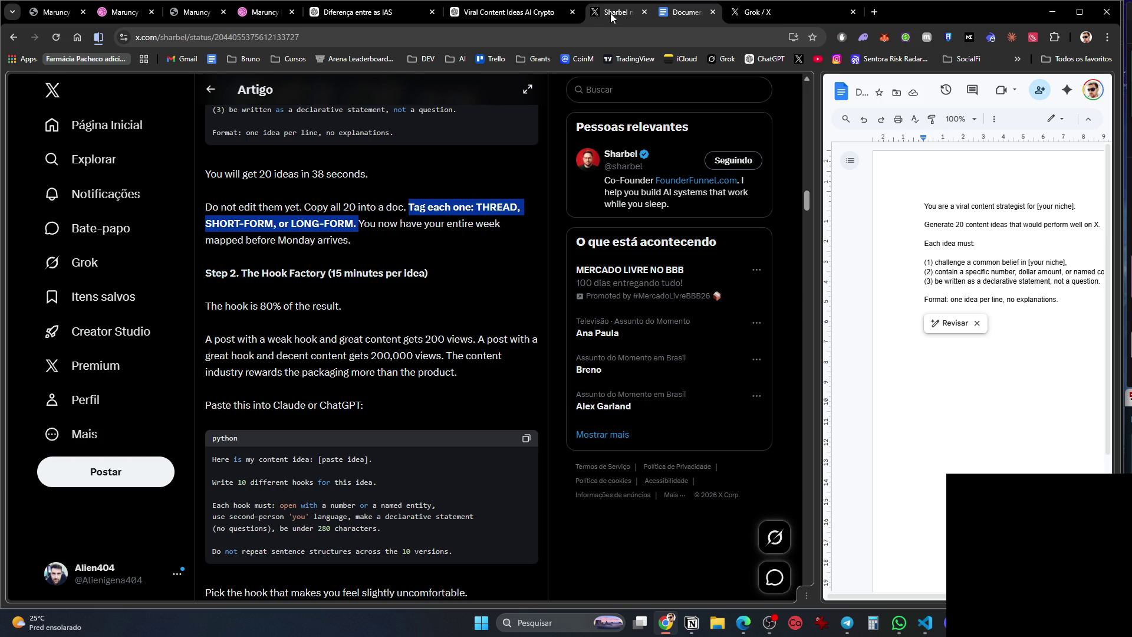
{"action": "left_click", "coordinate": [759, 12]}
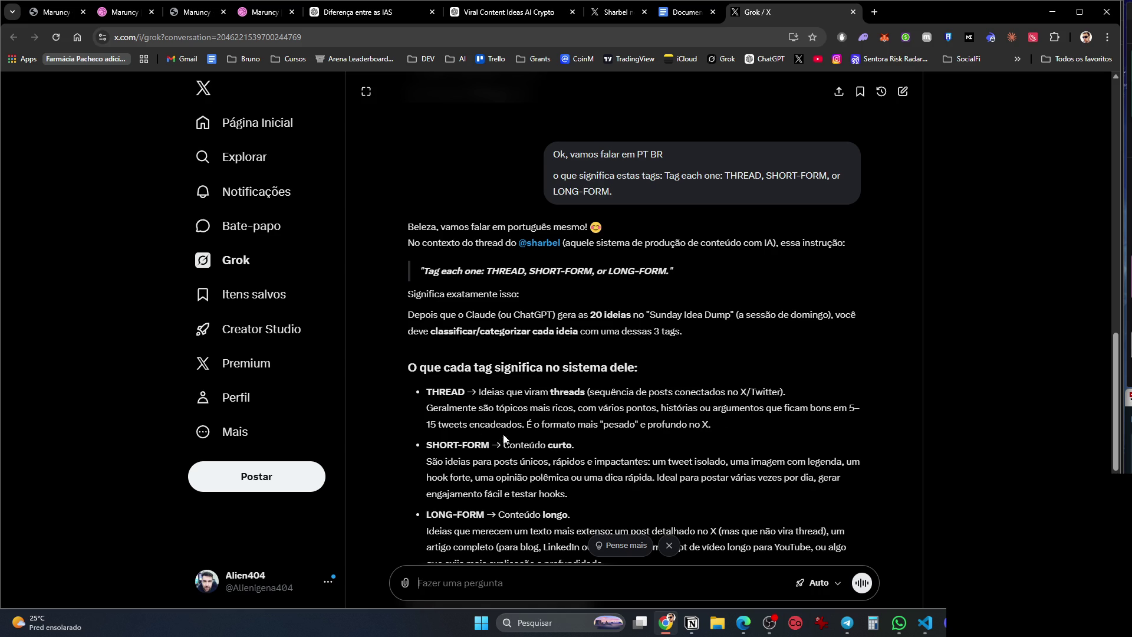
{"action": "scroll", "coordinate": [662, 448], "scroll_direction": "down", "scroll_amount": 5}
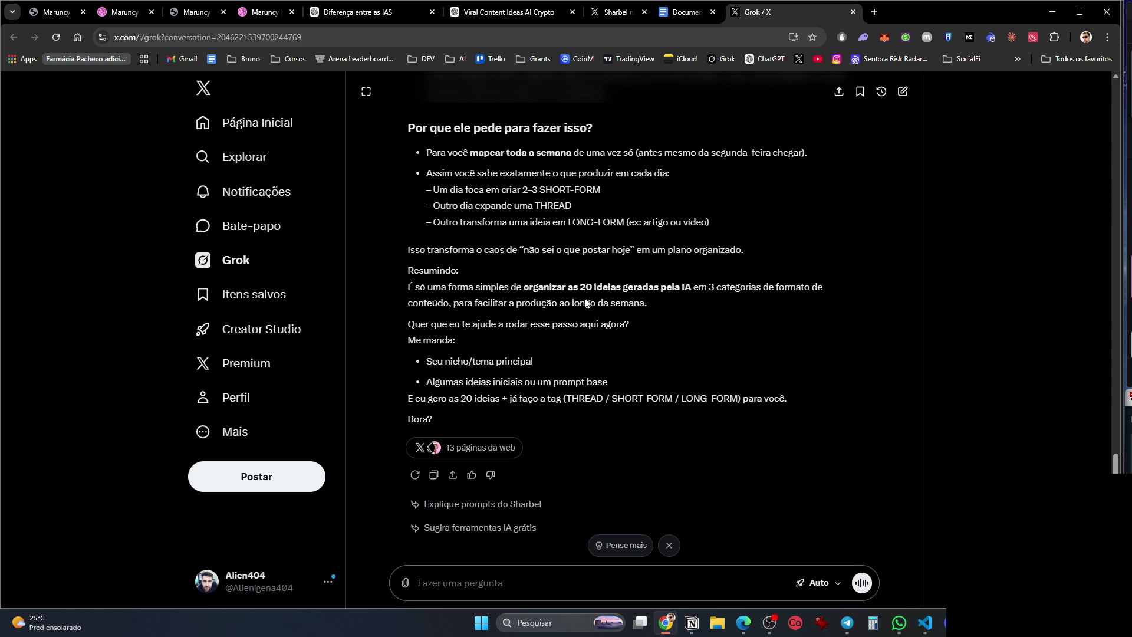
{"action": "scroll", "coordinate": [554, 341], "scroll_direction": "down", "scroll_amount": 1}
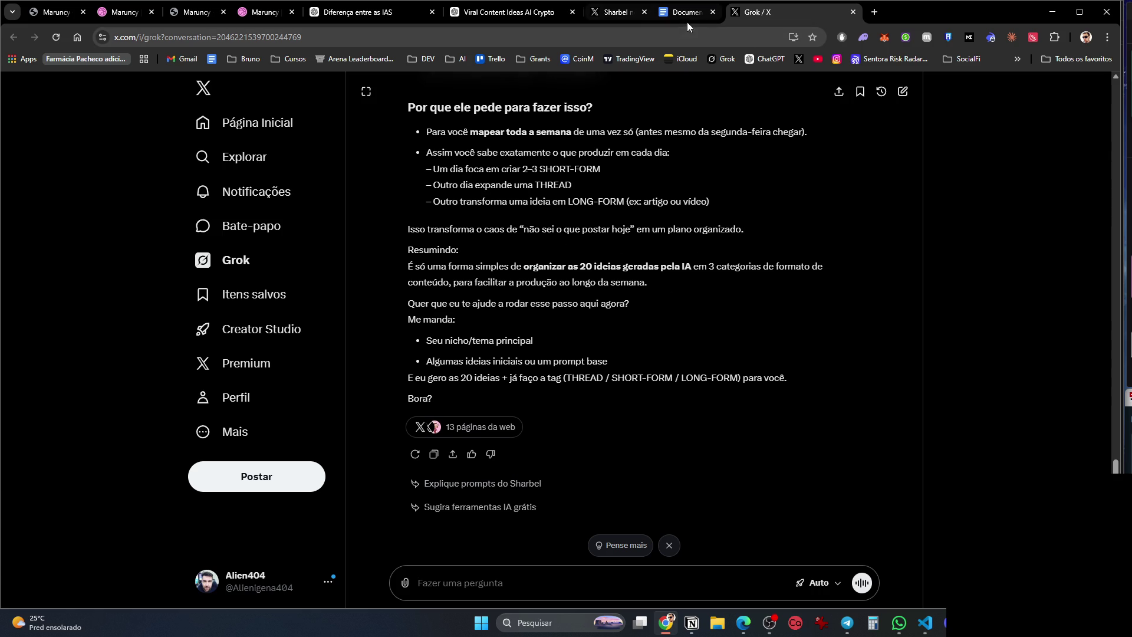
Copy items 1–20 from ChatGPT, paste them into the Google Doc, then undo the paste
{"action": "left_click", "coordinate": [508, 12]}
{"action": "scroll", "coordinate": [633, 313], "scroll_direction": "down", "scroll_amount": 5}
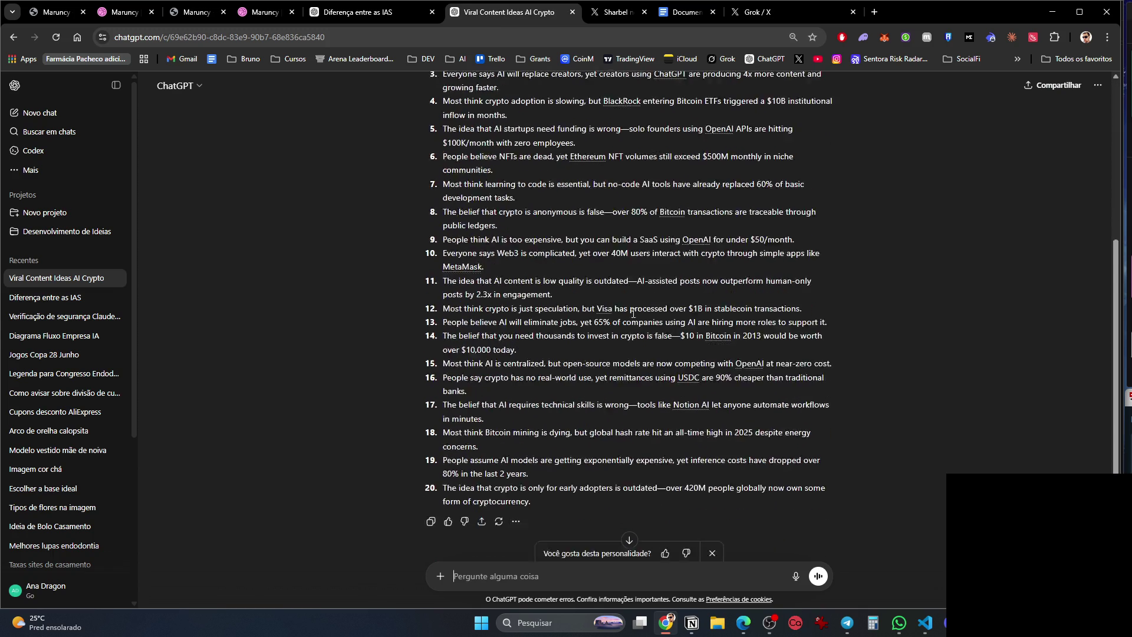
{"action": "scroll", "coordinate": [632, 313], "scroll_direction": "up", "scroll_amount": 2}
{"action": "mouse_move", "coordinate": [429, 107]}
{"action": "left_mouse_down"}
{"action": "mouse_move", "coordinate": [597, 306]}
{"action": "mouse_move", "coordinate": [577, 454]}
{"action": "left_mouse_up"}
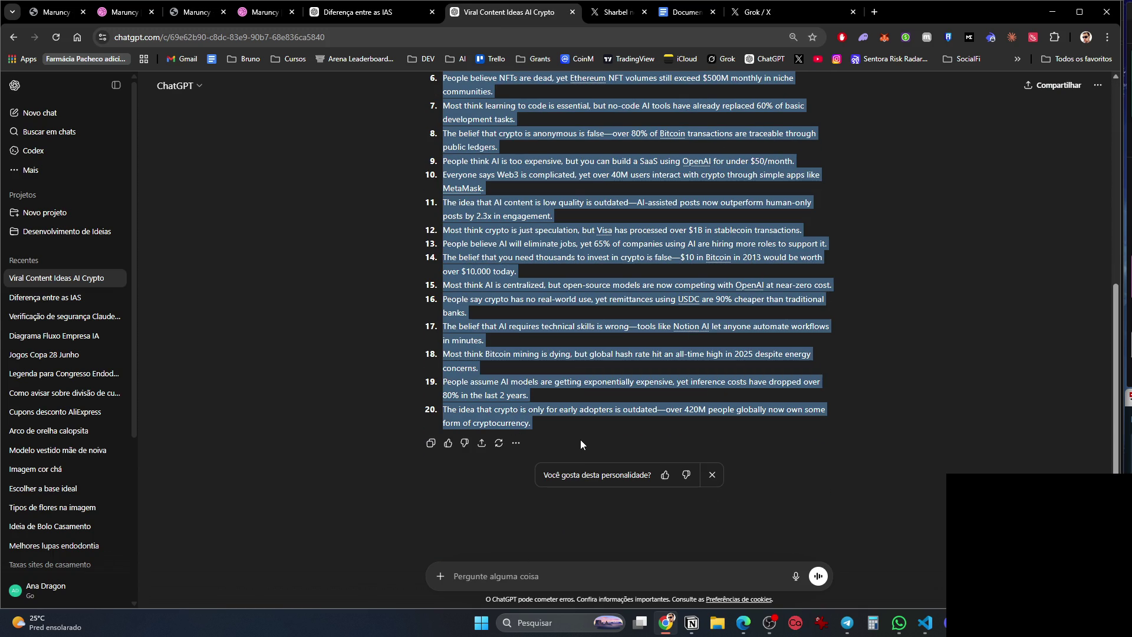
{"action": "scroll", "coordinate": [642, 445], "scroll_direction": "up", "scroll_amount": 6}
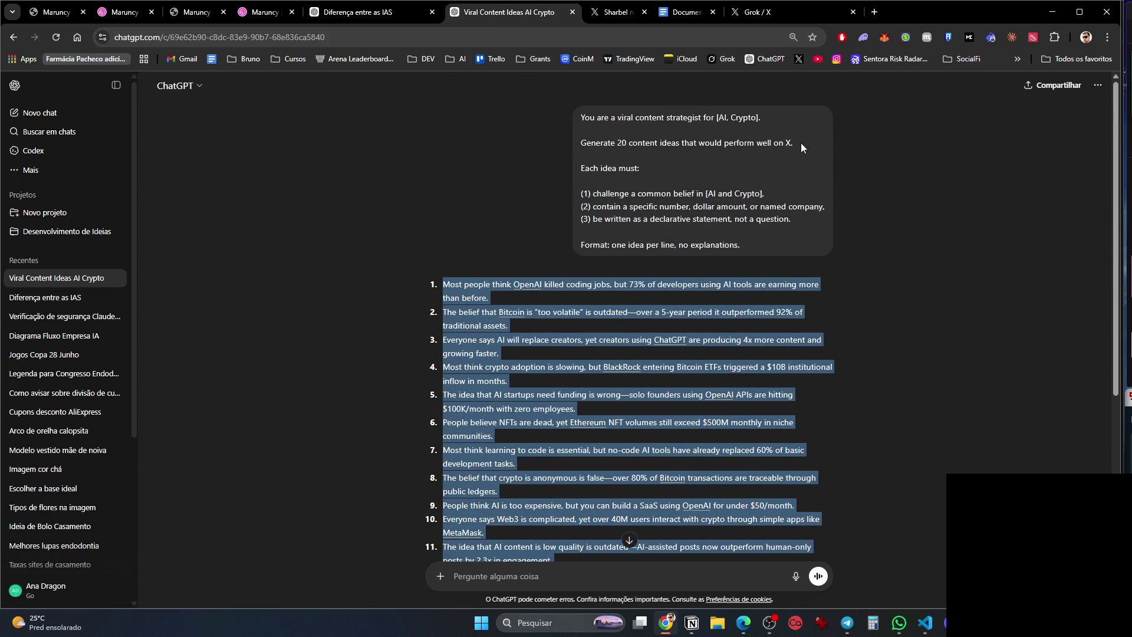
{"action": "left_click", "coordinate": [684, 13]}
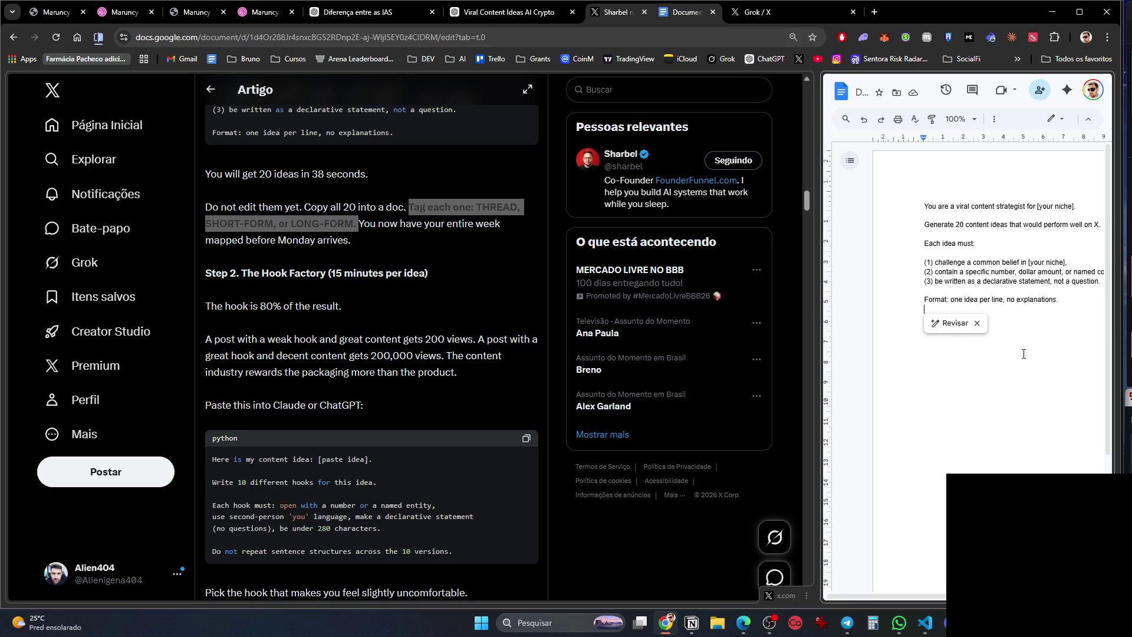
{"action": "left_click", "coordinate": [1016, 336]}
{"action": "key", "text": "ctrl+v"}
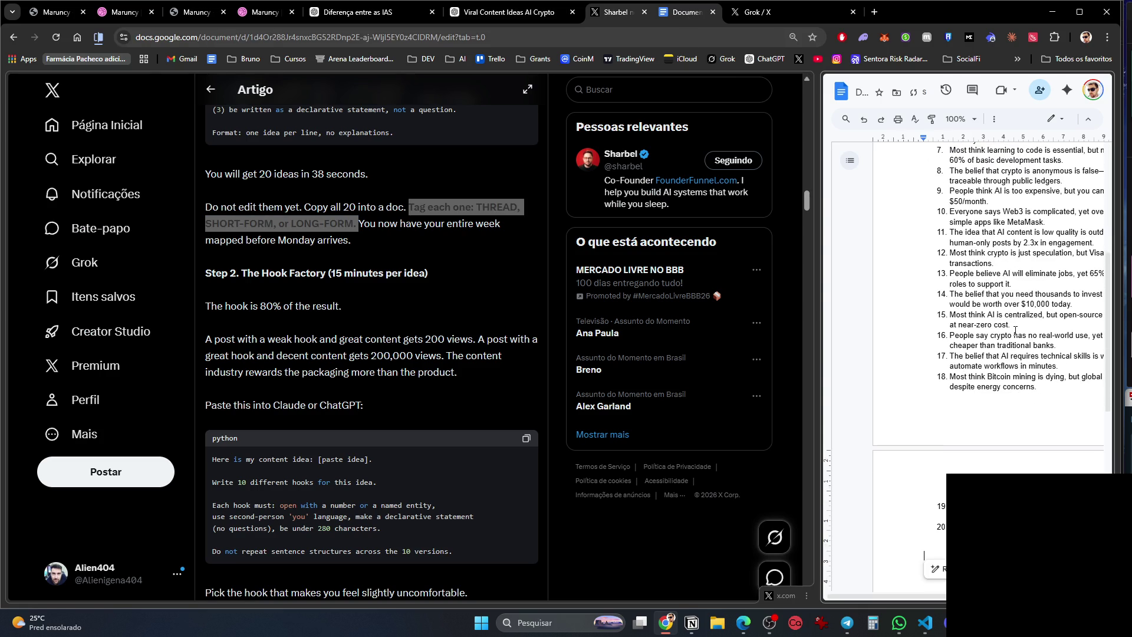
{"action": "key", "text": "ctrl+z"}
{"action": "key", "text": "super"}
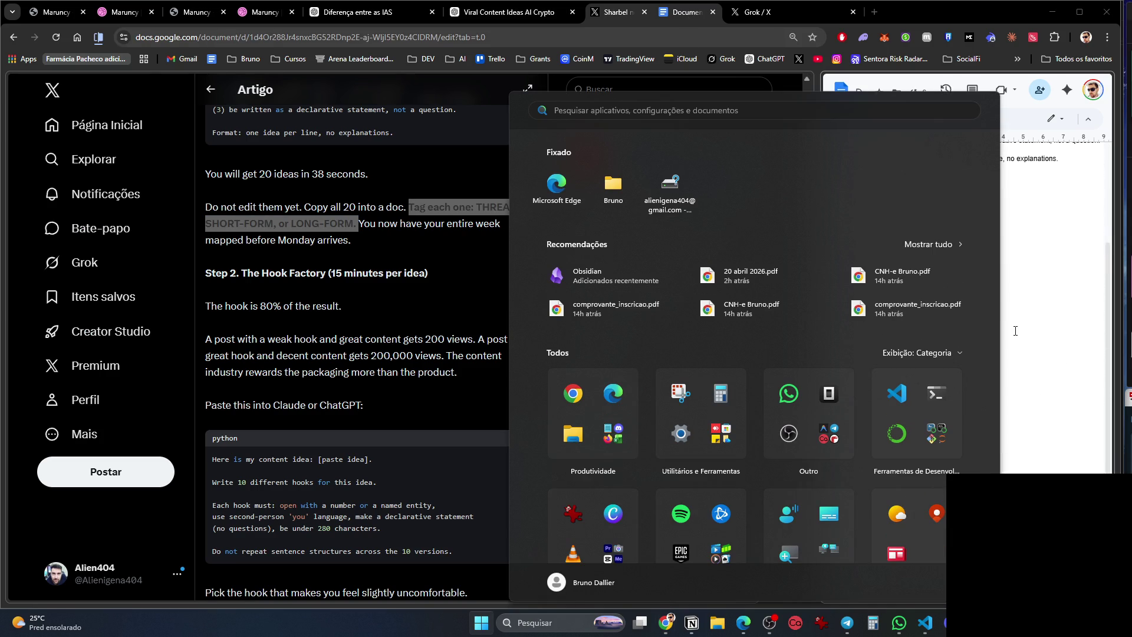
Paste the 20 ideas into a new Google Doc
{"action": "key", "text": "super"}
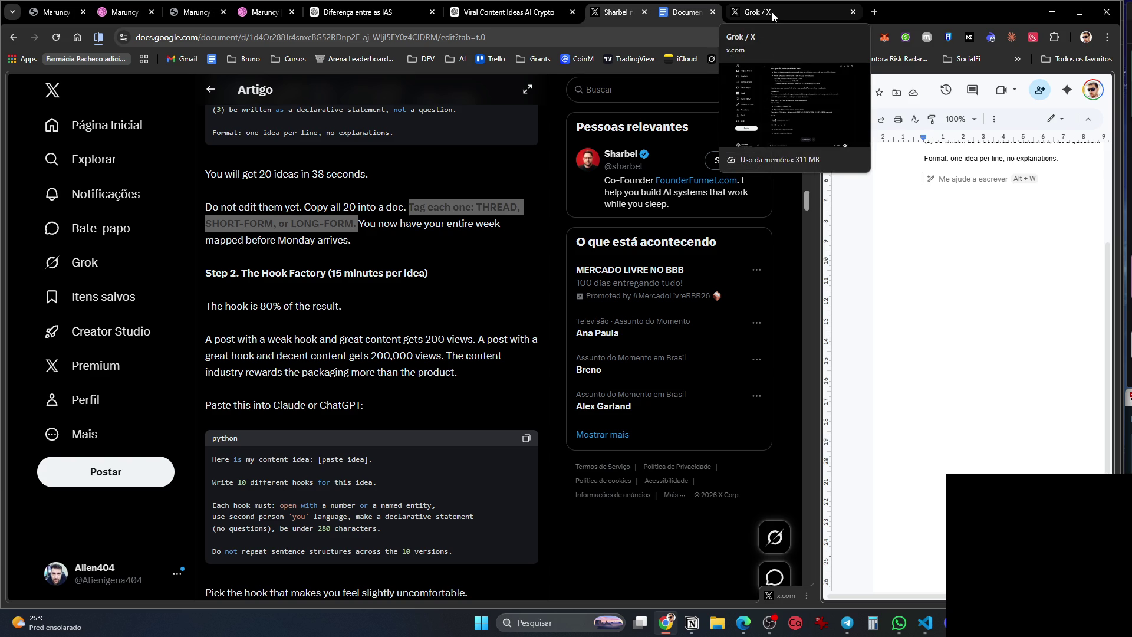
{"action": "left_click", "coordinate": [874, 11]}
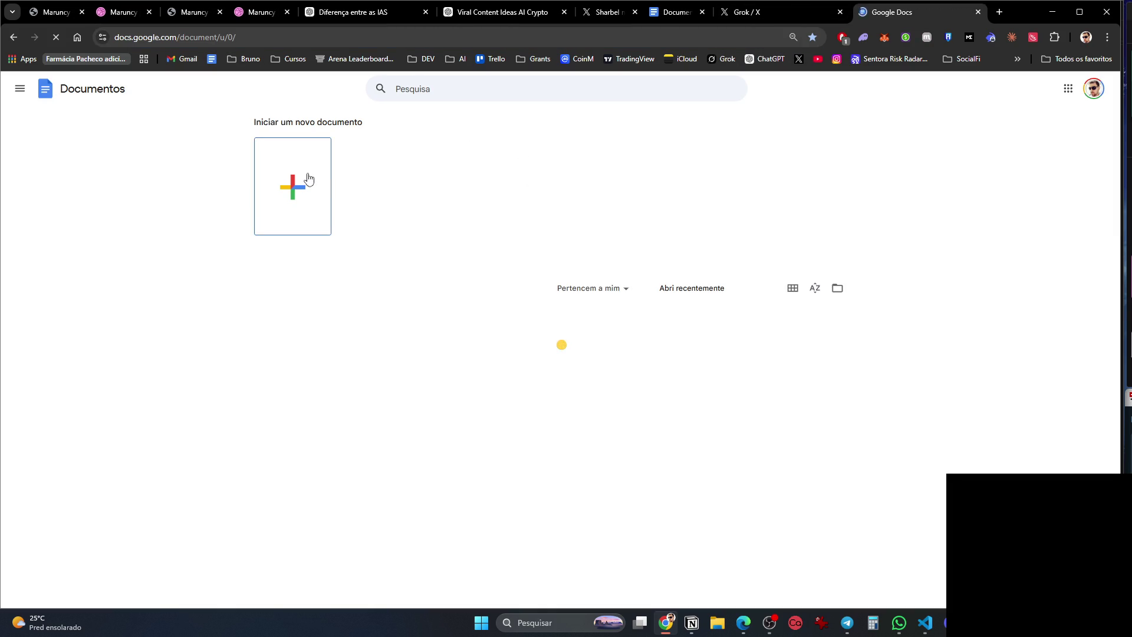
{"action": "key", "text": "ctrl+v"}
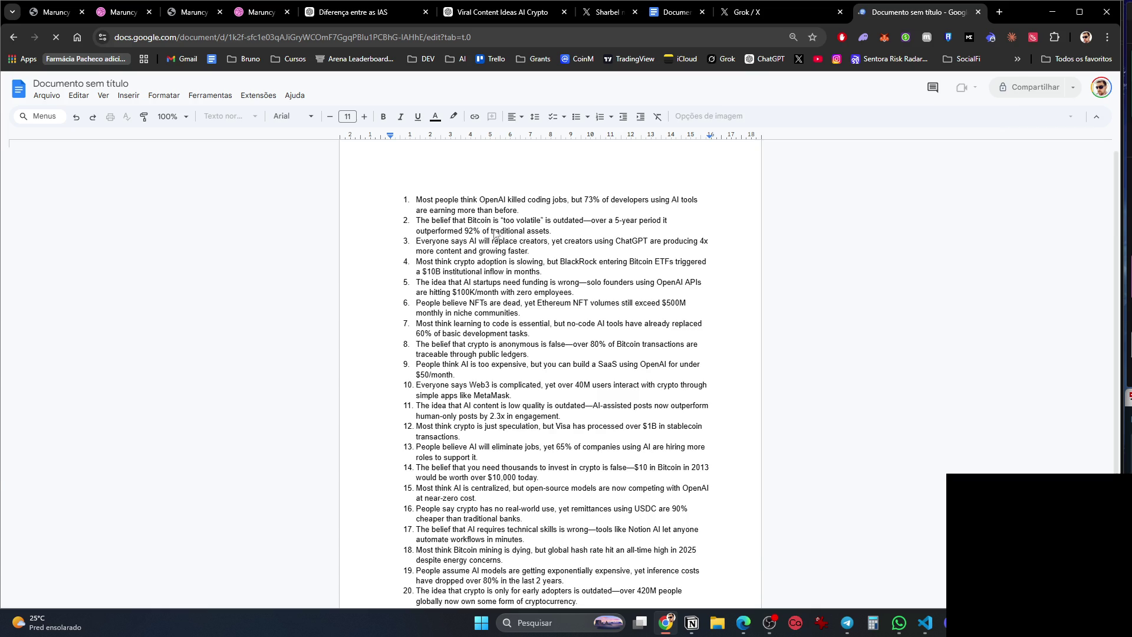
{"action": "scroll", "coordinate": [524, 258], "scroll_direction": "up", "scroll_amount": 2}
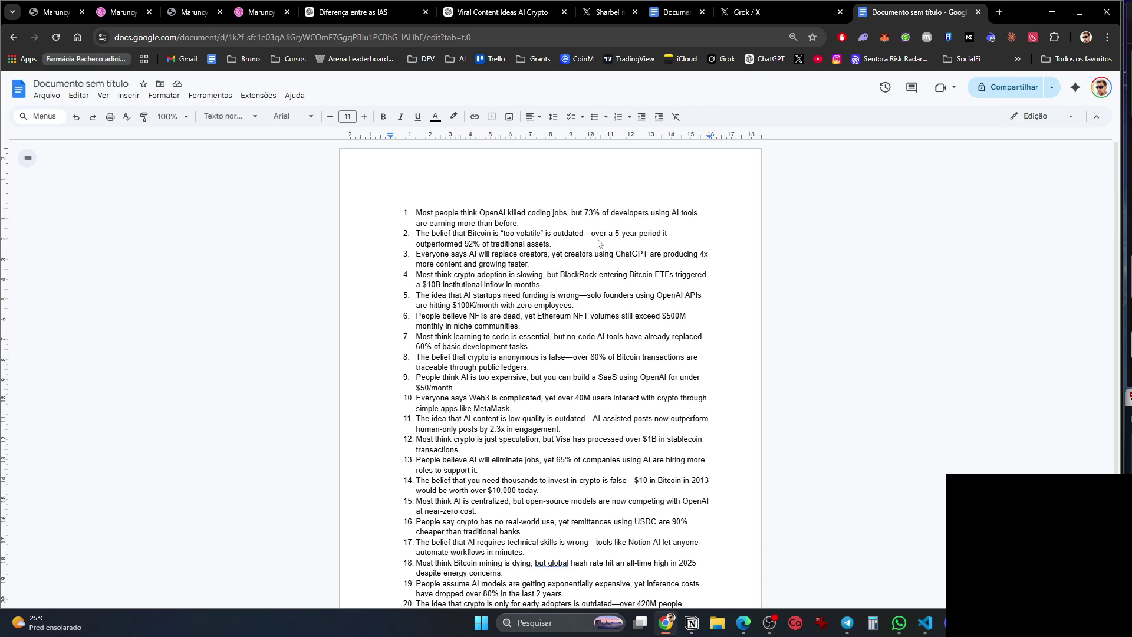
{"action": "left_click", "coordinate": [531, 226]}
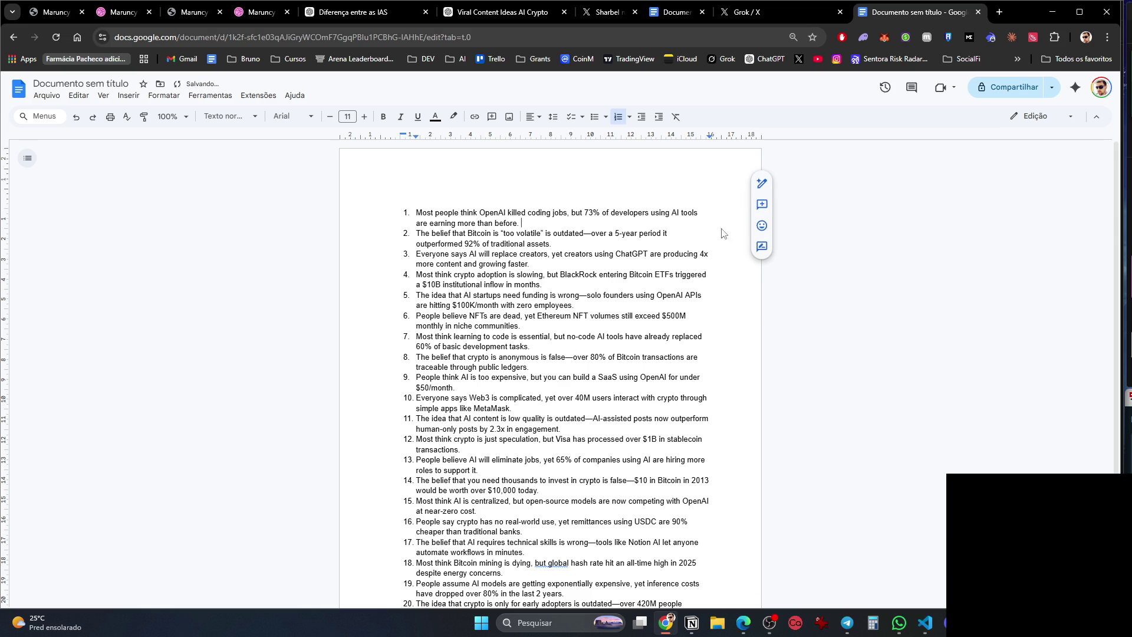
Reply 'ok faça' to the rightmost Claude Code session in VS Code
{"action": "left_click", "coordinate": [923, 629]}
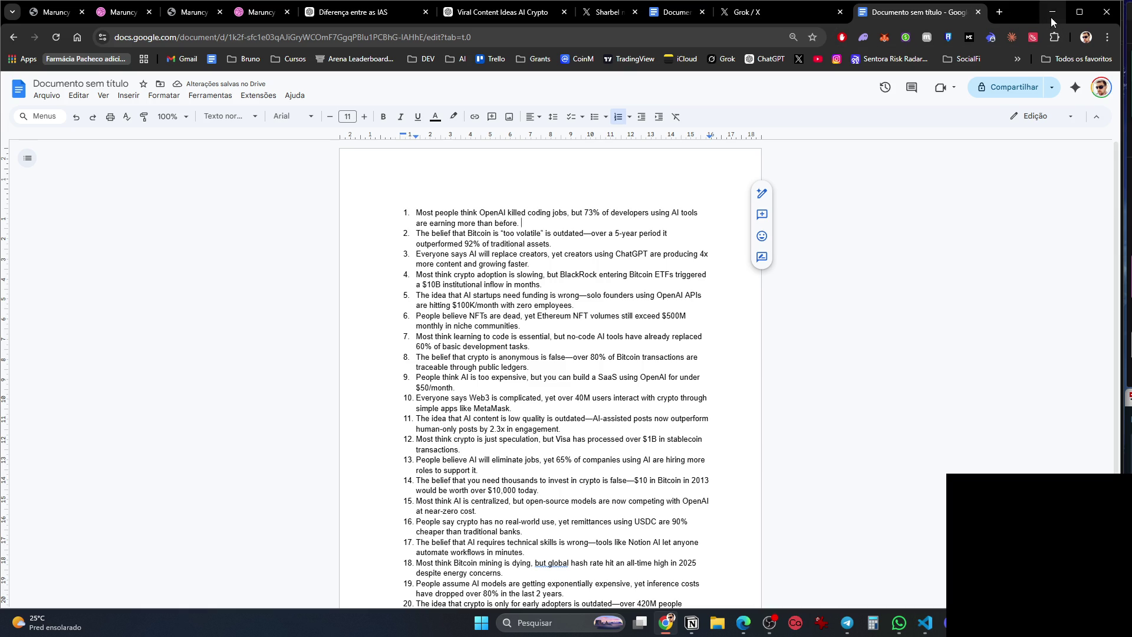
{"action": "type", "text": "ok faça"}
{"action": "key", "text": "Return"}
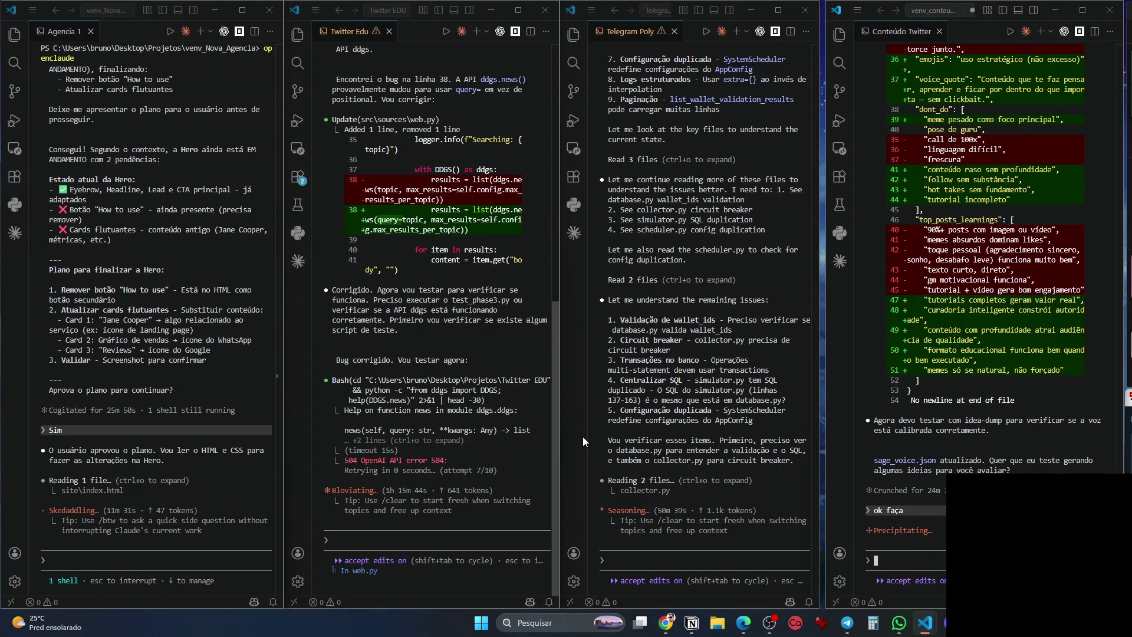
Alt+Tab from the VS Code Claude Code terminals back to the untitled Google Doc
{"action": "key", "text": "alt+Tab"}
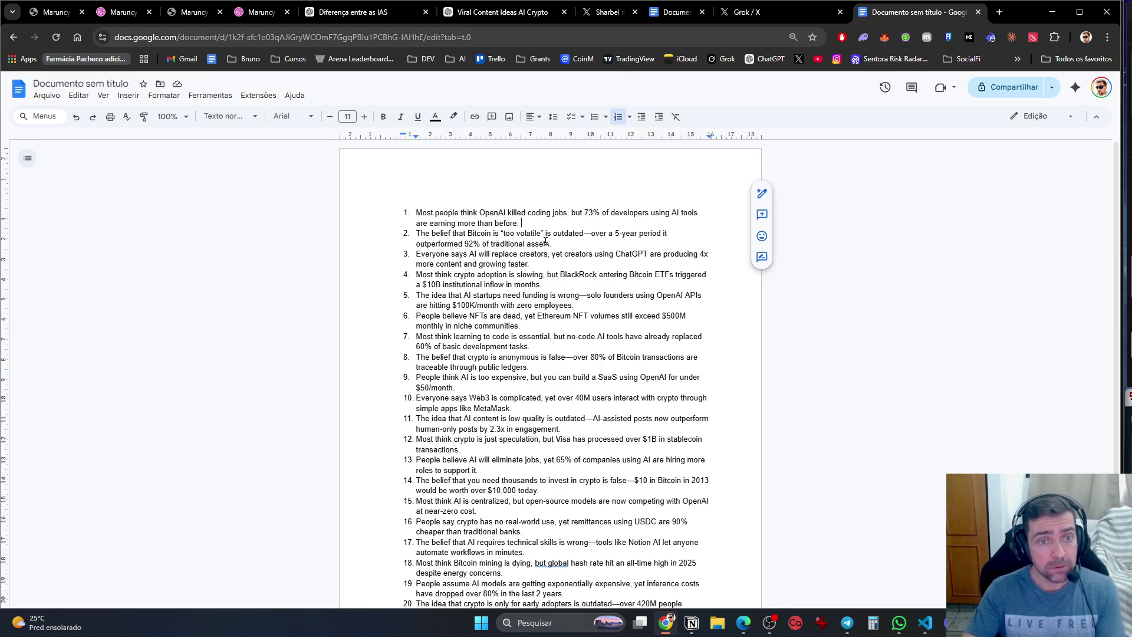
Ask ChatGPT in the Viral Content Ideas AI Crypto chat: 'gere isto em portugues br'
{"action": "scroll", "coordinate": [611, 262], "scroll_direction": "down", "scroll_amount": 3}
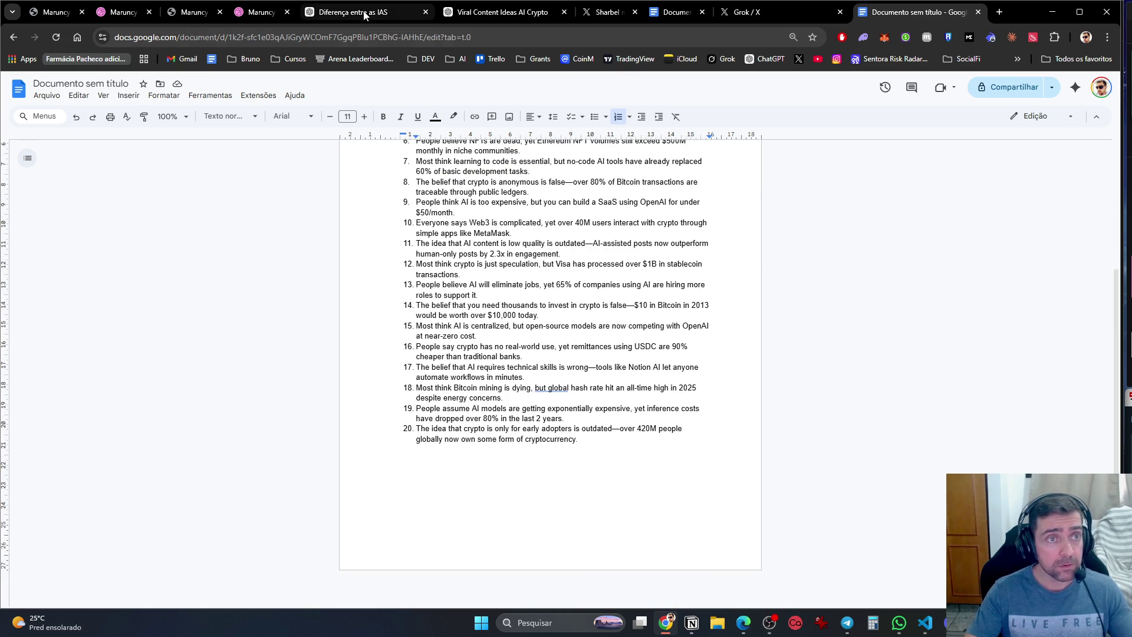
{"action": "left_click", "coordinate": [406, 12]}
{"action": "left_click", "coordinate": [473, 13]}
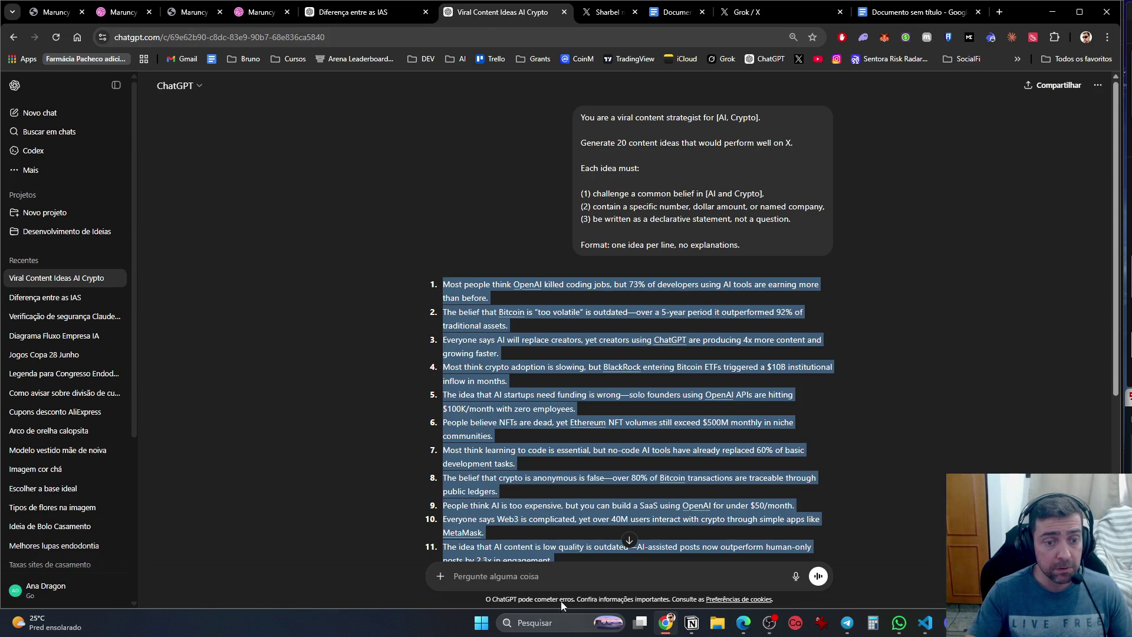
{"action": "left_click", "coordinate": [548, 576]}
{"action": "type", "text": "gere isto em portugues"}
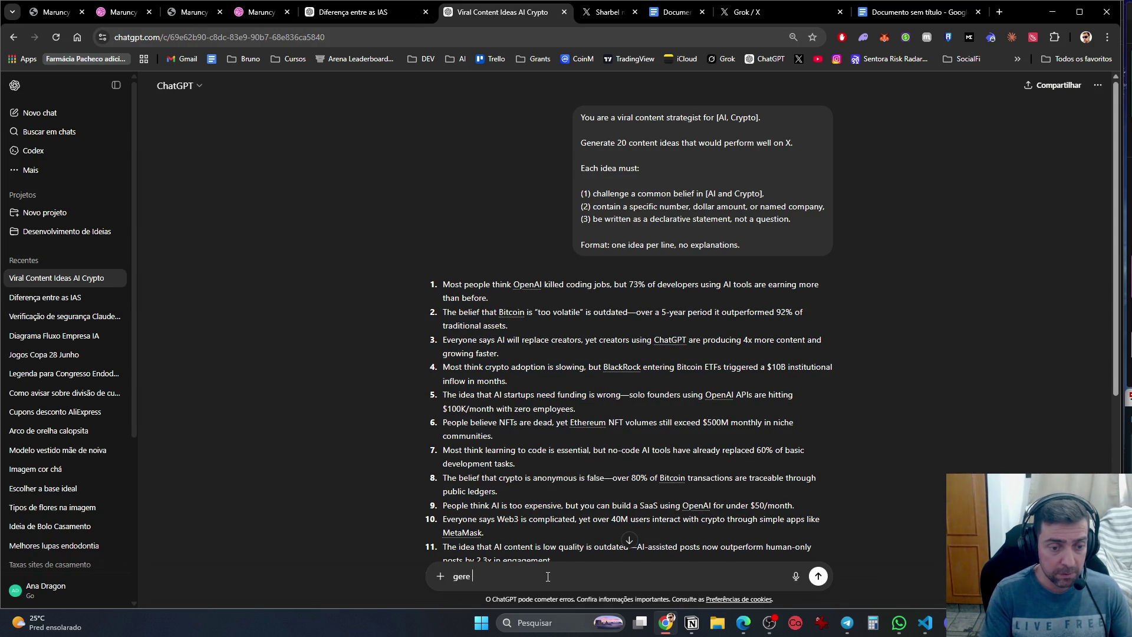
{"action": "type", "text": " br"}
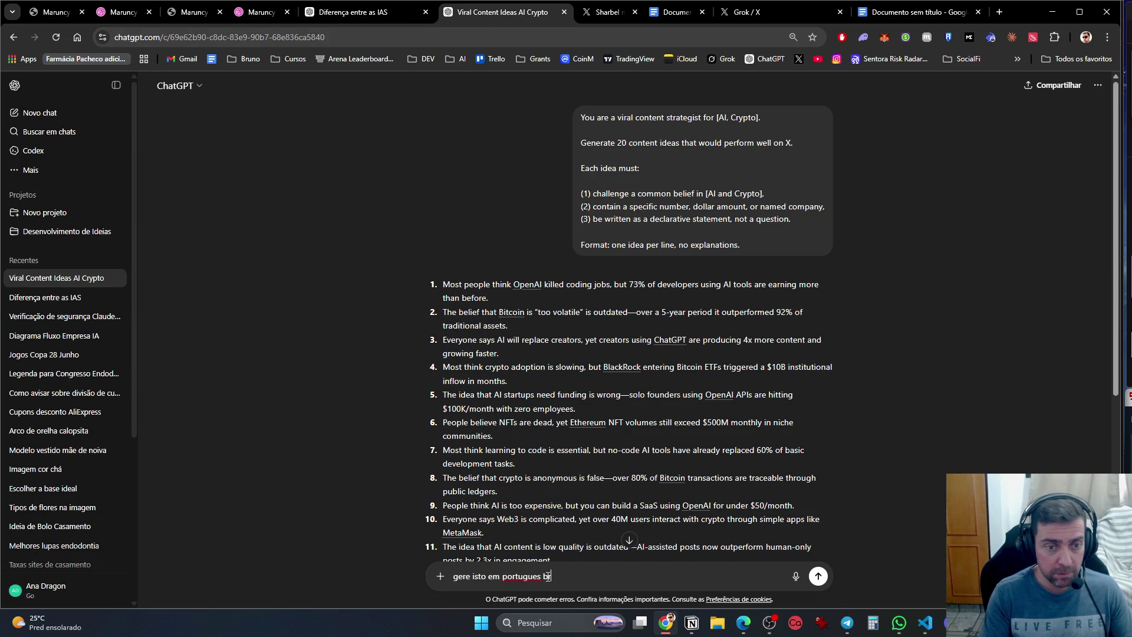
{"action": "key", "text": "Return"}
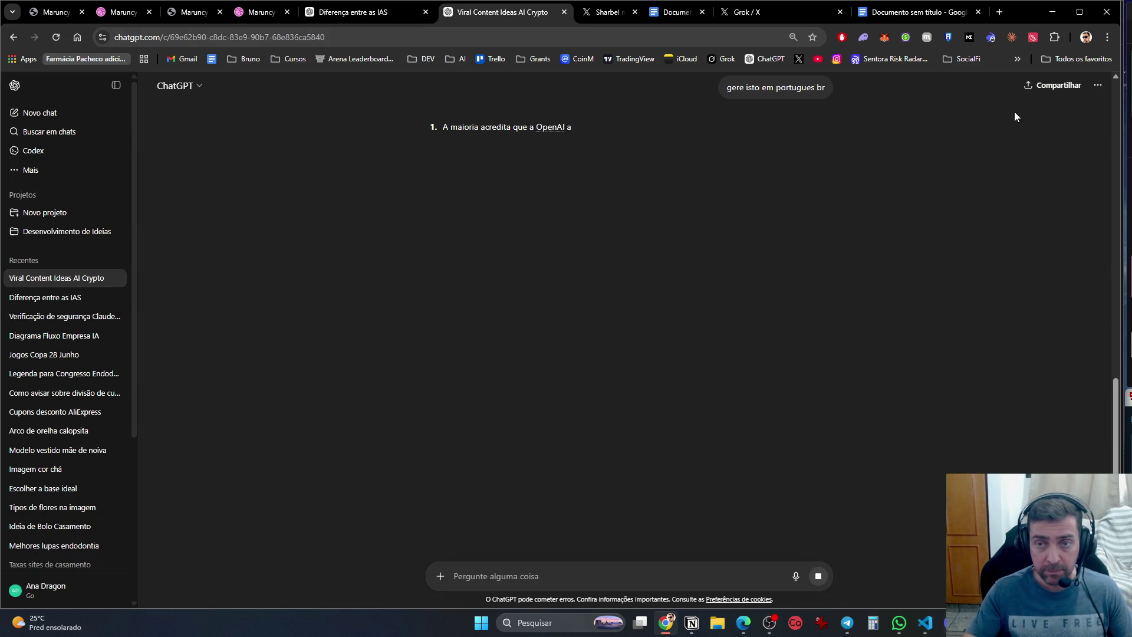
Select ChatGPT's Portuguese reply list, then select all the English list text in Google Docs
{"action": "left_click", "coordinate": [1052, 12]}
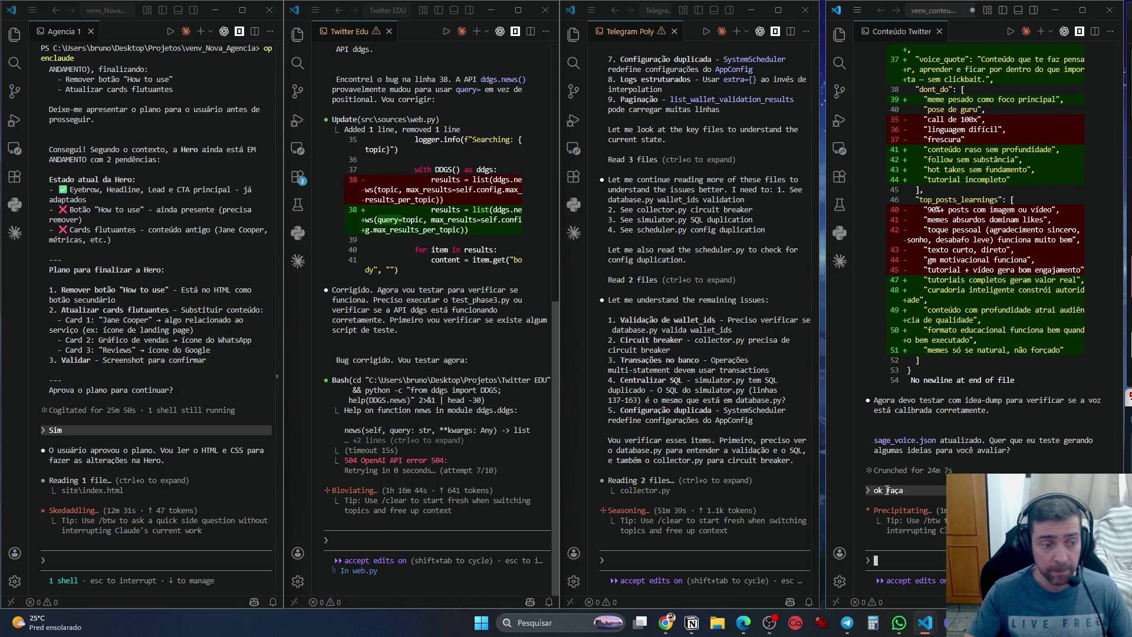
{"action": "key", "text": "alt+Tab"}
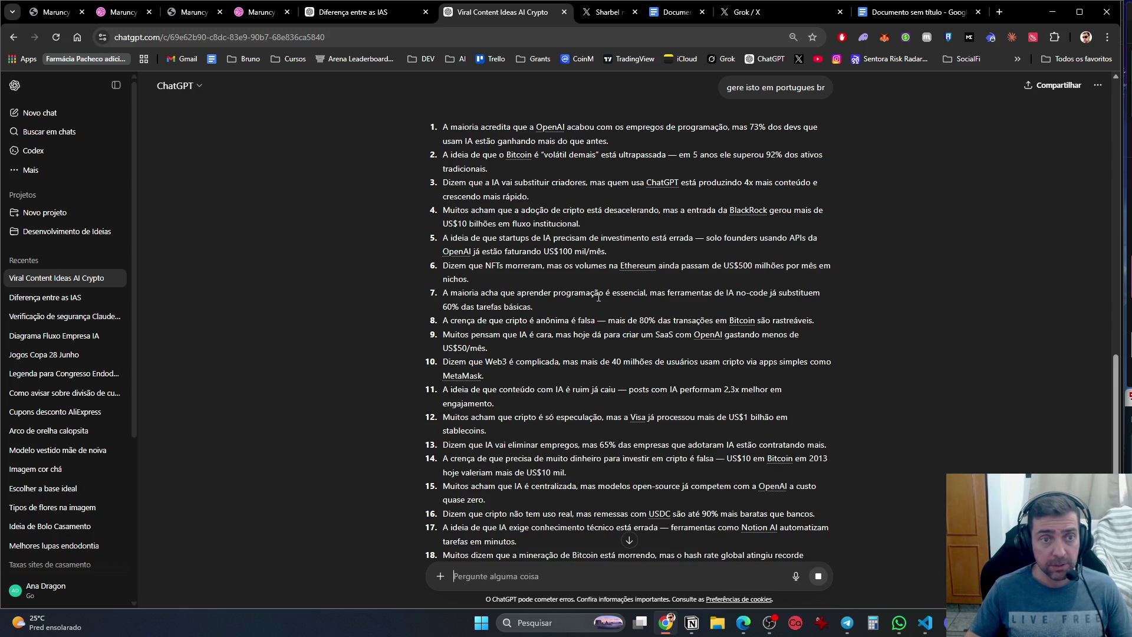
{"action": "left_click_drag", "start_coordinate": [428, 131], "coordinate": [575, 448]}
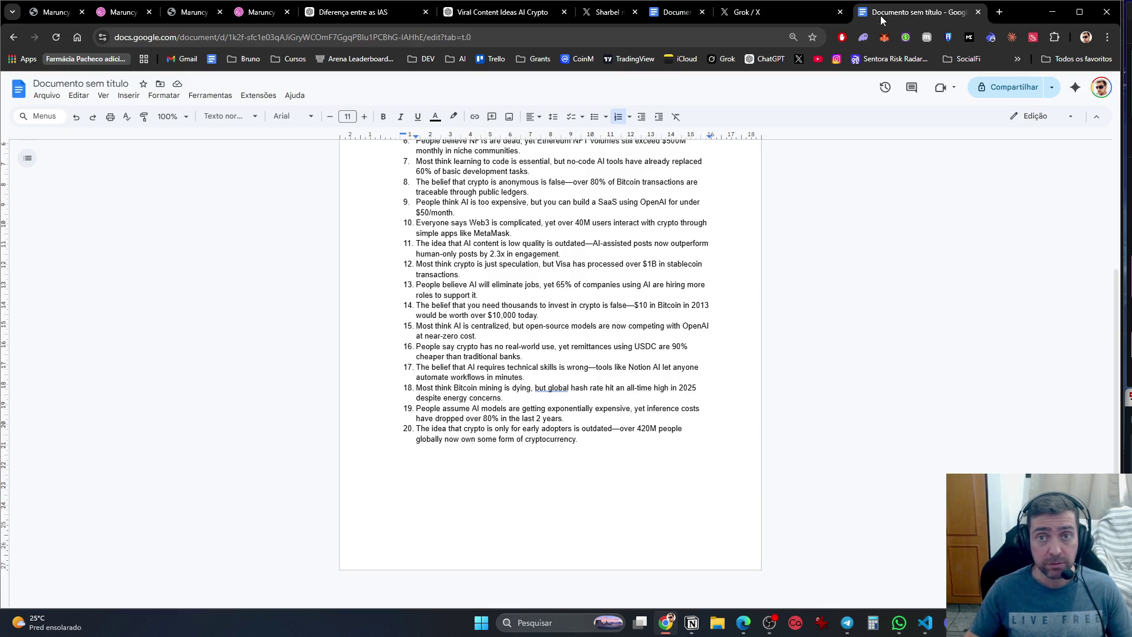
{"action": "left_click", "coordinate": [880, 14]}
{"action": "key", "text": "ctrl+a"}
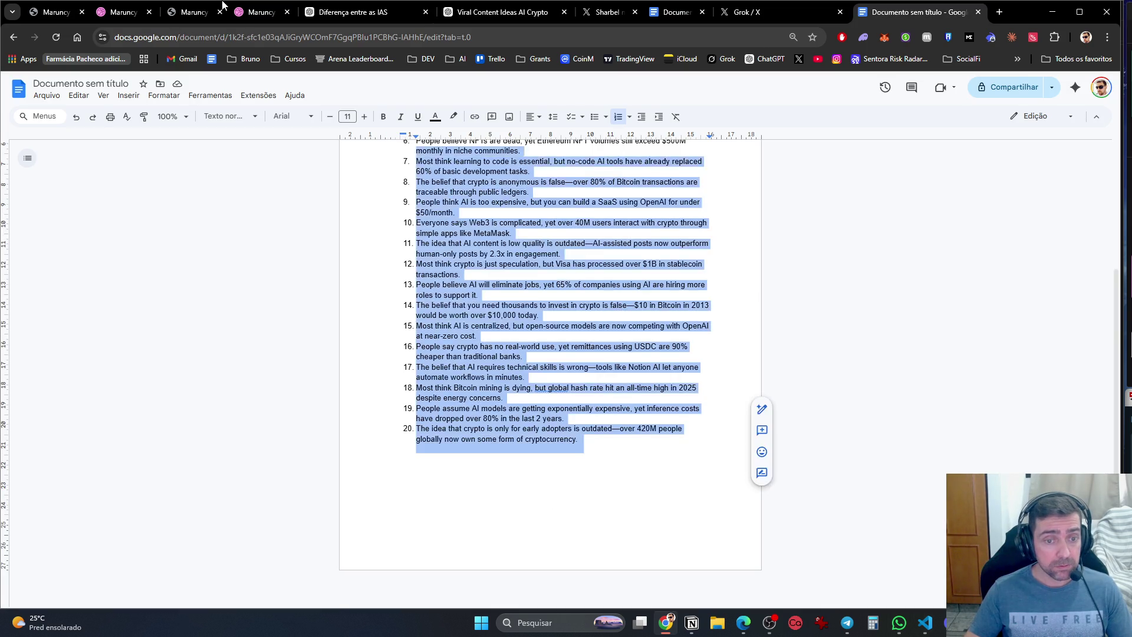
Paste the Portuguese ideas over the English list, then review the tagging article and Grok chat
{"action": "key", "text": "ctrl+v"}
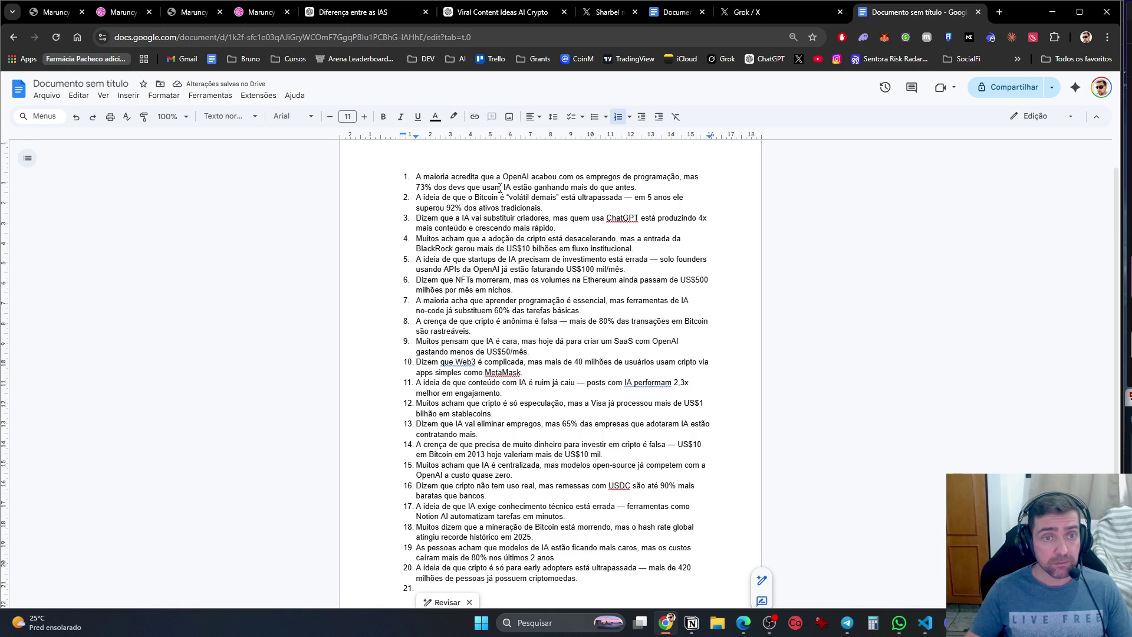
{"action": "left_click", "coordinate": [658, 184]}
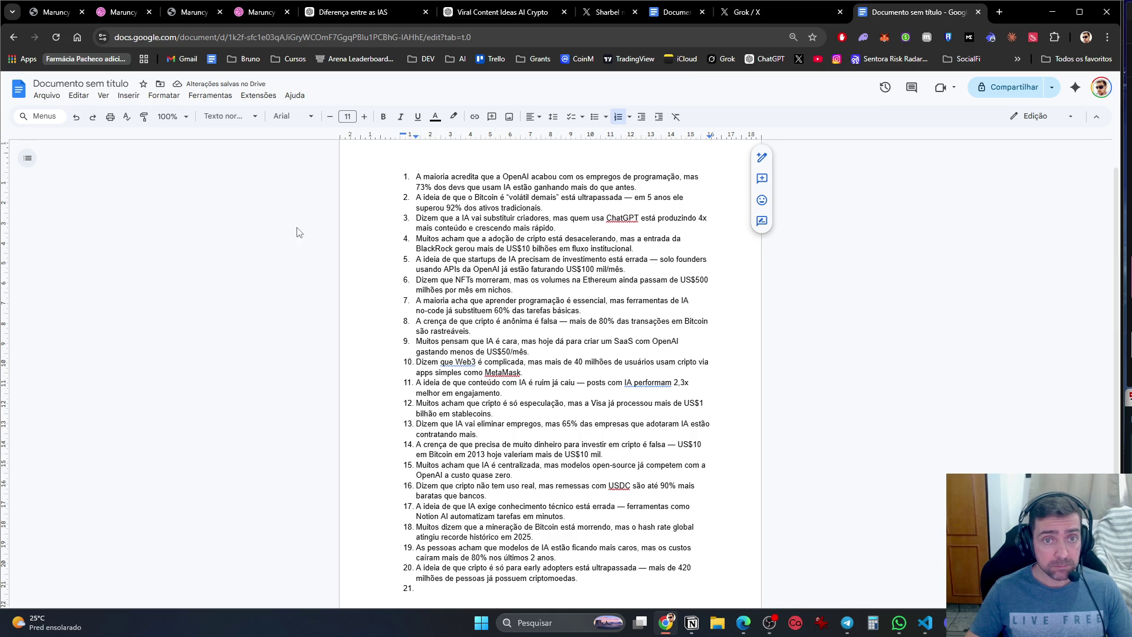
{"action": "mouse_move", "coordinate": [739, 16]}
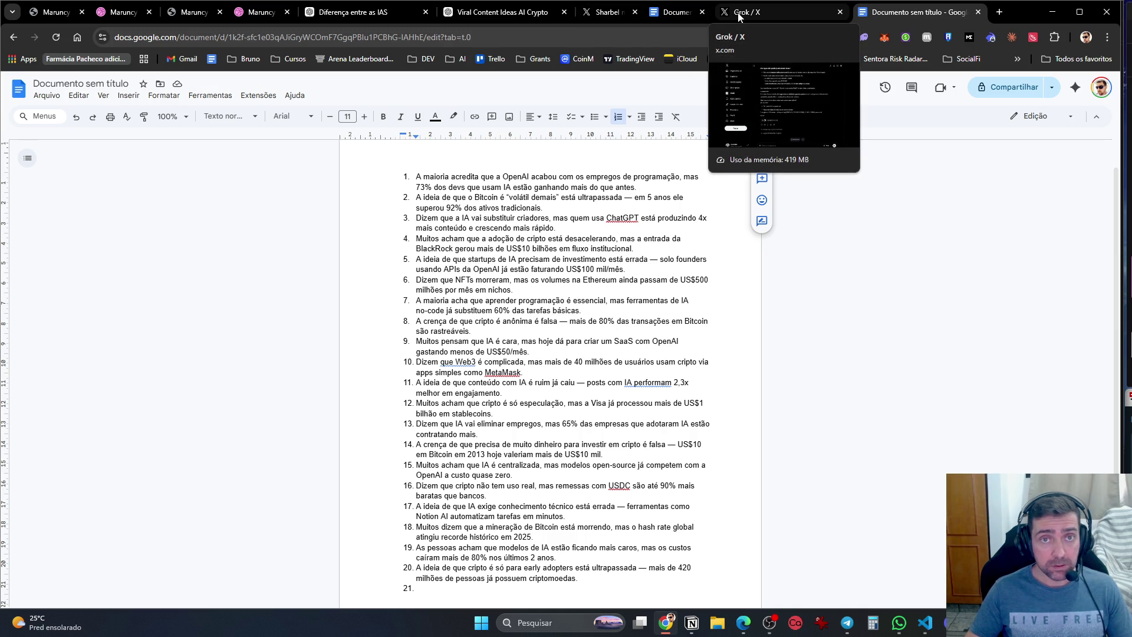
{"action": "left_click", "coordinate": [675, 13]}
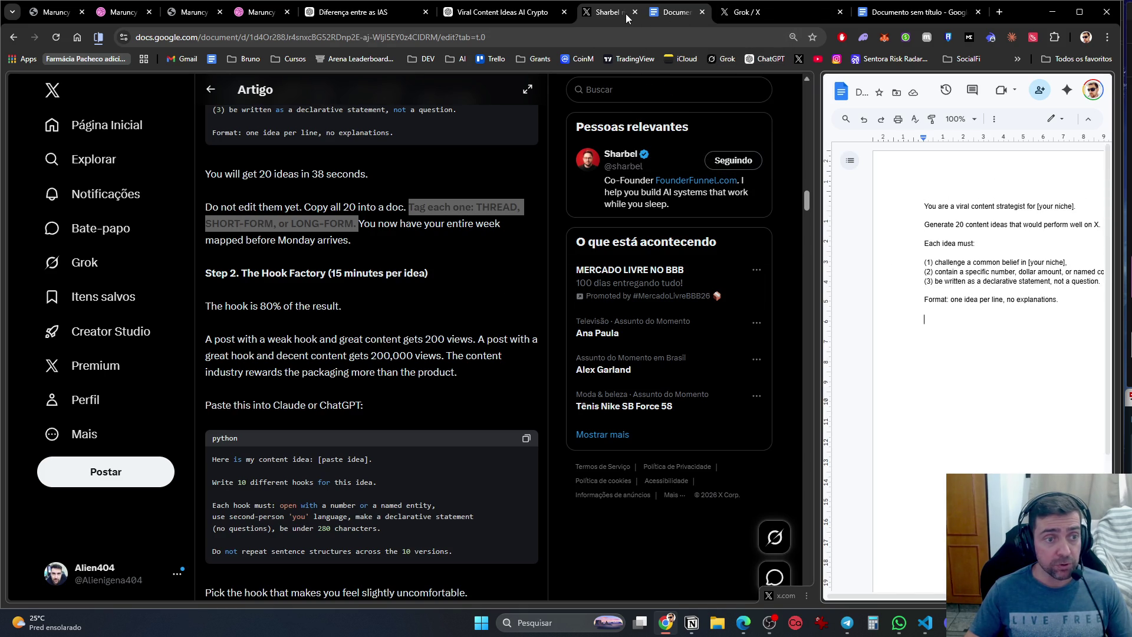
{"action": "key", "text": "ctrl+Tab"}
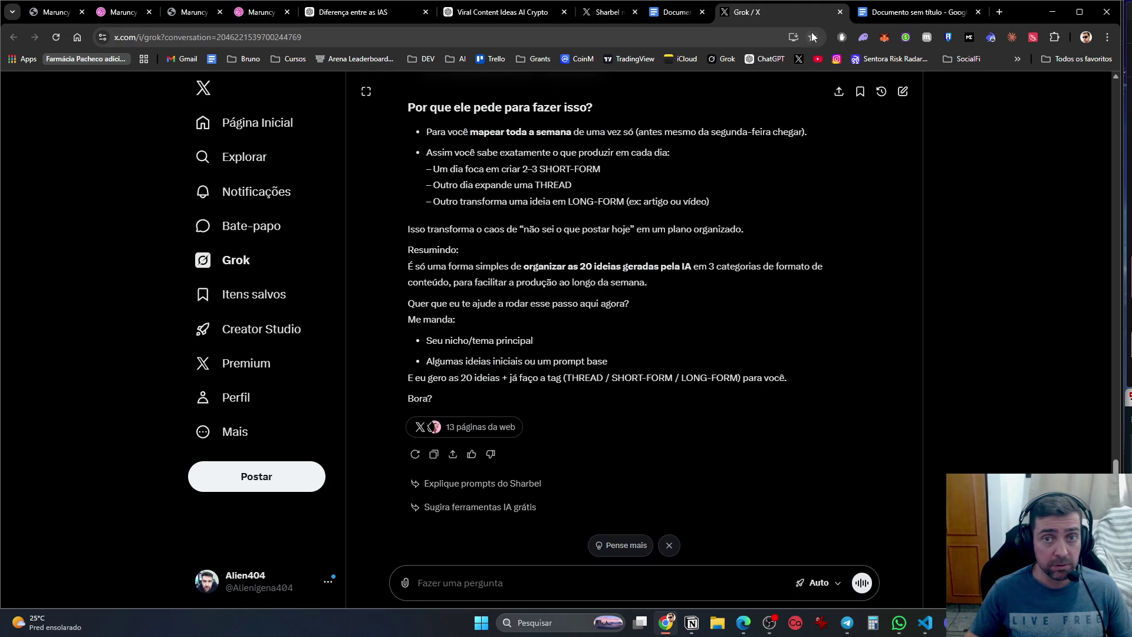
{"action": "left_click", "coordinate": [911, 12]}
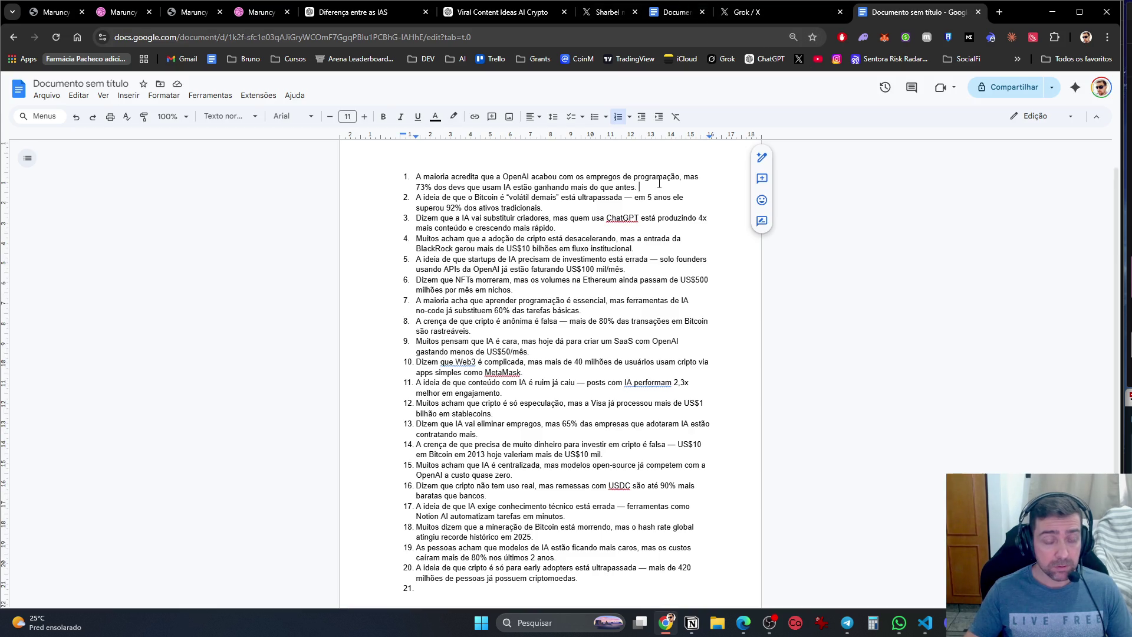
Add bold Short-Form tags after ideas 1 and 2 and a bold Long Form tag after idea 3
{"action": "key", "text": "ctrl+b"}
{"action": "type", "text": "Short-Form"}
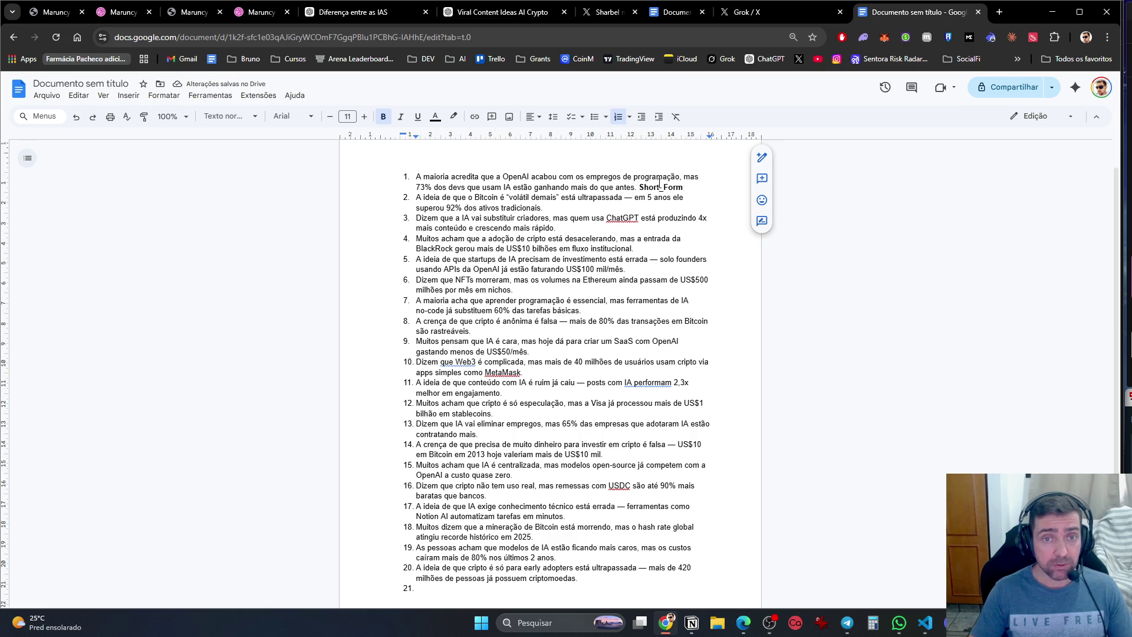
{"action": "key", "text": "Down"}
{"action": "key", "text": "Down"}
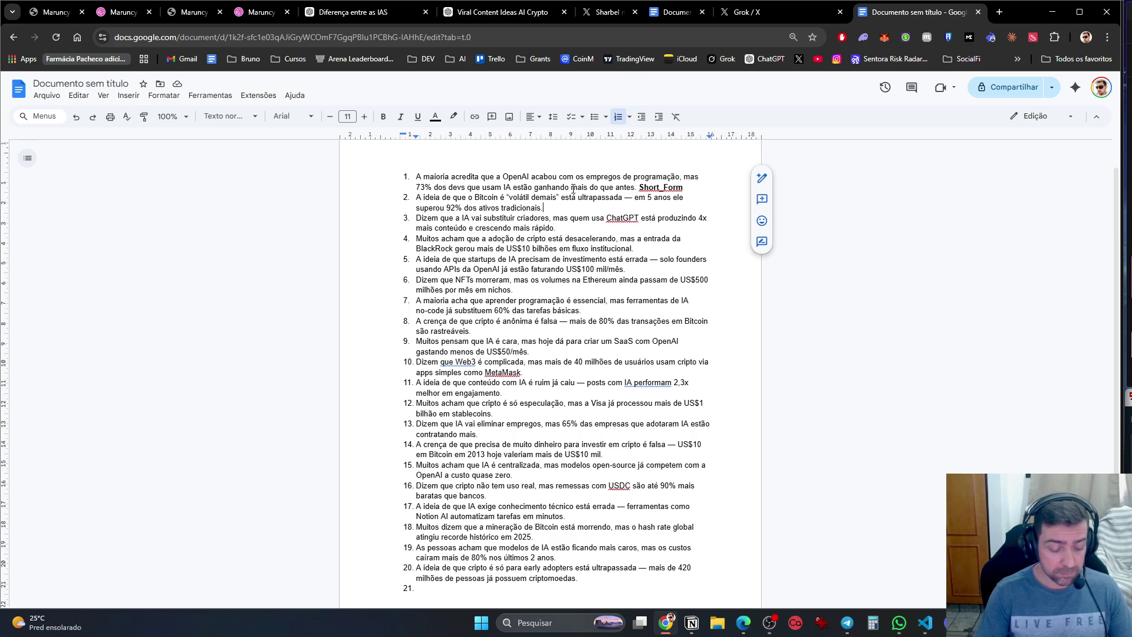
{"action": "key", "text": "ctrl+b"}
{"action": "type", "text": "Short-Form"}
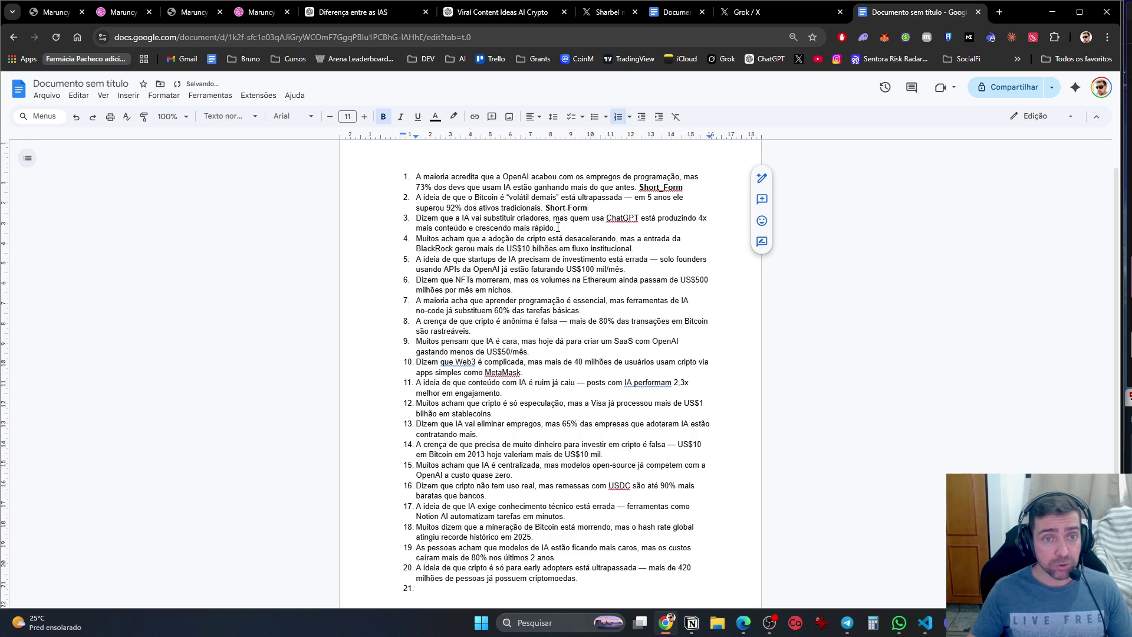
{"action": "left_click", "coordinate": [582, 227]}
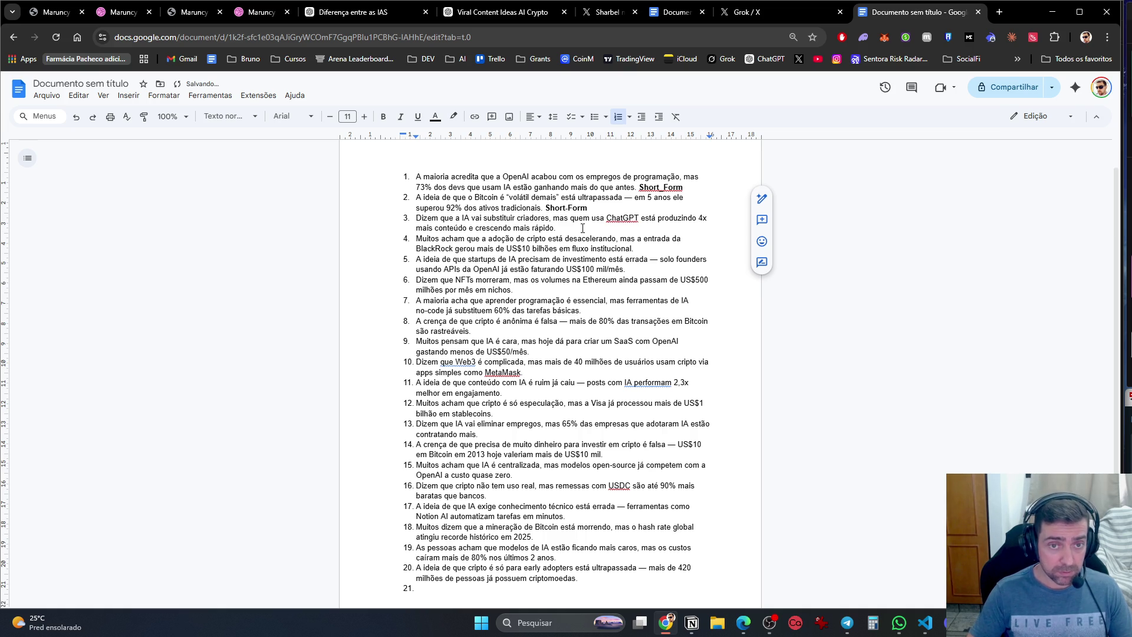
{"action": "key", "text": "ctrl+b"}
{"action": "type", "text": "Long Form"}
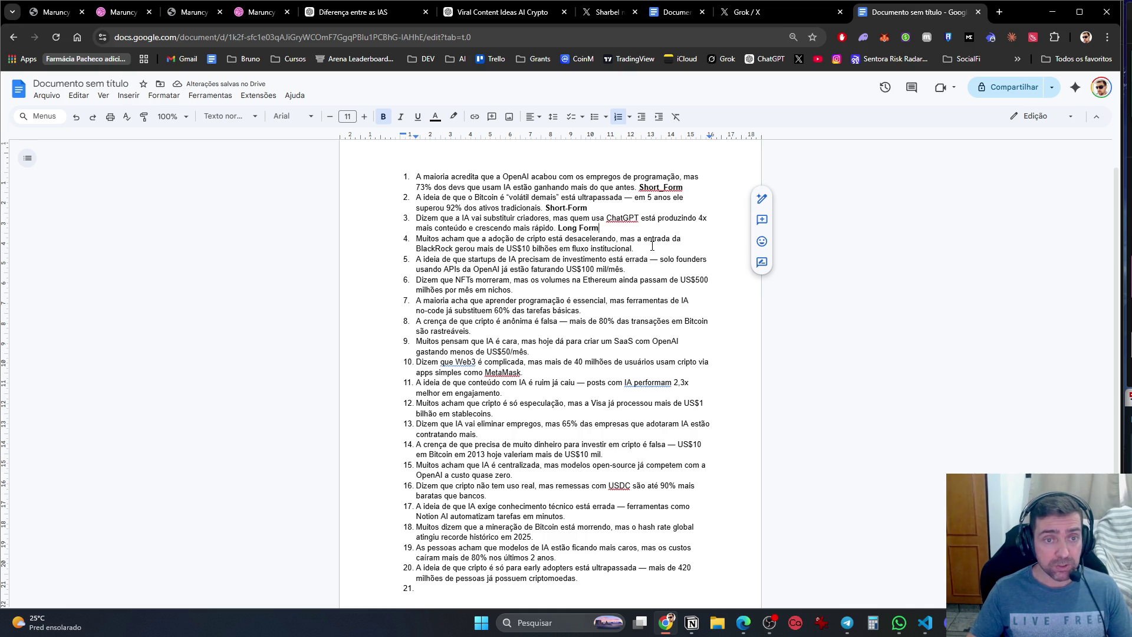
Tag idea 4 with a bold Thread label
{"action": "left_click", "coordinate": [652, 246]}
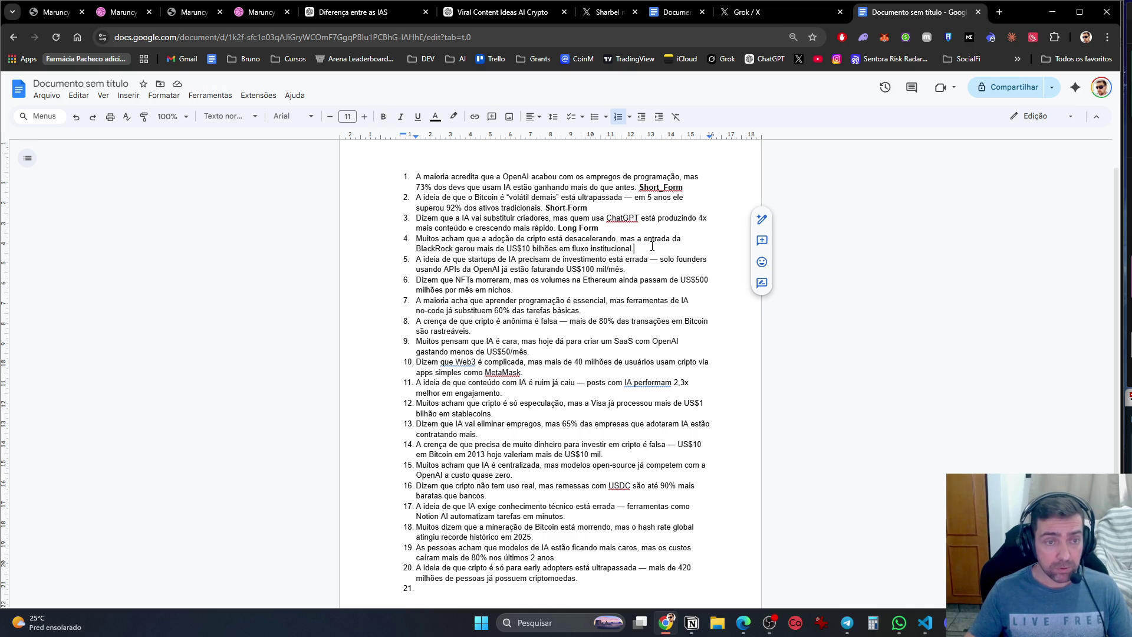
{"action": "key", "text": "ctrl+b"}
{"action": "type", "text": "Thread"}
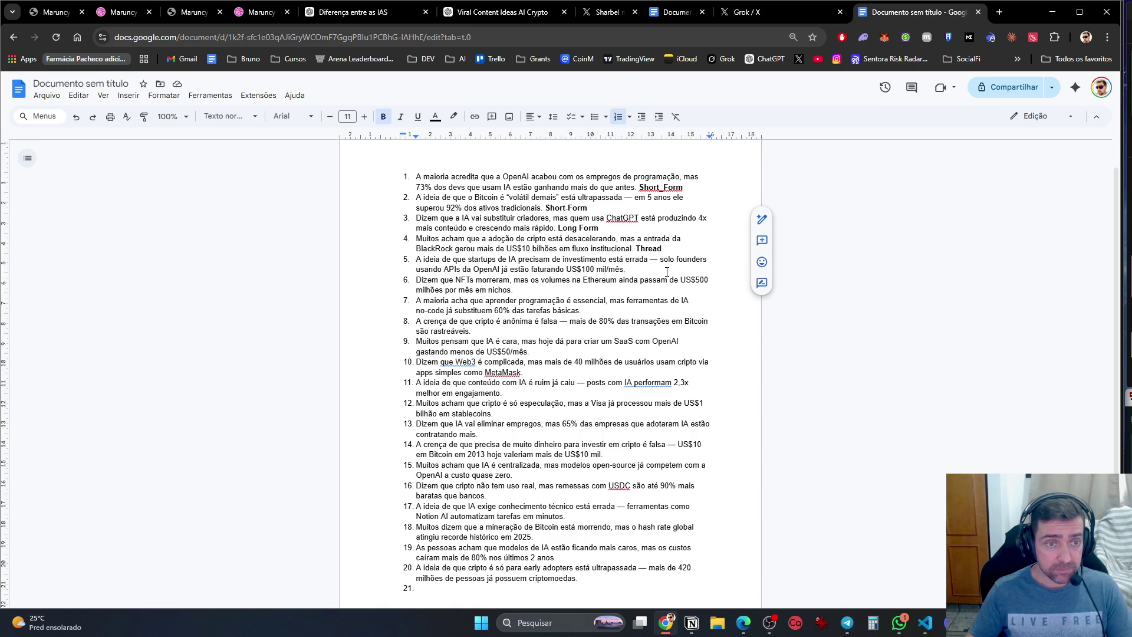
Glance at WhatsApp and the VS Code terminals, then bring up the X article tab
{"action": "left_click", "coordinate": [899, 623]}
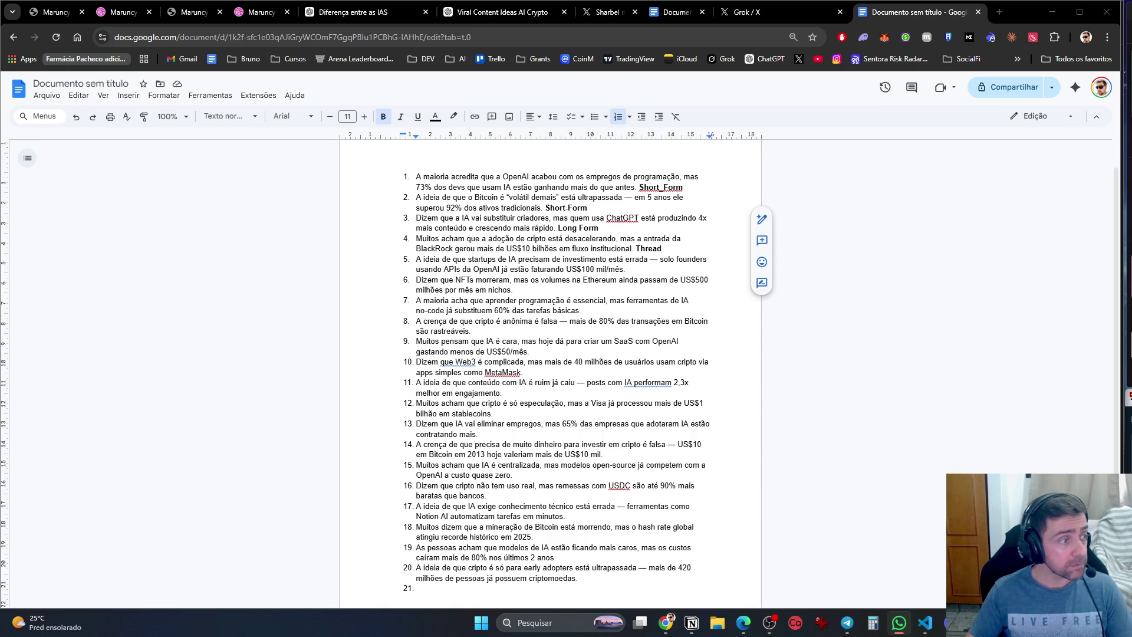
{"action": "key", "text": "alt+Tab"}
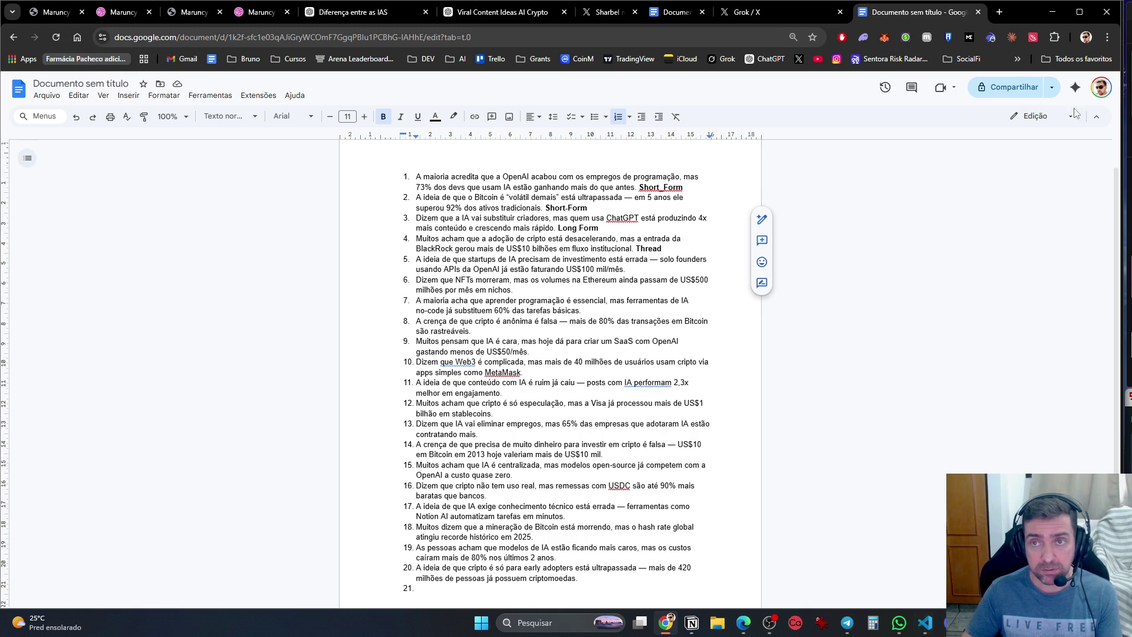
{"action": "left_click", "coordinate": [1052, 12]}
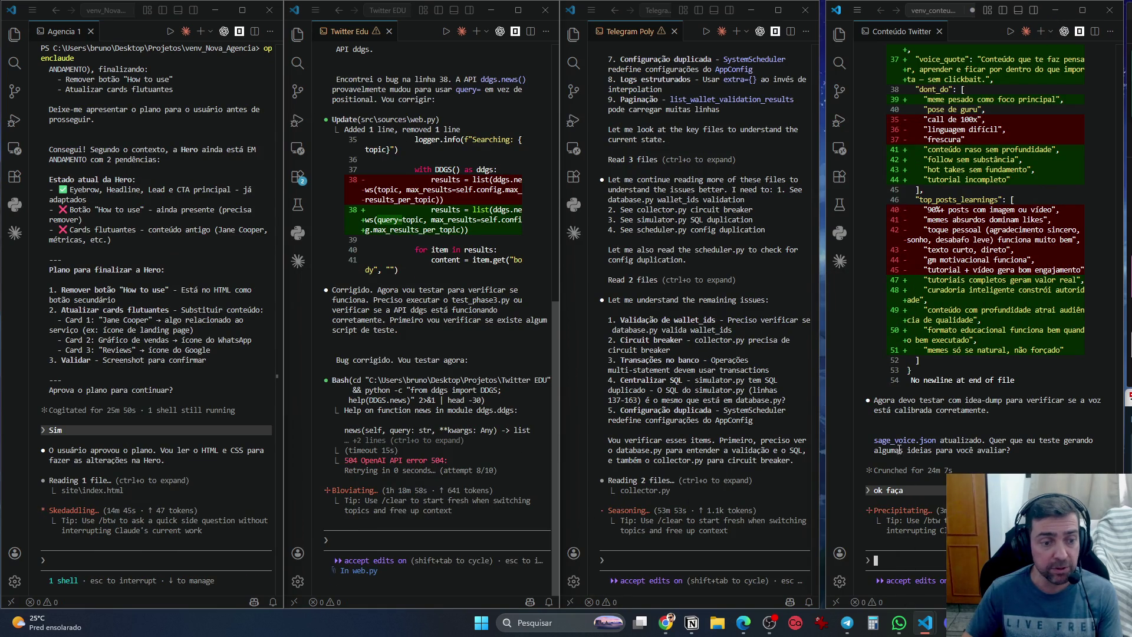
{"action": "left_click", "coordinate": [666, 622]}
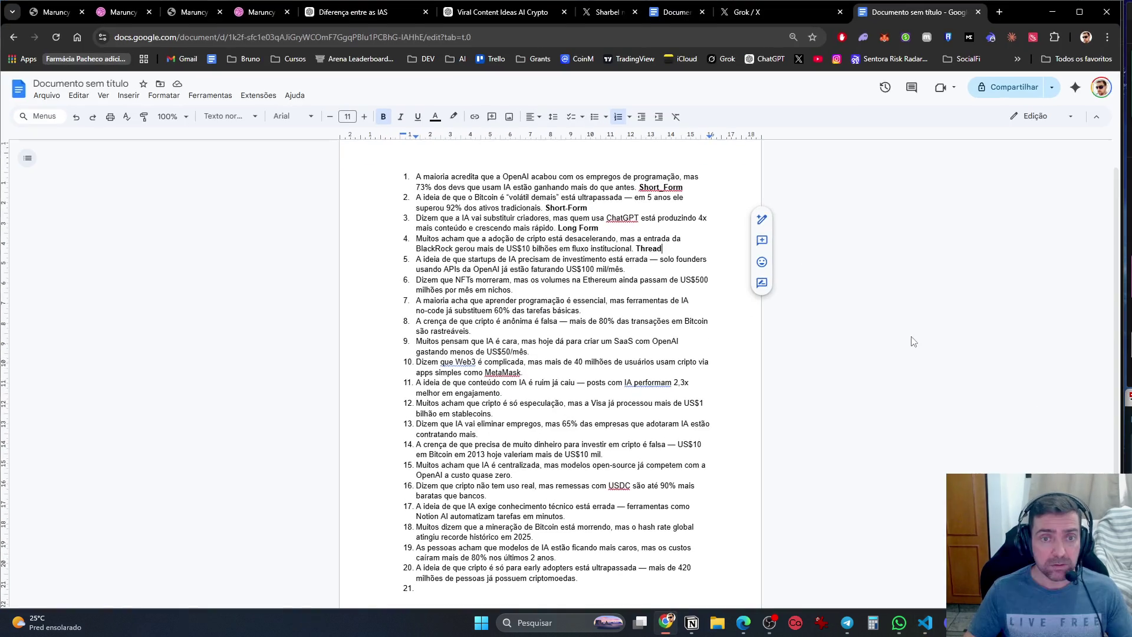
{"action": "left_click", "coordinate": [590, 6]}
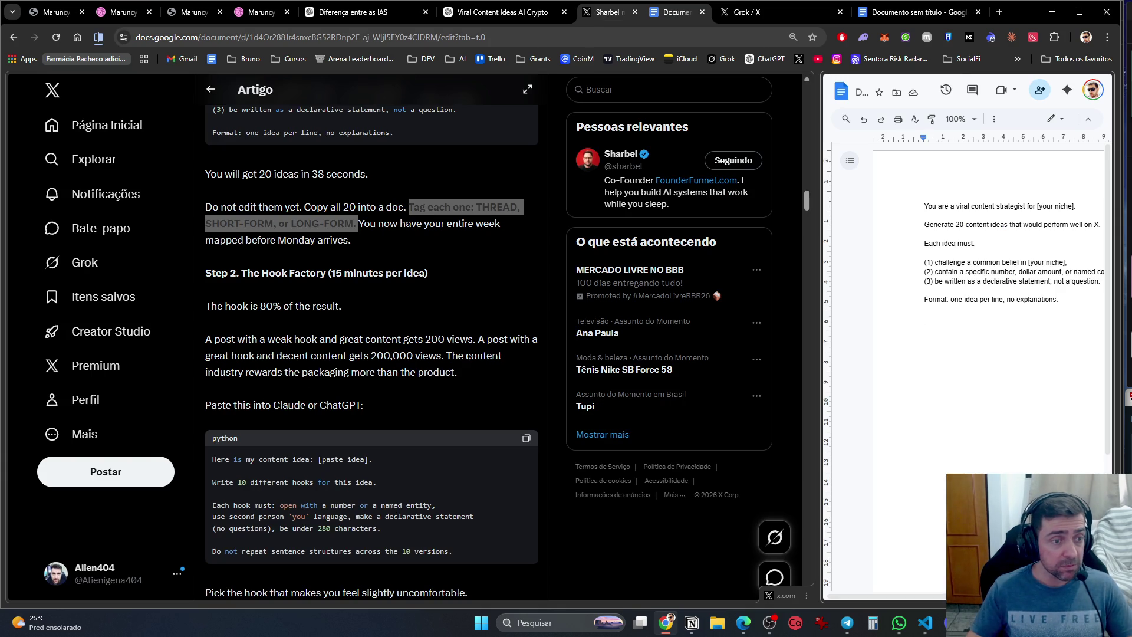
Copy the X article's content-ideas prompt and load claude.ai in a new tab
{"action": "scroll", "coordinate": [301, 336], "scroll_direction": "up", "scroll_amount": 3}
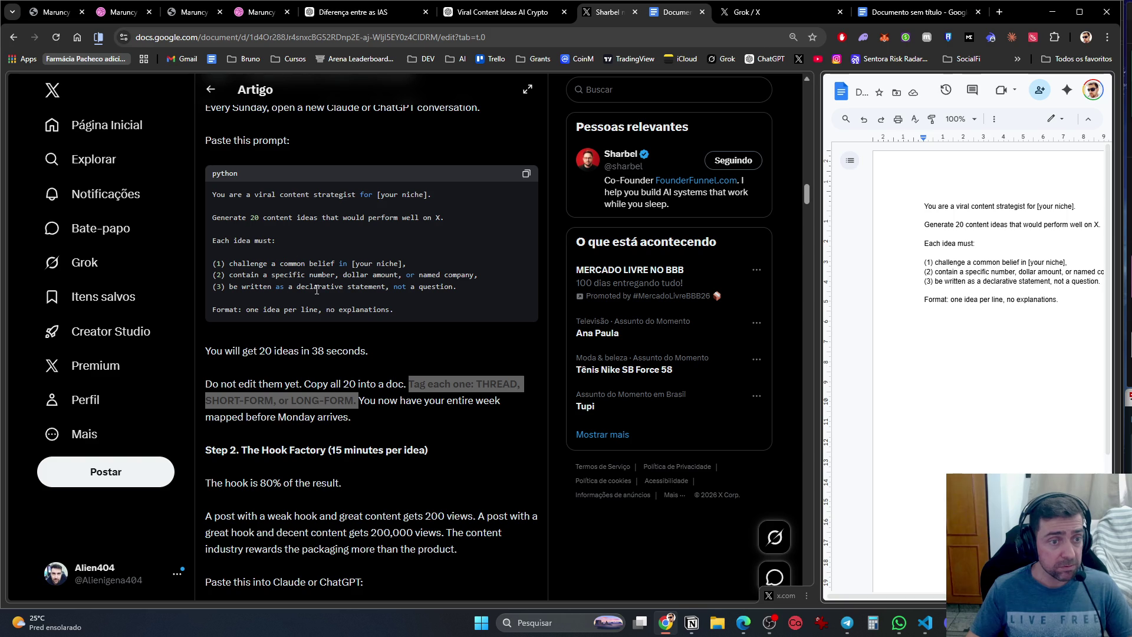
{"action": "left_click", "coordinate": [526, 173]}
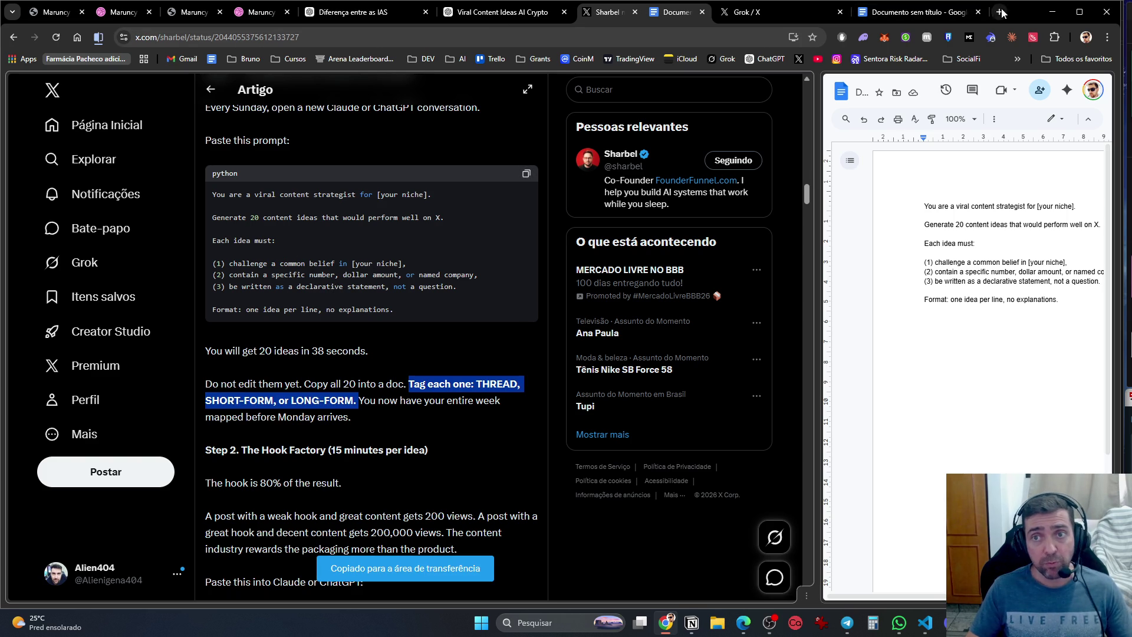
{"action": "left_click", "coordinate": [999, 12]}
{"action": "type", "text": "claude"}
{"action": "key", "text": "Return"}
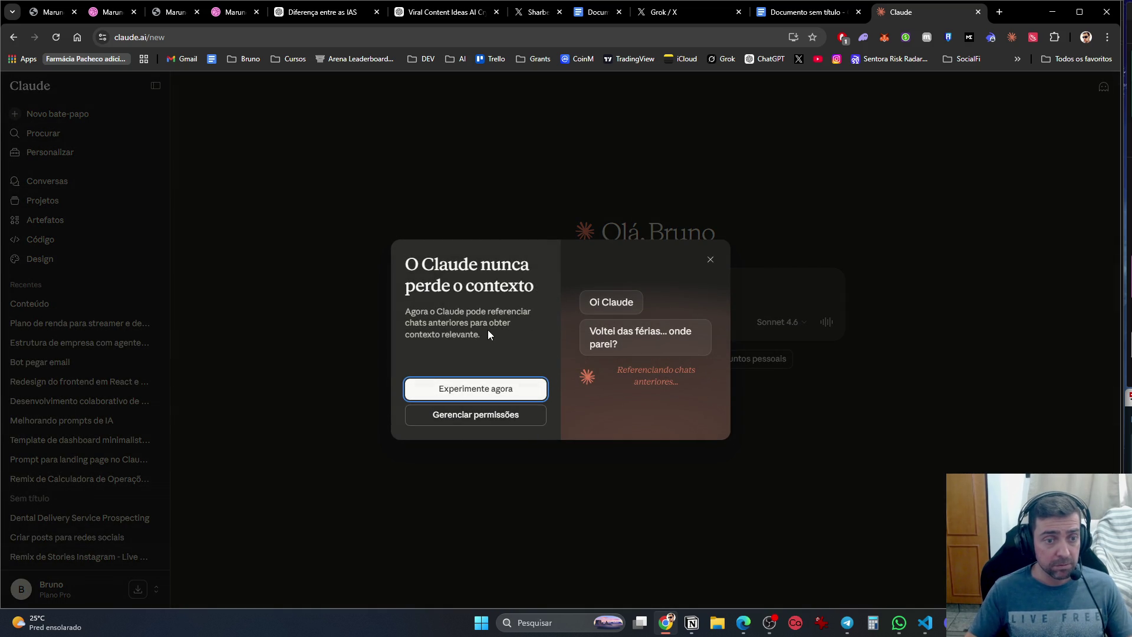
Paste the prompt, fill both niche placeholders with AI/Crypto, and add '(gere as ideias em portugues BR)'
{"action": "left_click", "coordinate": [709, 259]}
{"action": "key", "text": "ctrl+v"}
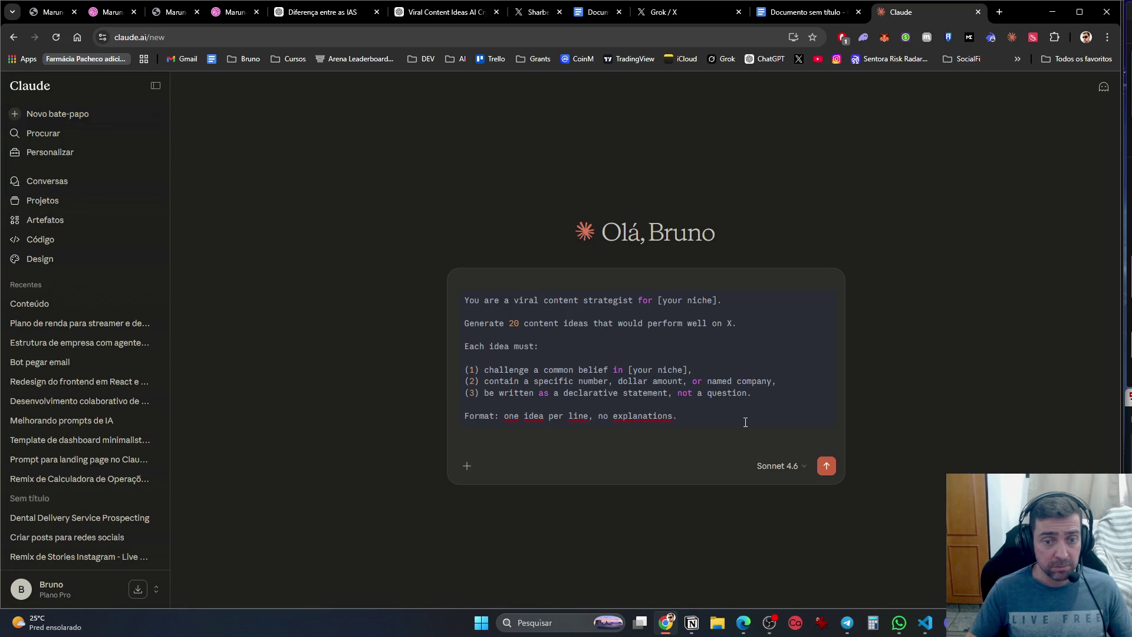
{"action": "left_click_drag", "start_coordinate": [662, 300], "coordinate": [713, 299]}
{"action": "type", "text": "AI, Cr"}
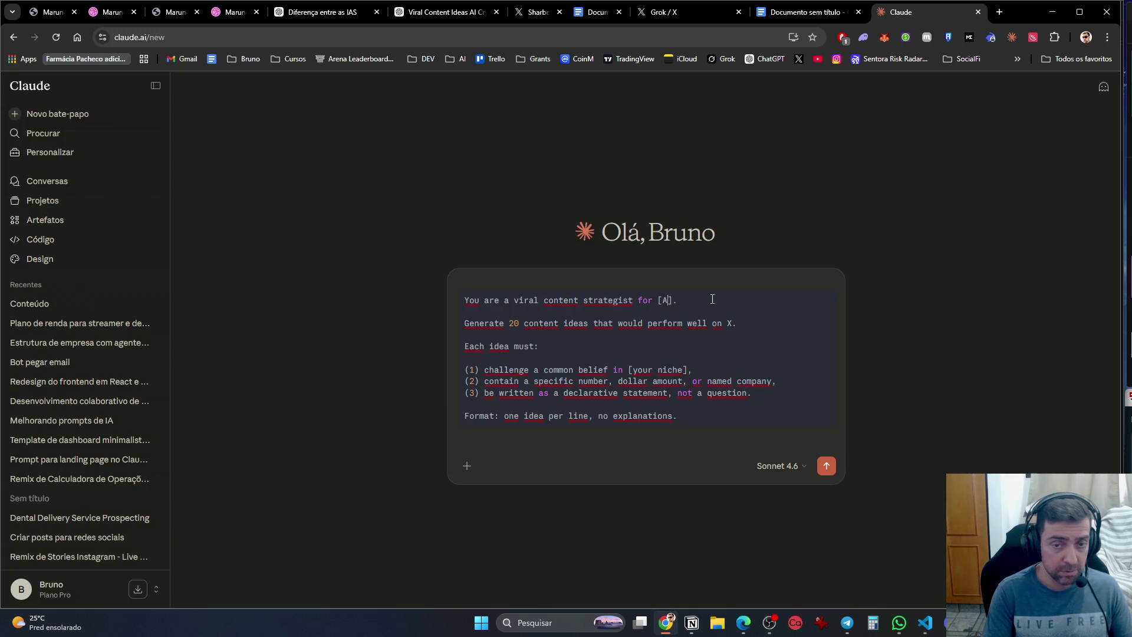
{"action": "type", "text": "ypto"}
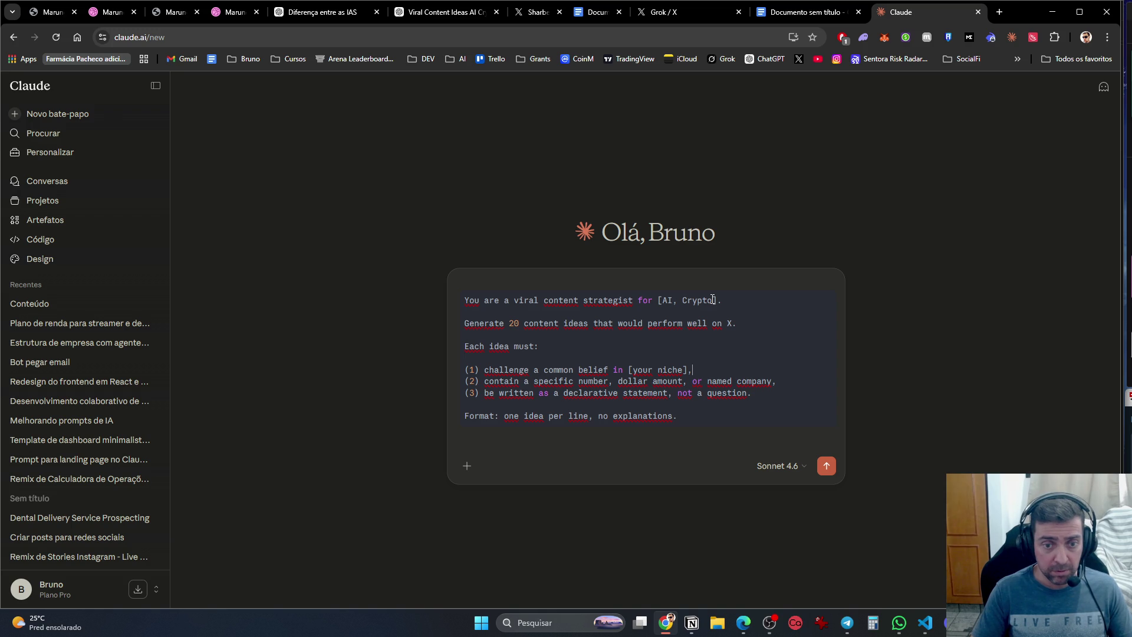
{"action": "key", "text": "shift+Left"}
{"action": "key", "text": "shift+Left"}
{"action": "key", "text": "shift+Left"}
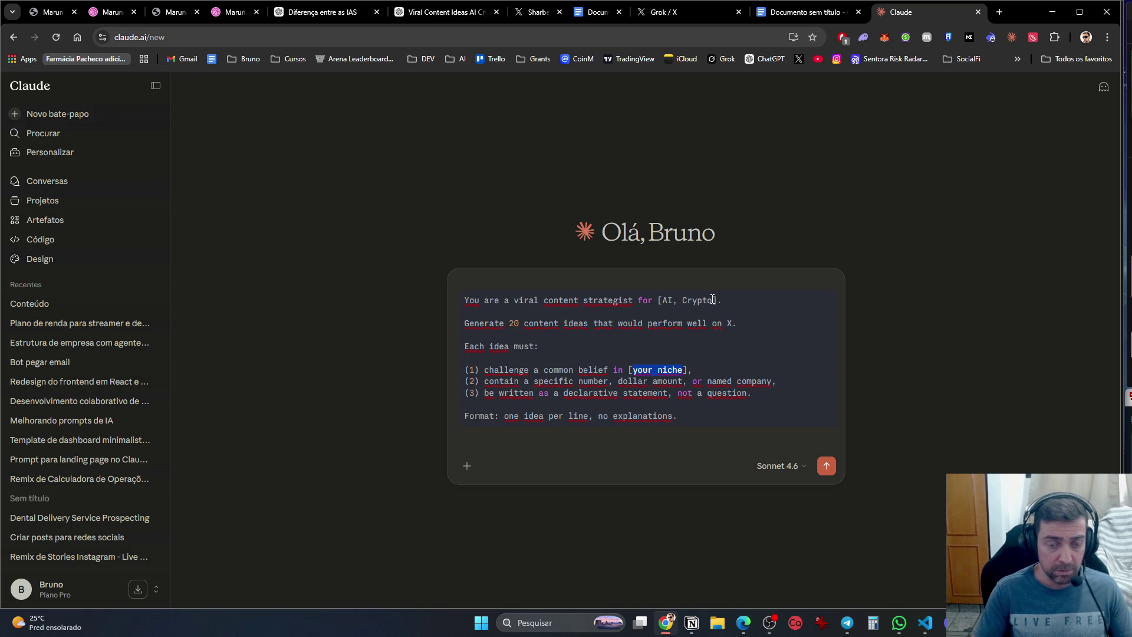
{"action": "type", "text": "AI and Crypto"}
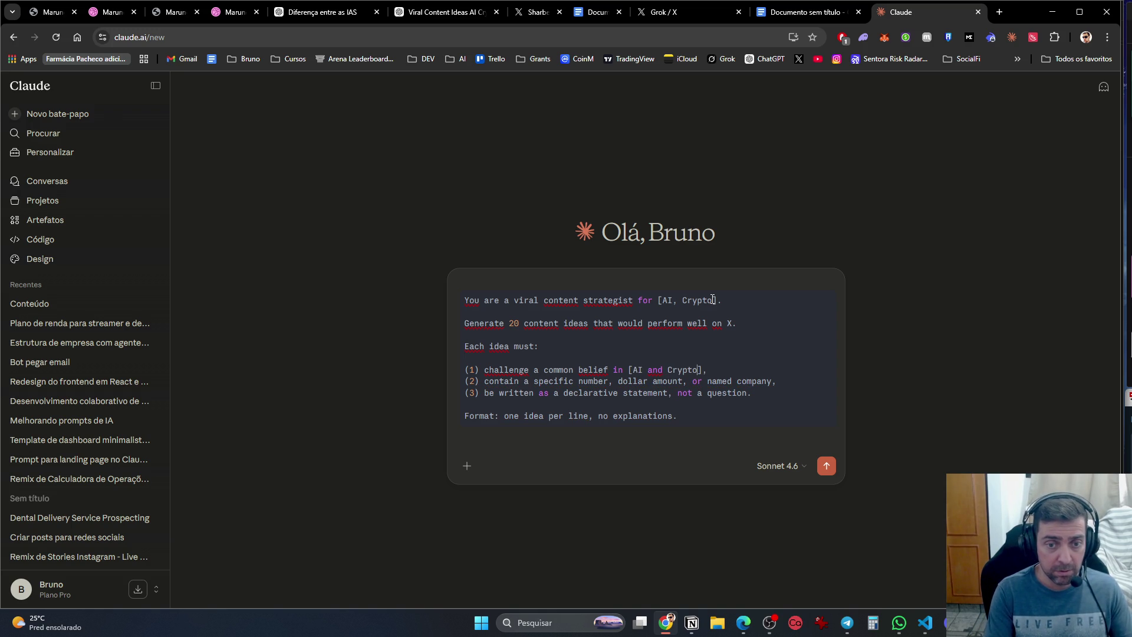
{"action": "key", "text": "Down"}
{"action": "key", "text": "Down"}
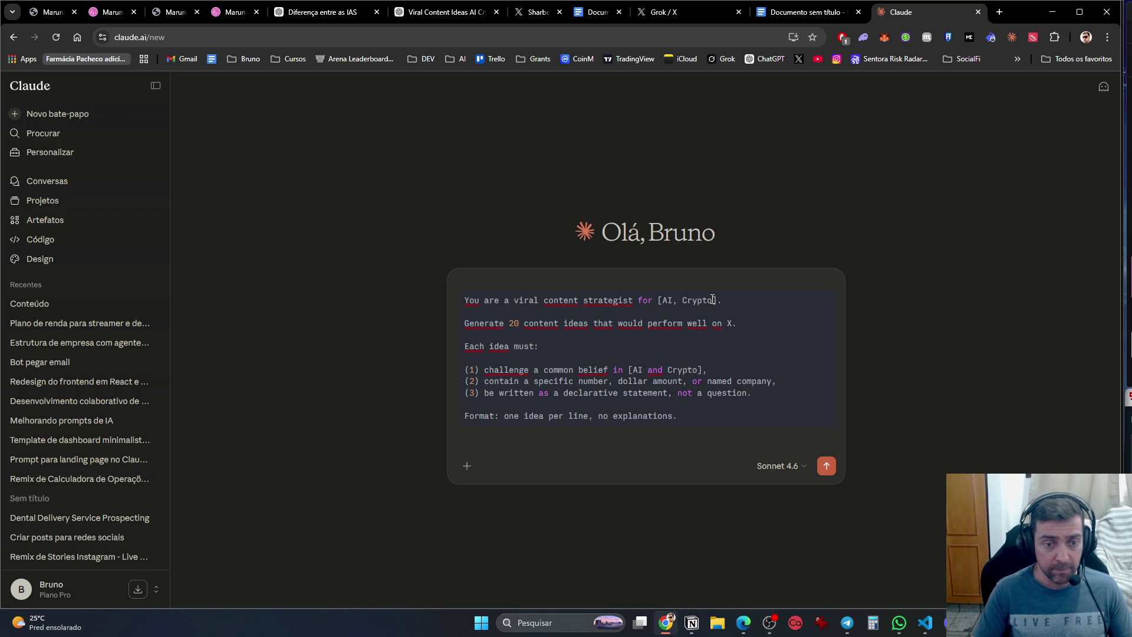
{"action": "key", "text": "shift+Return"}
{"action": "key", "text": "shift+Return"}
{"action": "type", "text": "(gere as"}
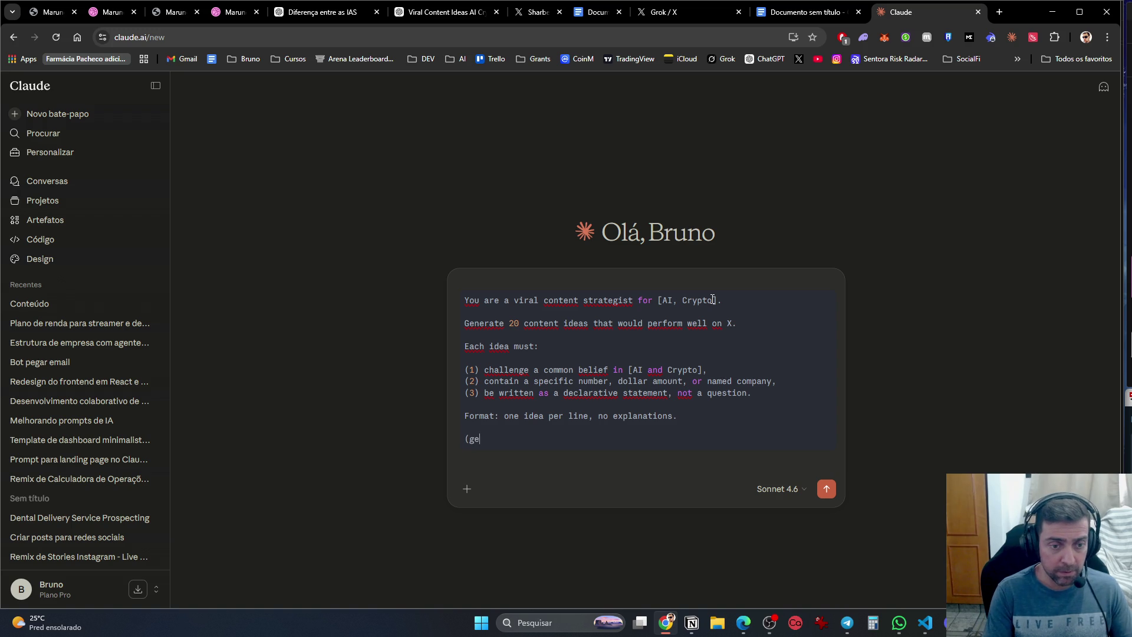
{"action": "type", "text": " ideias em portugues"}
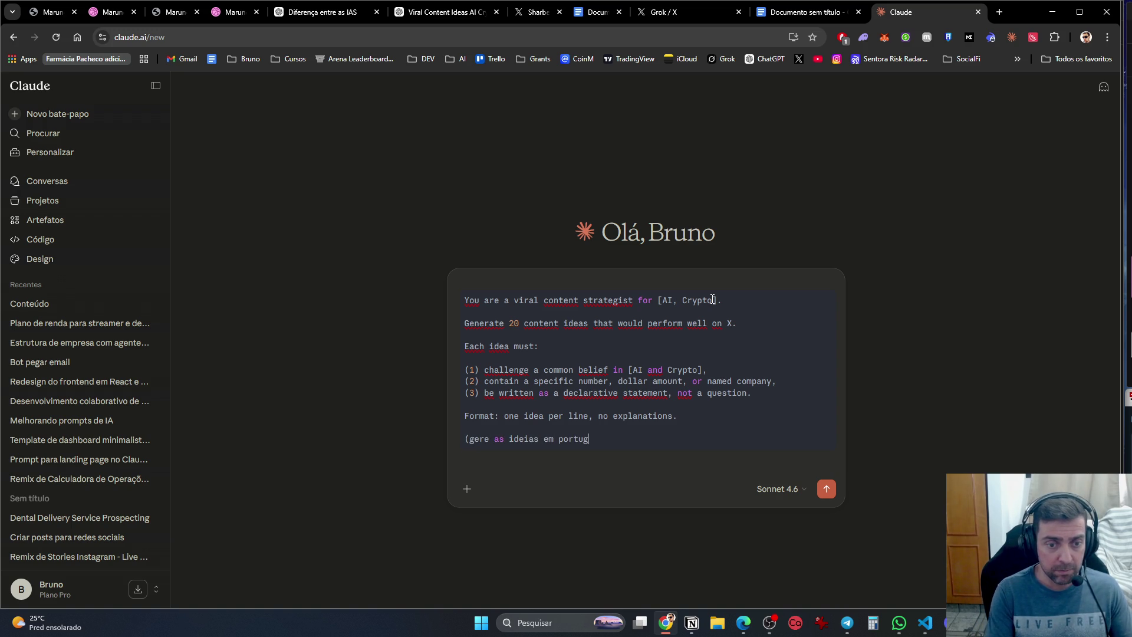
{"action": "type", "text": " BR)"}
{"action": "left_click", "coordinate": [793, 489]}
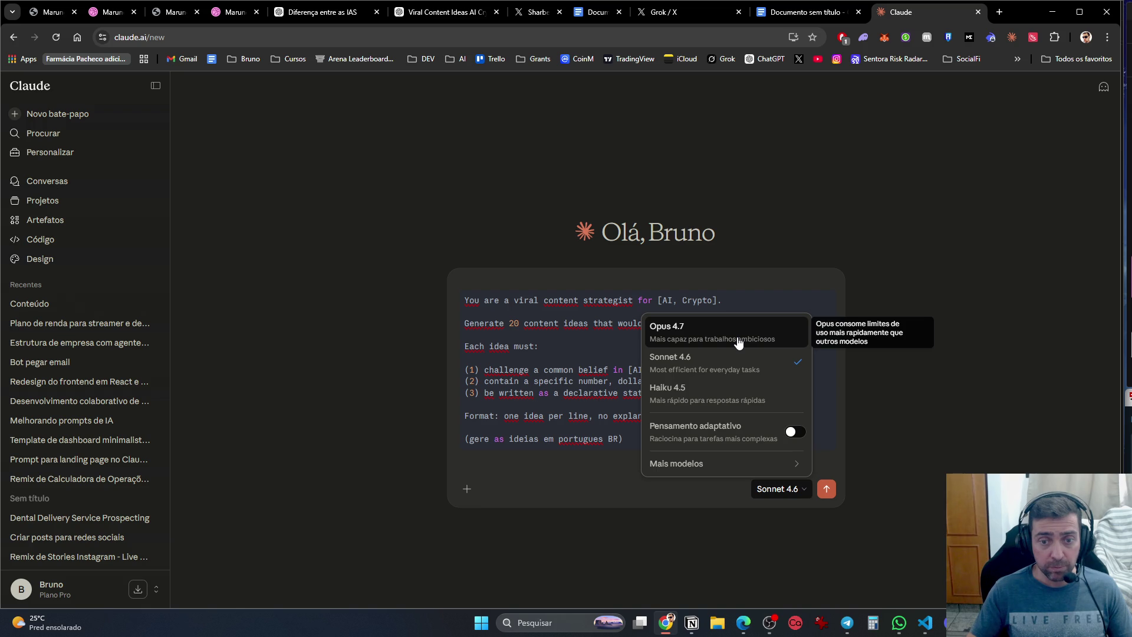
Switch the model to Opus 4.6 under Mais modelos and send the prompt
{"action": "mouse_move", "coordinate": [693, 466]}
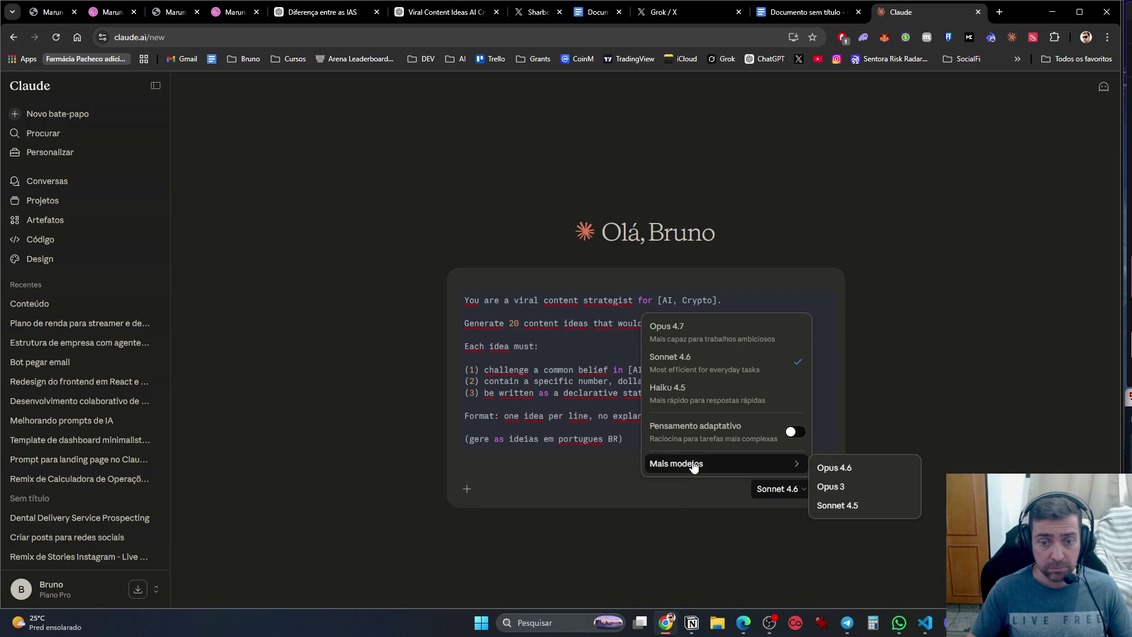
{"action": "mouse_move", "coordinate": [779, 465]}
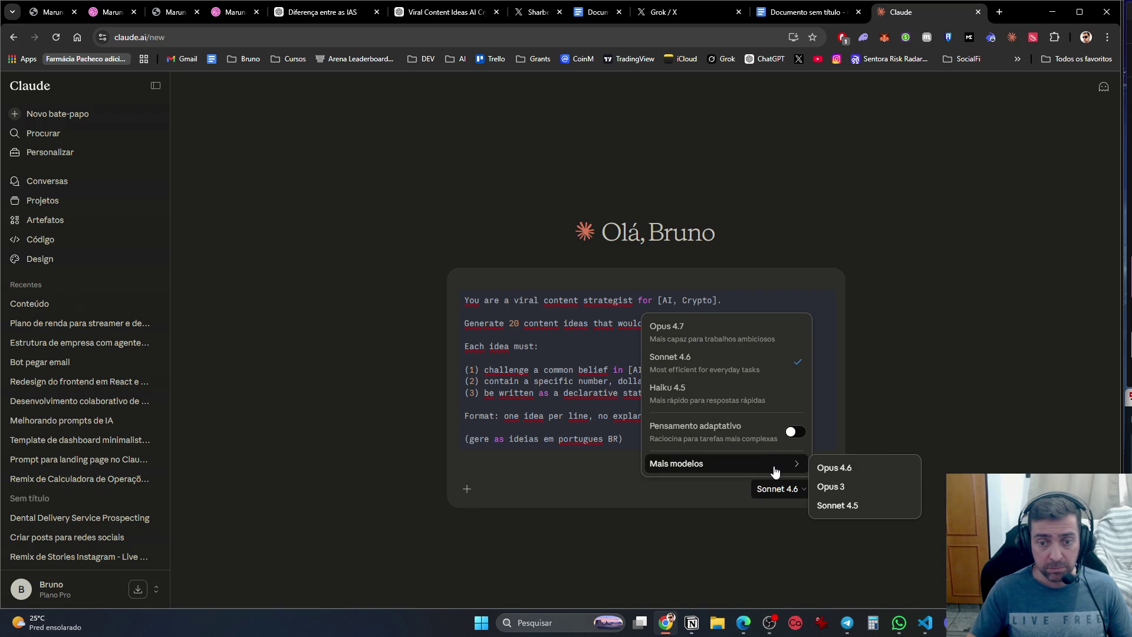
{"action": "left_click", "coordinate": [861, 467]}
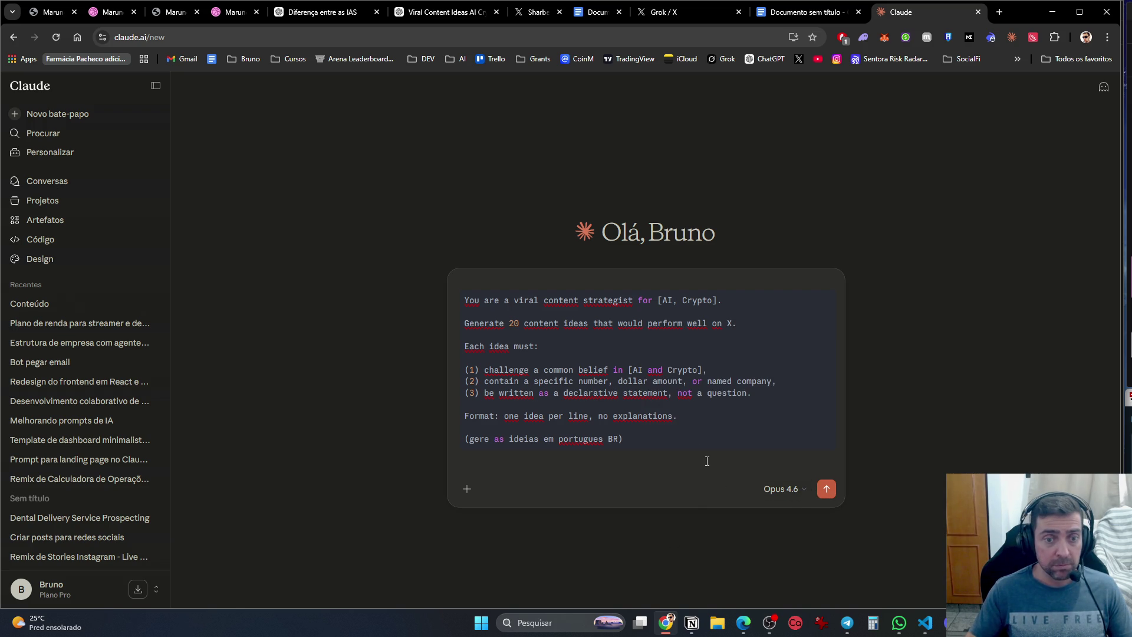
{"action": "key", "text": "Return"}
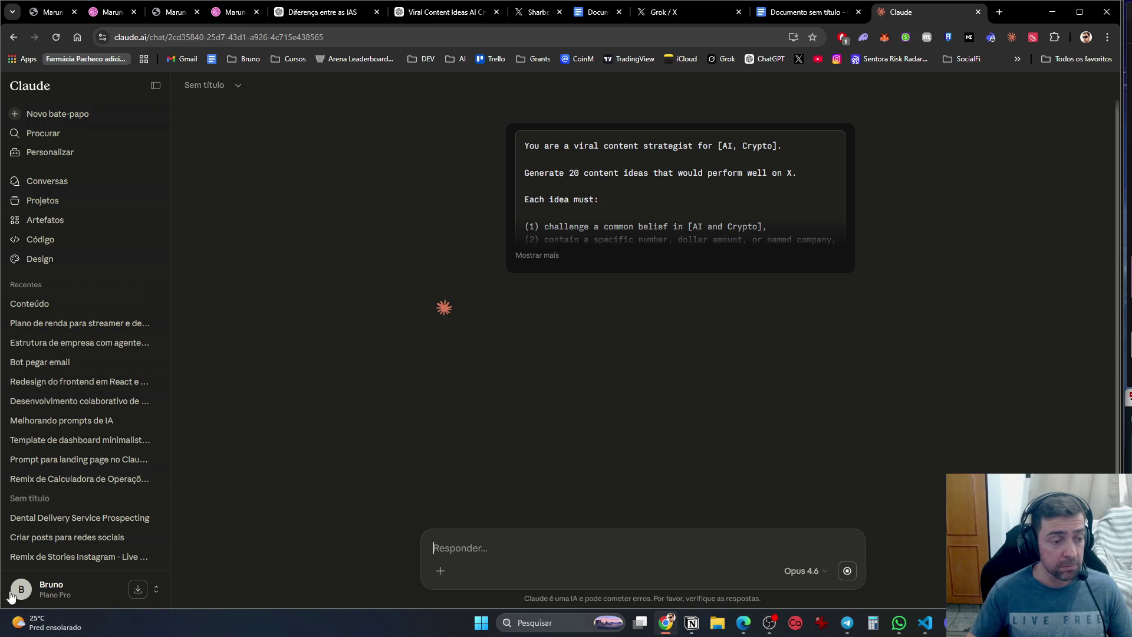
Check the plan usage limits in Claude's settings in a separate tab, then close it
{"action": "left_click", "coordinate": [53, 592]}
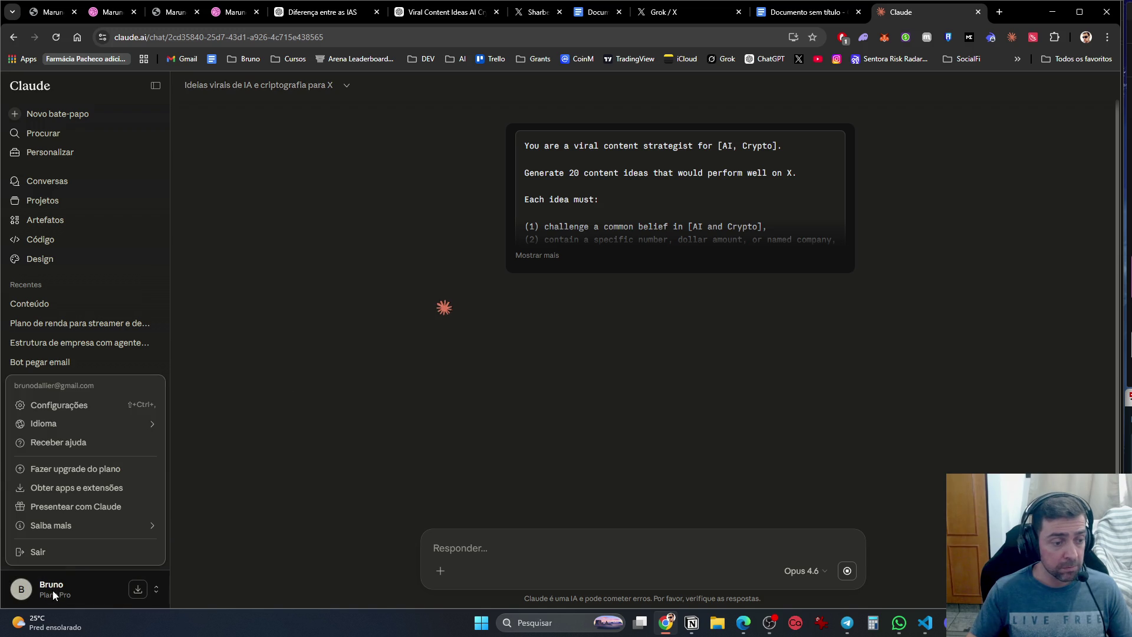
{"action": "middle_click", "coordinate": [73, 407]}
{"action": "left_click", "coordinate": [943, 16]}
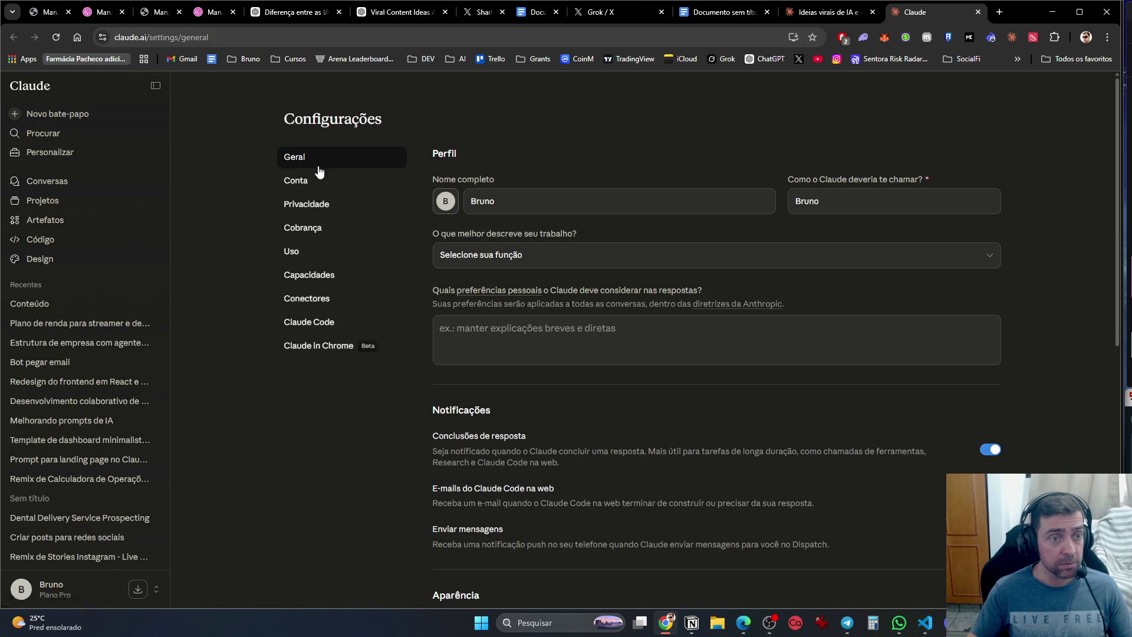
{"action": "left_click", "coordinate": [322, 249]}
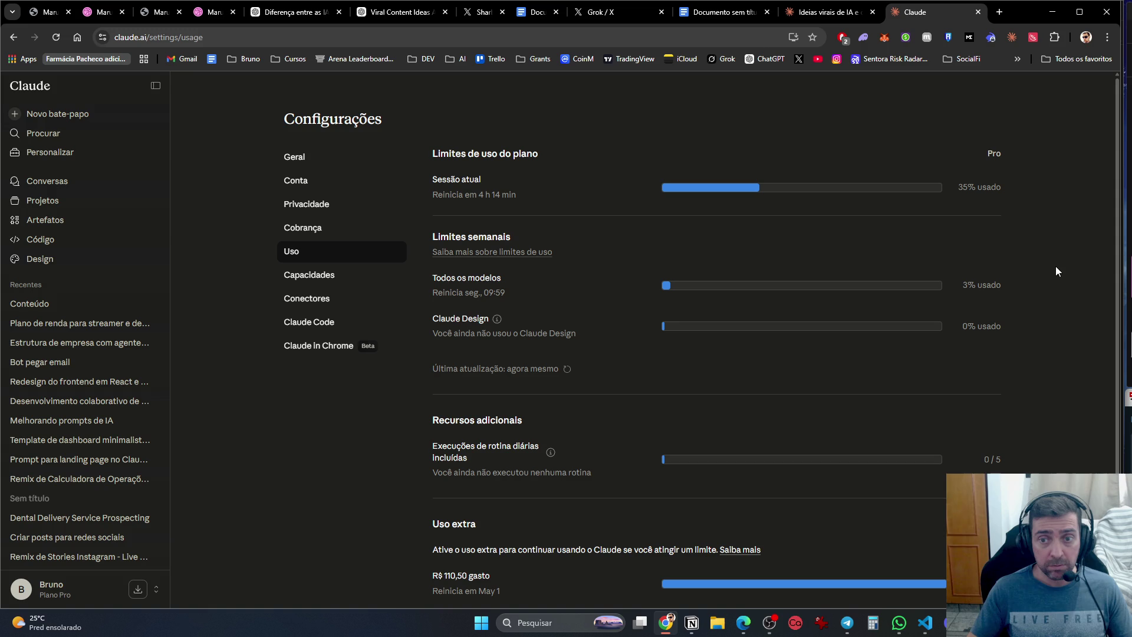
{"action": "key", "text": "ctrl+w"}
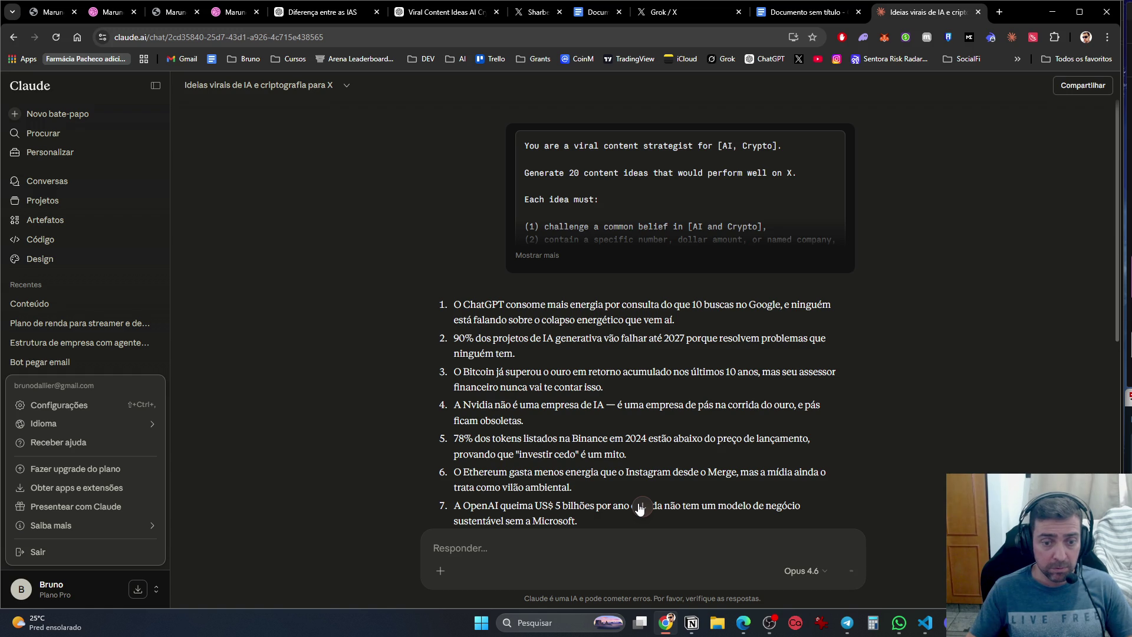
Copy Claude's 20 Portuguese ideas and paste them over the old ideas 1–20 in Docs
{"action": "left_click", "coordinate": [694, 459]}
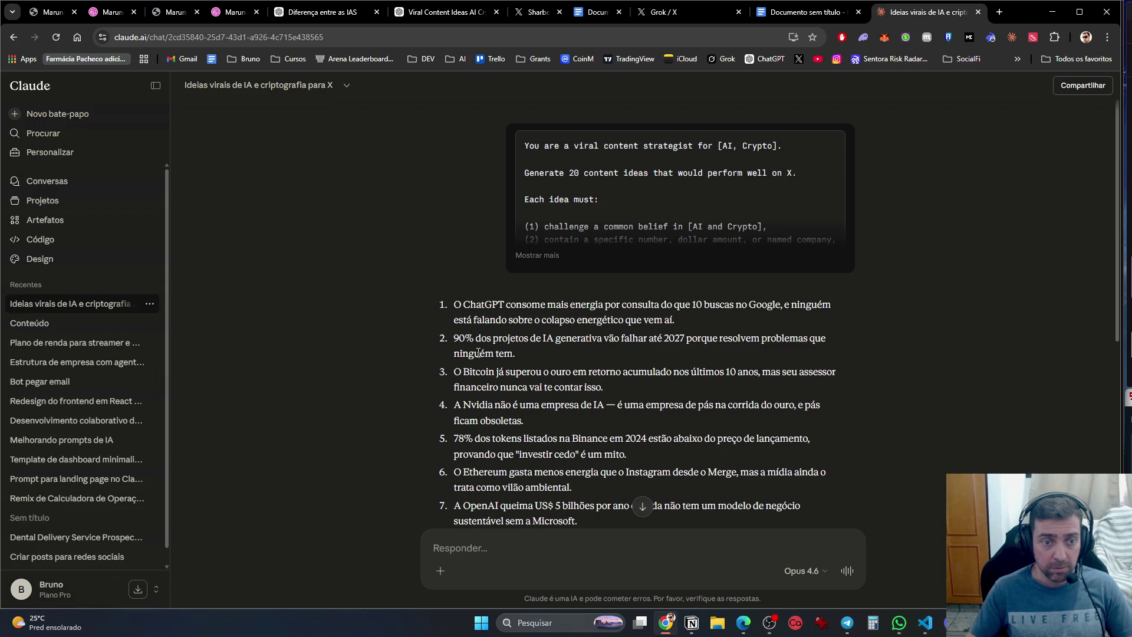
{"action": "scroll", "coordinate": [556, 374], "scroll_direction": "down", "scroll_amount": 6}
{"action": "mouse_move", "coordinate": [440, 303]}
{"action": "left_mouse_down"}
{"action": "mouse_move", "coordinate": [555, 375]}
{"action": "mouse_move", "coordinate": [530, 324]}
{"action": "mouse_move", "coordinate": [585, 415]}
{"action": "left_mouse_up"}
{"action": "scroll", "coordinate": [555, 374], "scroll_direction": "down", "scroll_amount": 4}
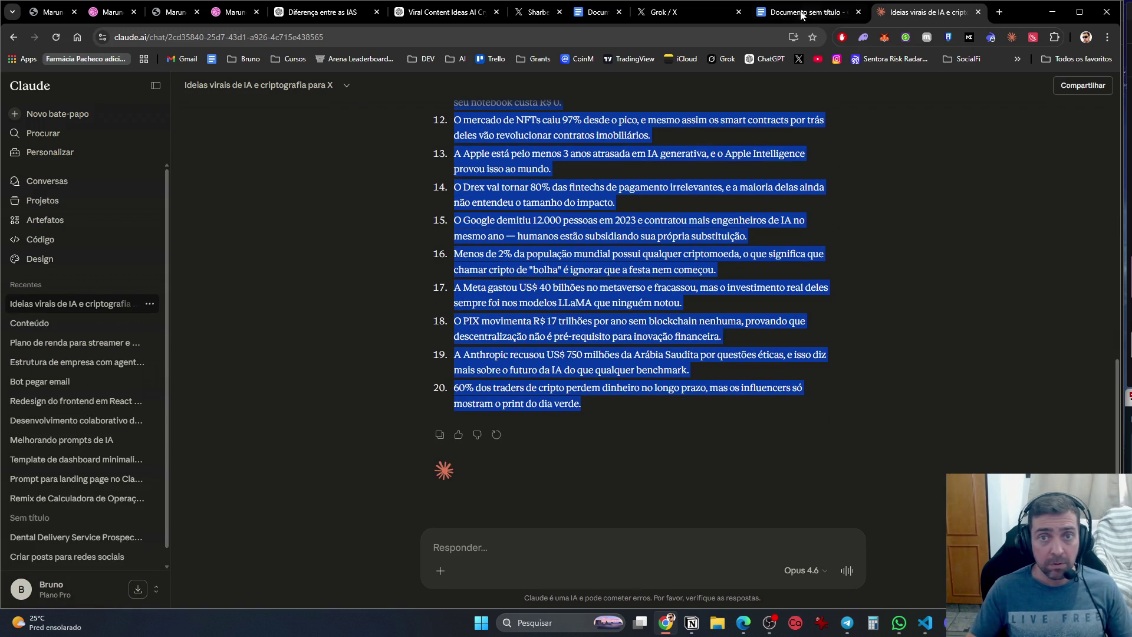
{"action": "left_click", "coordinate": [805, 12]}
{"action": "scroll", "coordinate": [696, 449], "scroll_direction": "down", "scroll_amount": 3}
{"action": "mouse_move", "coordinate": [696, 449]}
{"action": "left_mouse_down"}
{"action": "mouse_move", "coordinate": [483, 148]}
{"action": "mouse_move", "coordinate": [366, 139]}
{"action": "mouse_move", "coordinate": [320, 159]}
{"action": "mouse_move", "coordinate": [338, 163]}
{"action": "left_mouse_up"}
{"action": "key", "text": "ctrl+v"}
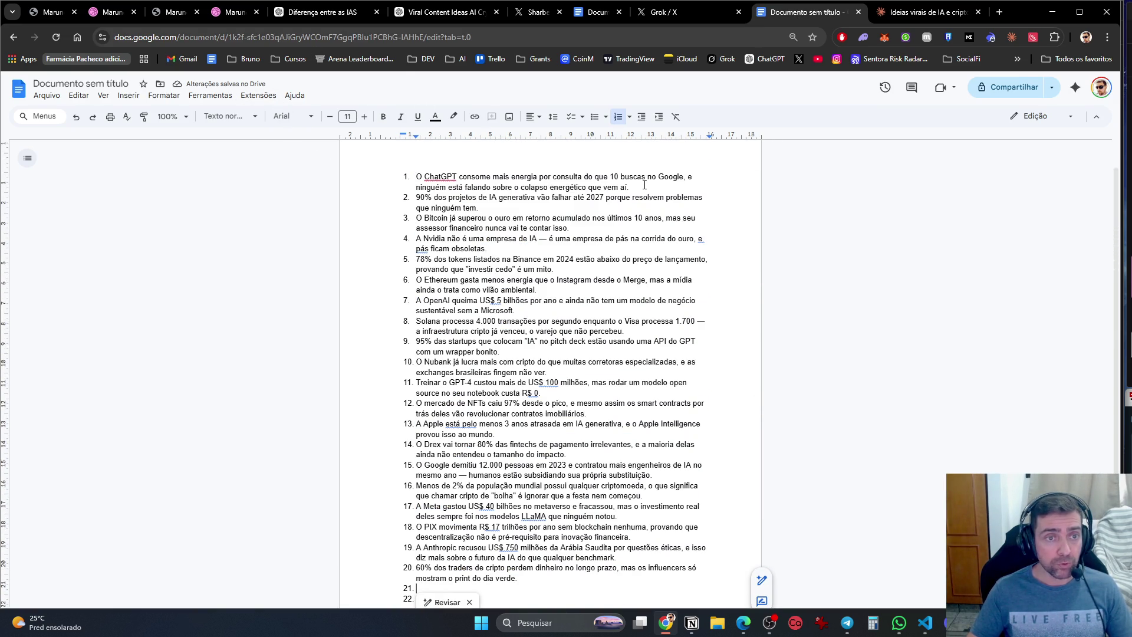
Tag idea 1 with a bold Thread label and idea 2 with a bold Long-Form label
{"action": "left_click", "coordinate": [648, 181]}
{"action": "type", "text": "b"}
{"action": "key", "text": "BackSpace"}
{"action": "key", "text": "ctrl+b"}
{"action": "type", "text": "Thread"}
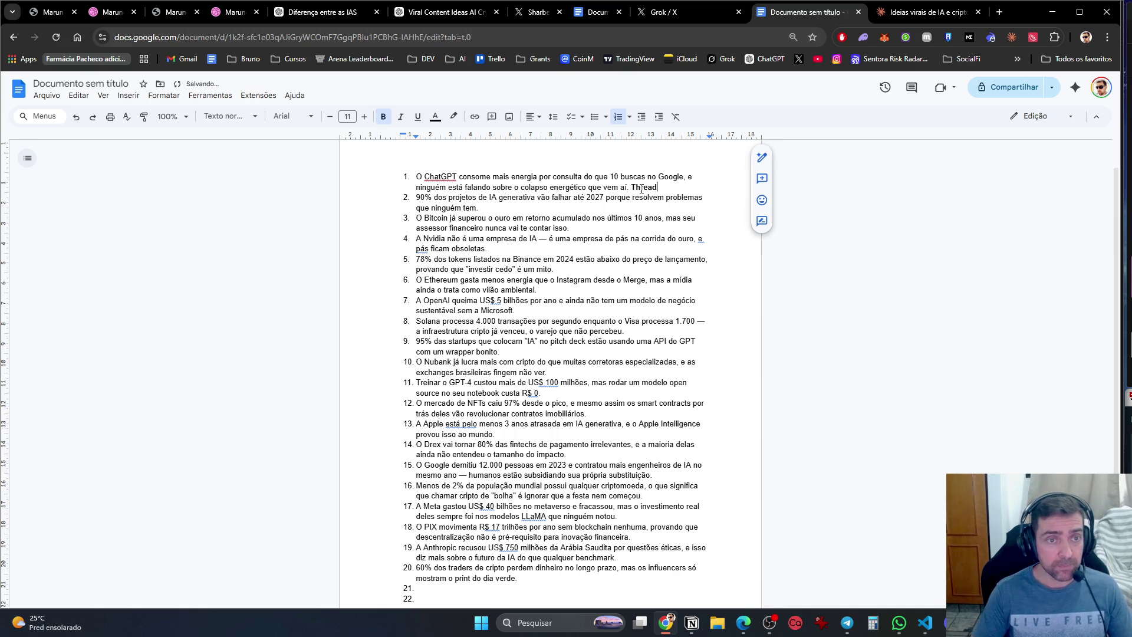
{"action": "key", "text": "Down"}
{"action": "key", "text": "Down"}
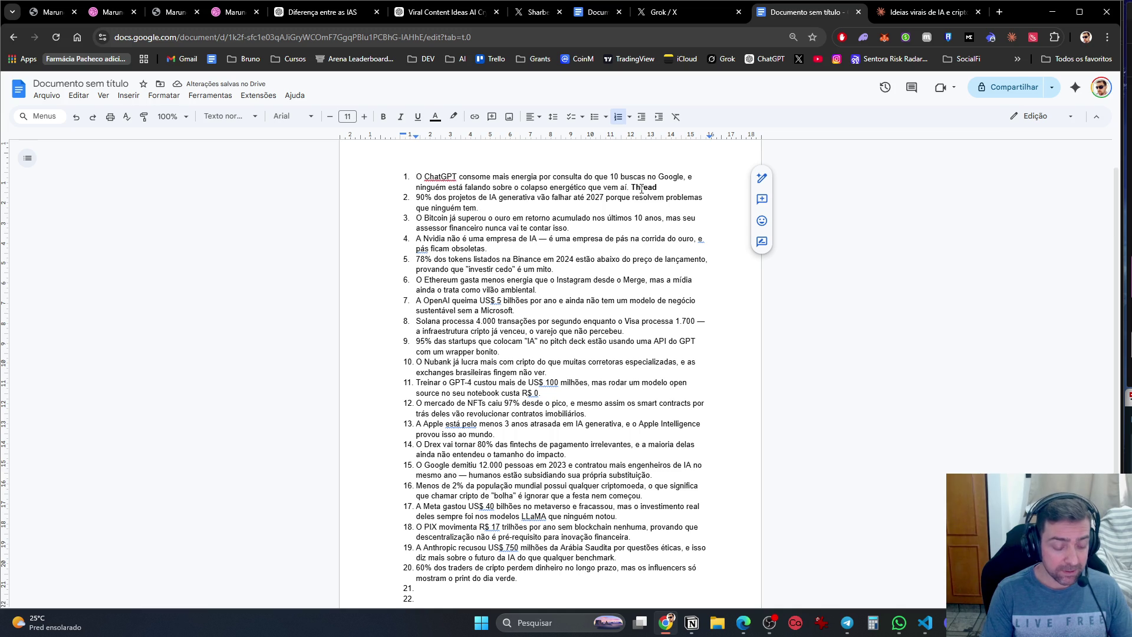
{"action": "key", "text": "ctrl+b"}
{"action": "type", "text": "Long-Form"}
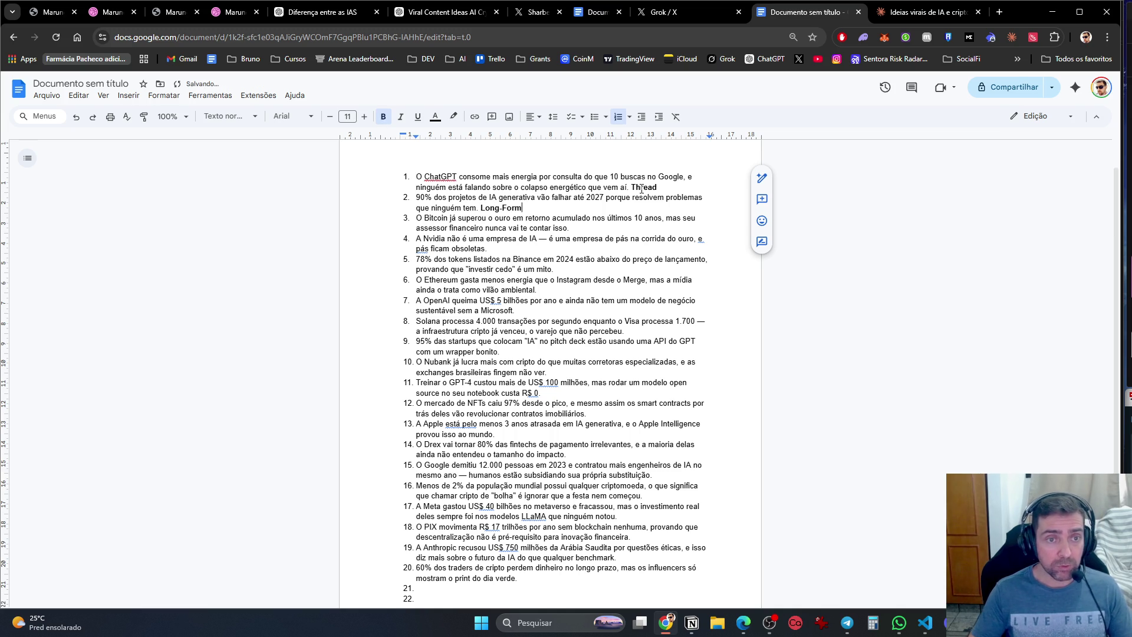
Add a bold Short-Form tag after idea 3 and undo an accidental paste
{"action": "key", "text": "Down"}
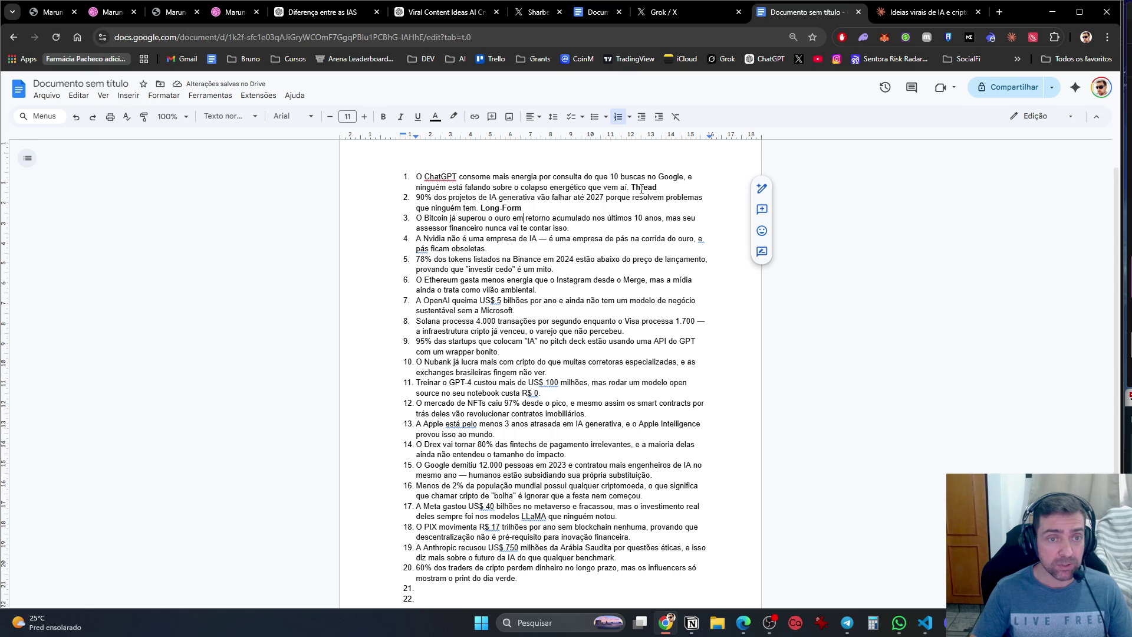
{"action": "key", "text": "Down"}
{"action": "key", "text": "End"}
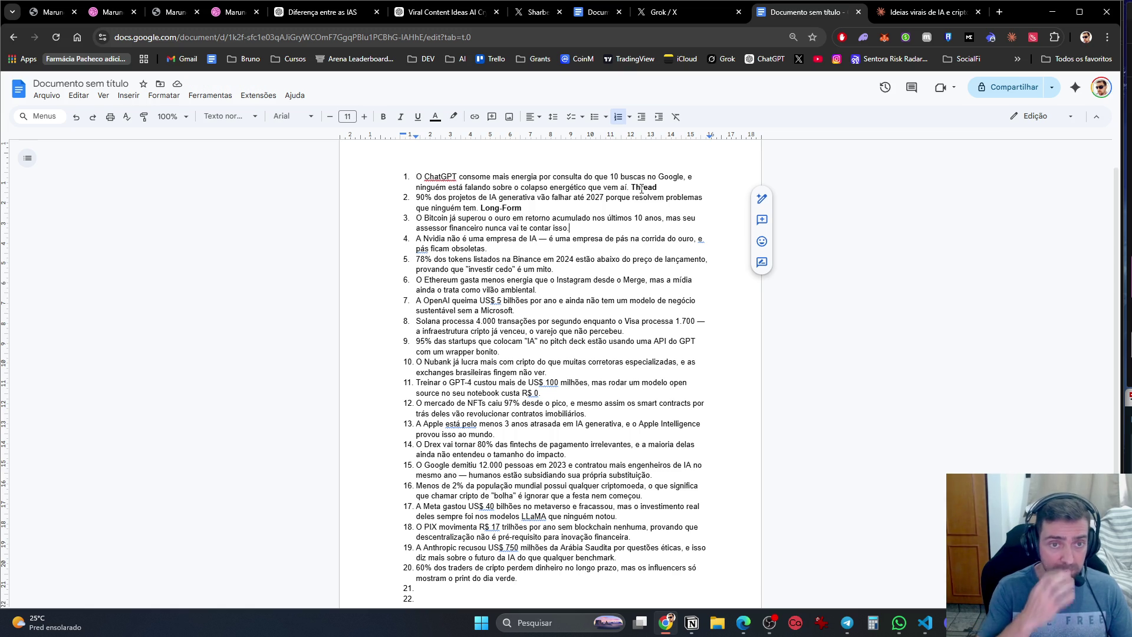
{"action": "key", "text": "ctrl+b"}
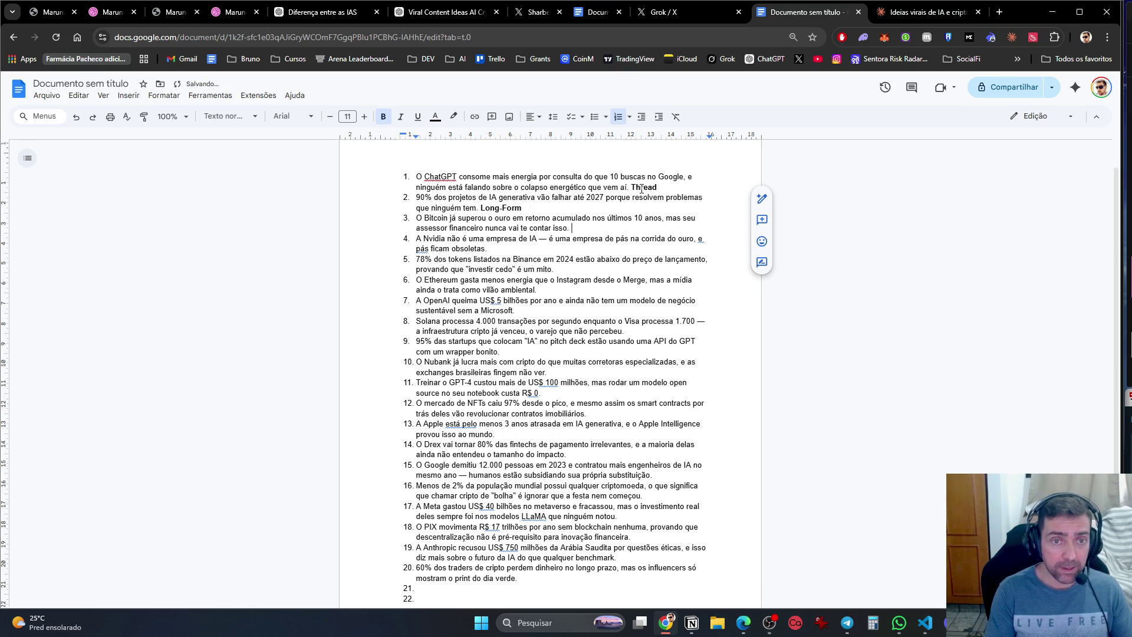
{"action": "type", "text": "Short"}
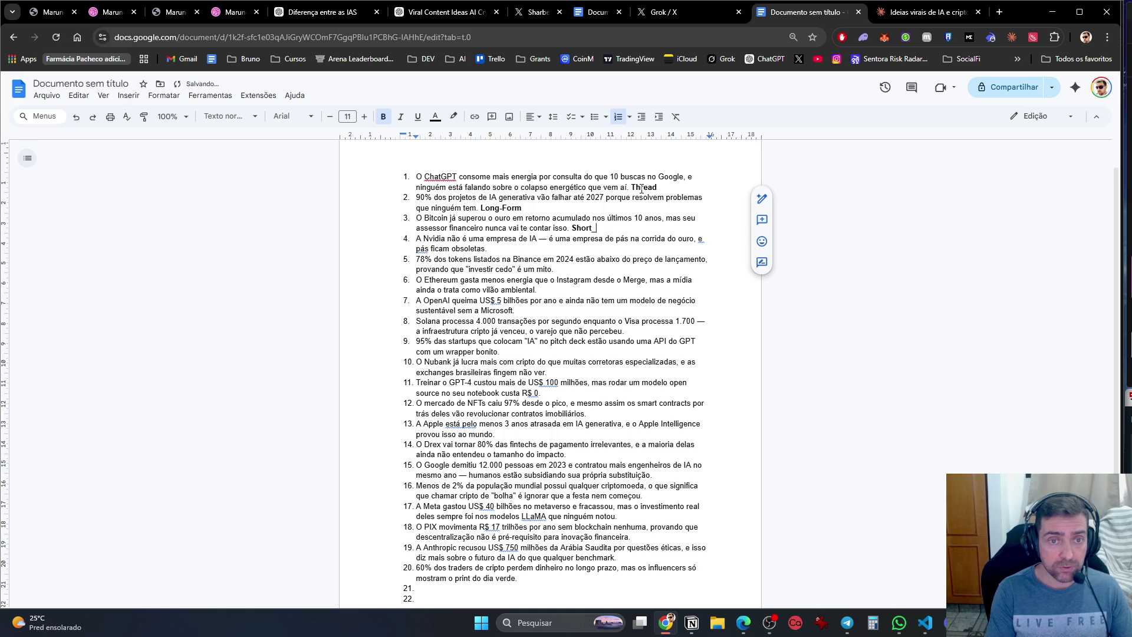
{"action": "key", "text": "BackSpace"}
{"action": "type", "text": "-Form"}
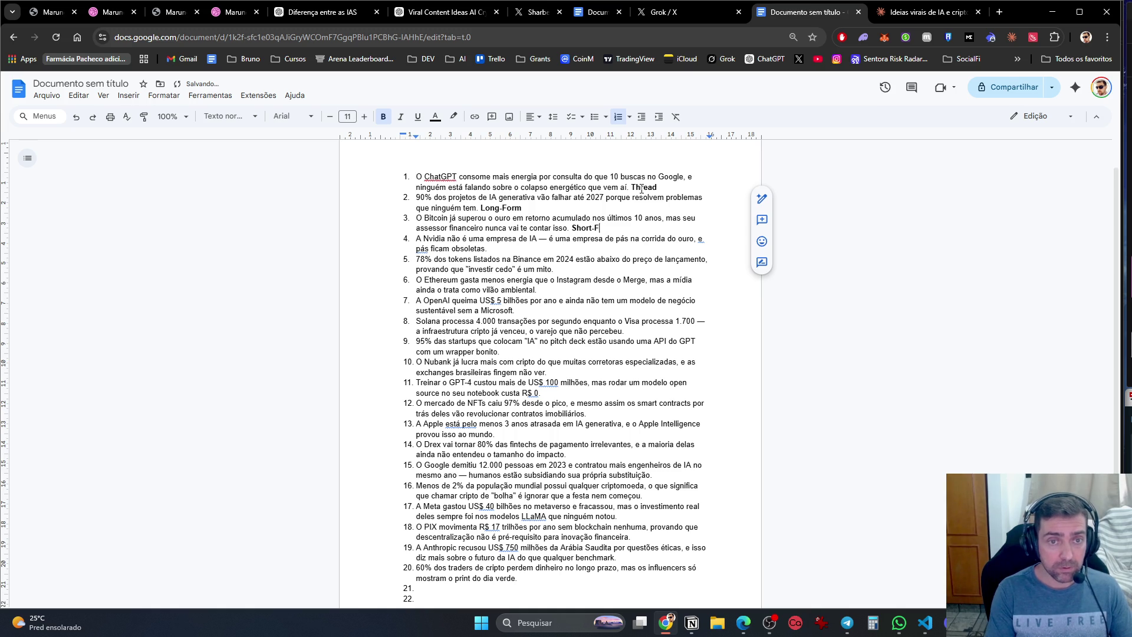
{"action": "key", "text": "Down"}
{"action": "key", "text": "Down"}
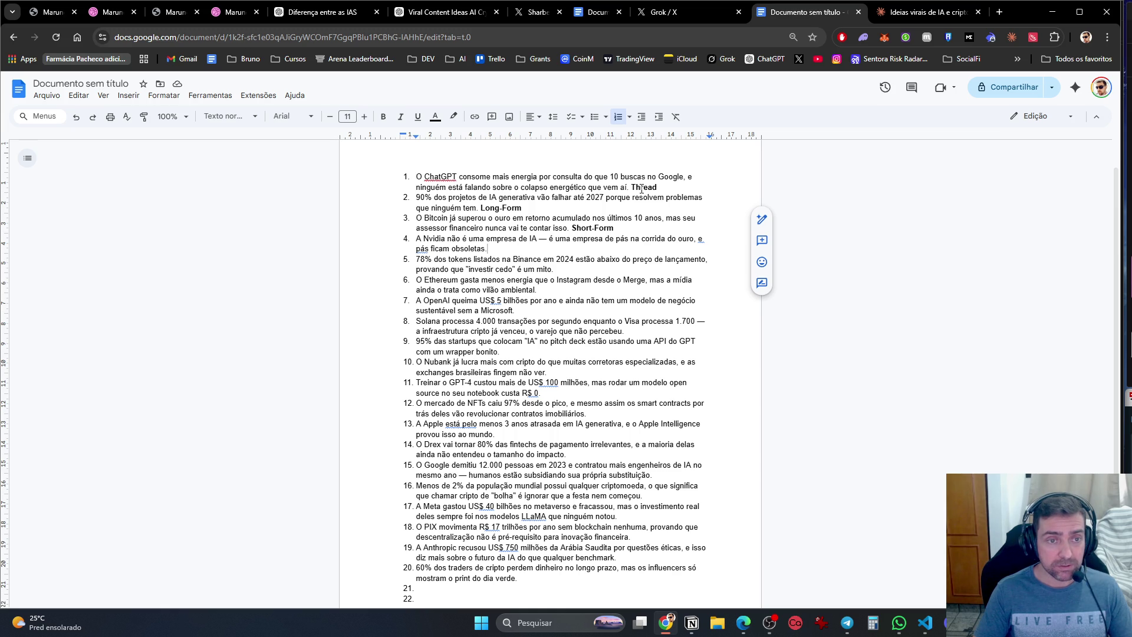
{"action": "key", "text": "ctrl+v"}
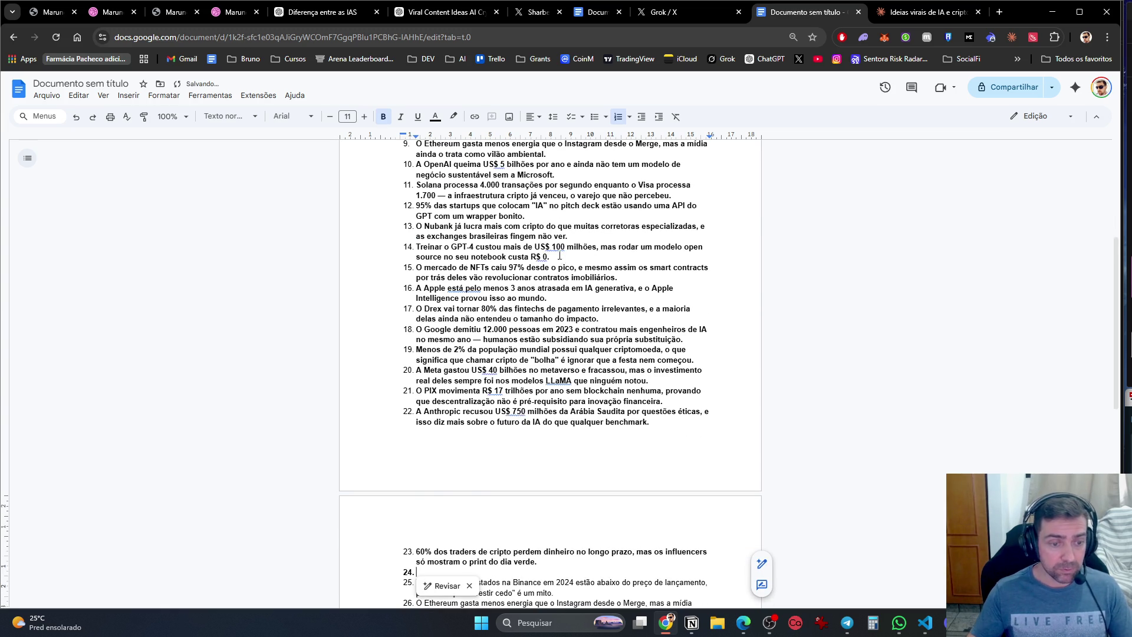
{"action": "key", "text": "ctrl+z"}
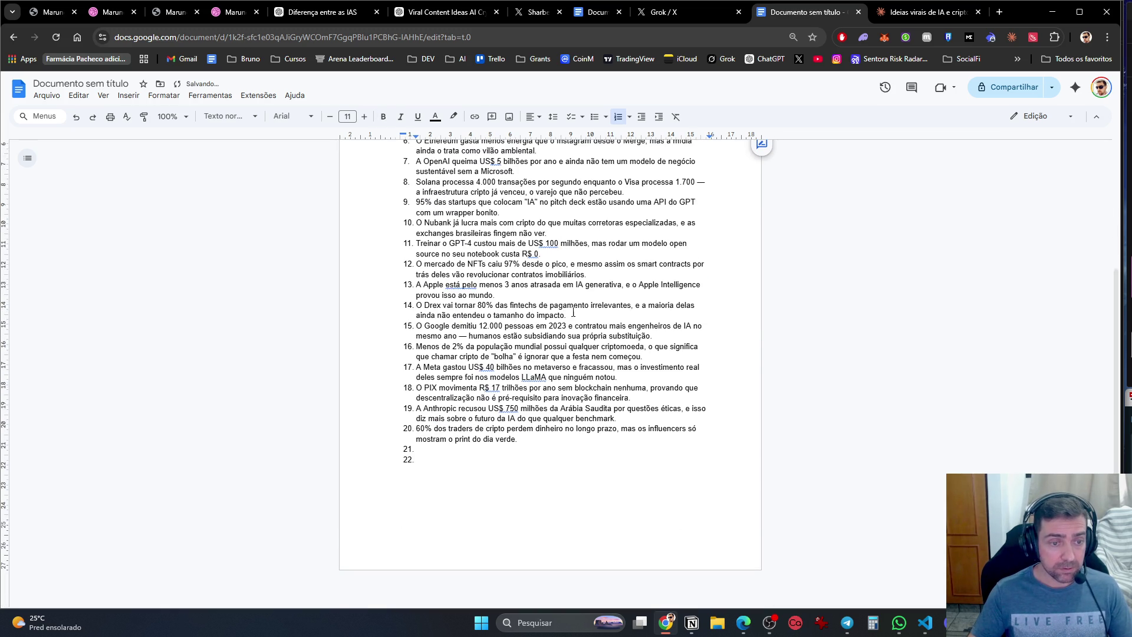
{"action": "scroll", "coordinate": [582, 350], "scroll_direction": "up", "scroll_amount": 3}
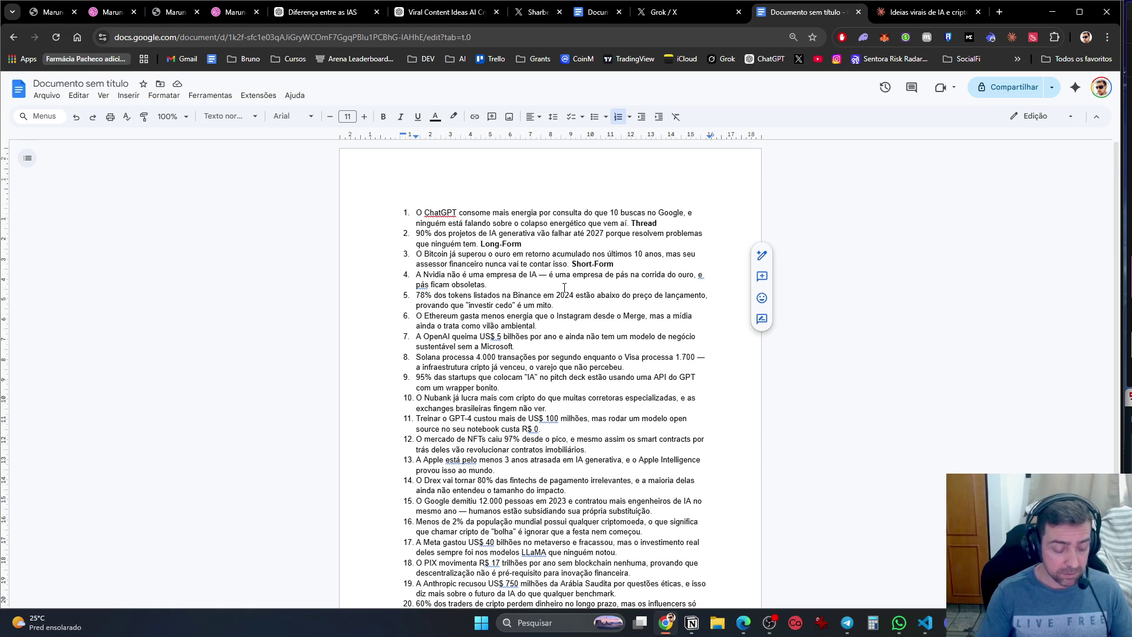
Tag idea 4 as bold Short-Form and idea 5 as bold Long-Form
{"action": "key", "text": "ctrl+b"}
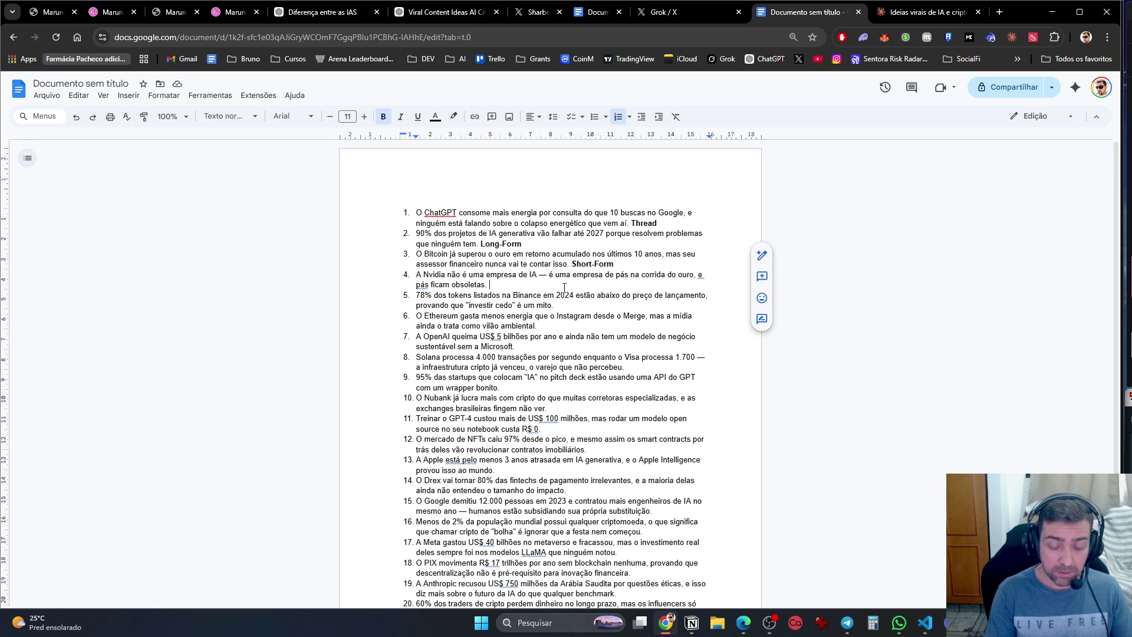
{"action": "type", "text": "Short_"}
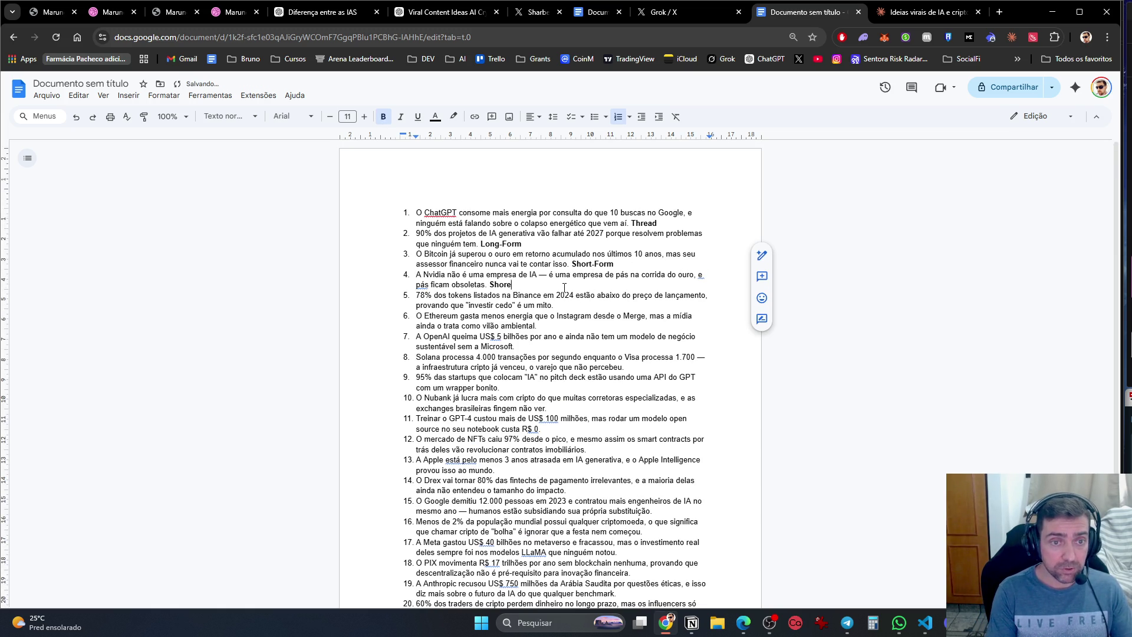
{"action": "key", "text": "BackSpace"}
{"action": "type", "text": "-Form"}
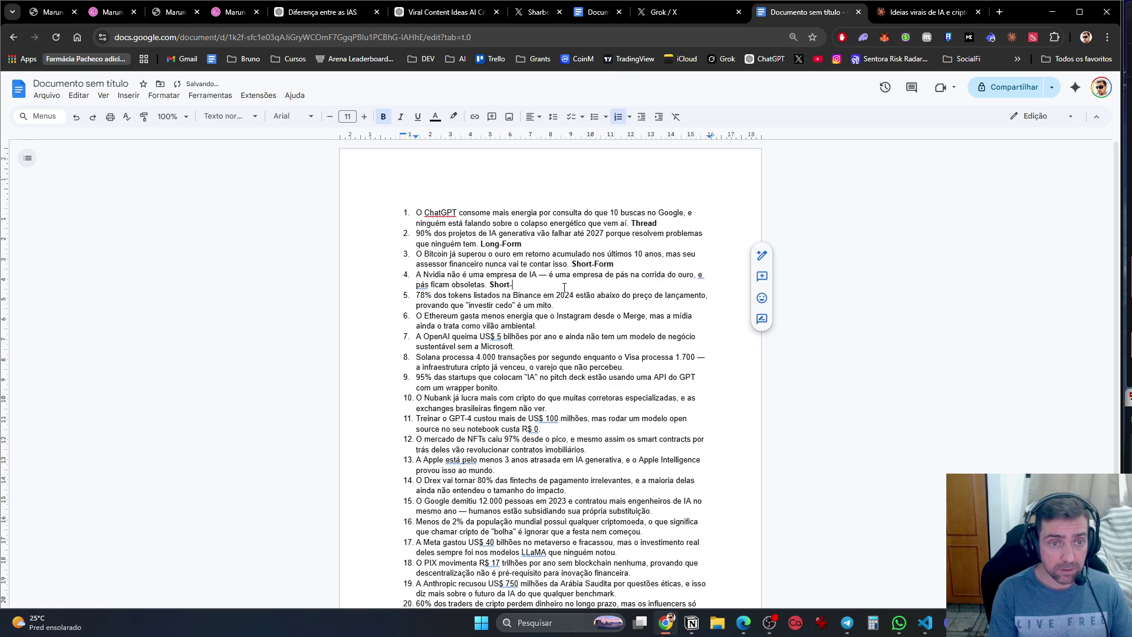
{"action": "key", "text": "Down"}
{"action": "key", "text": "Down"}
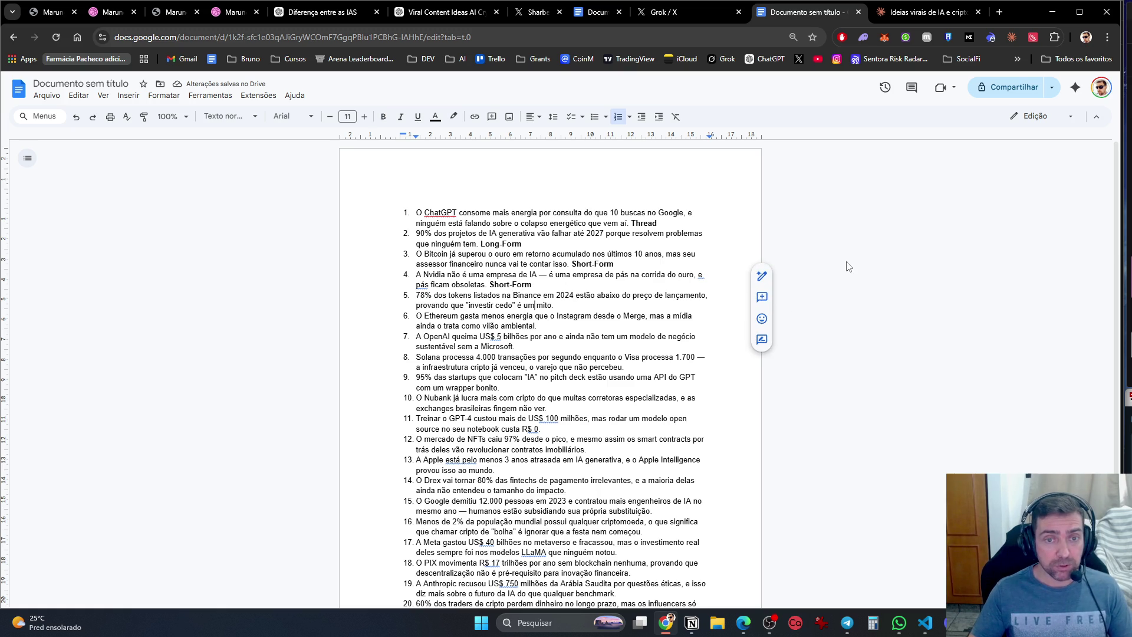
{"action": "key", "text": "End"}
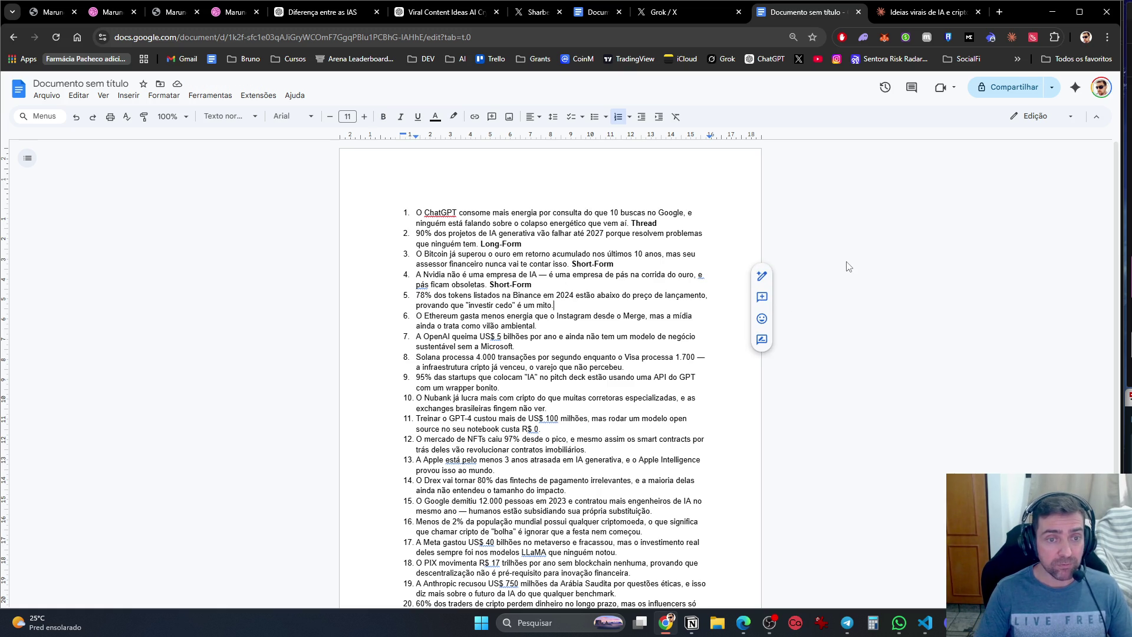
{"action": "key", "text": "ctrl+b"}
{"action": "type", "text": "Long-FO"}
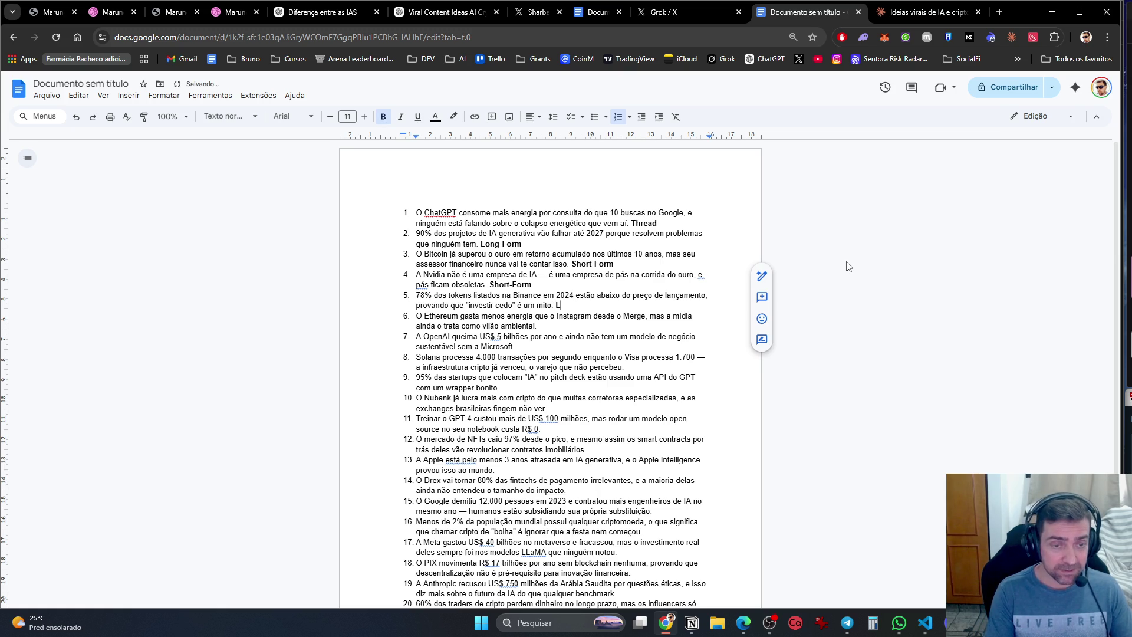
{"action": "key", "text": "BackSpace"}
{"action": "key", "text": "BackSpace"}
{"action": "type", "text": "Form"}
Add bold Long-Form tags after ideas 6 and 7
{"action": "key", "text": "Down"}
{"action": "key", "text": "Down"}
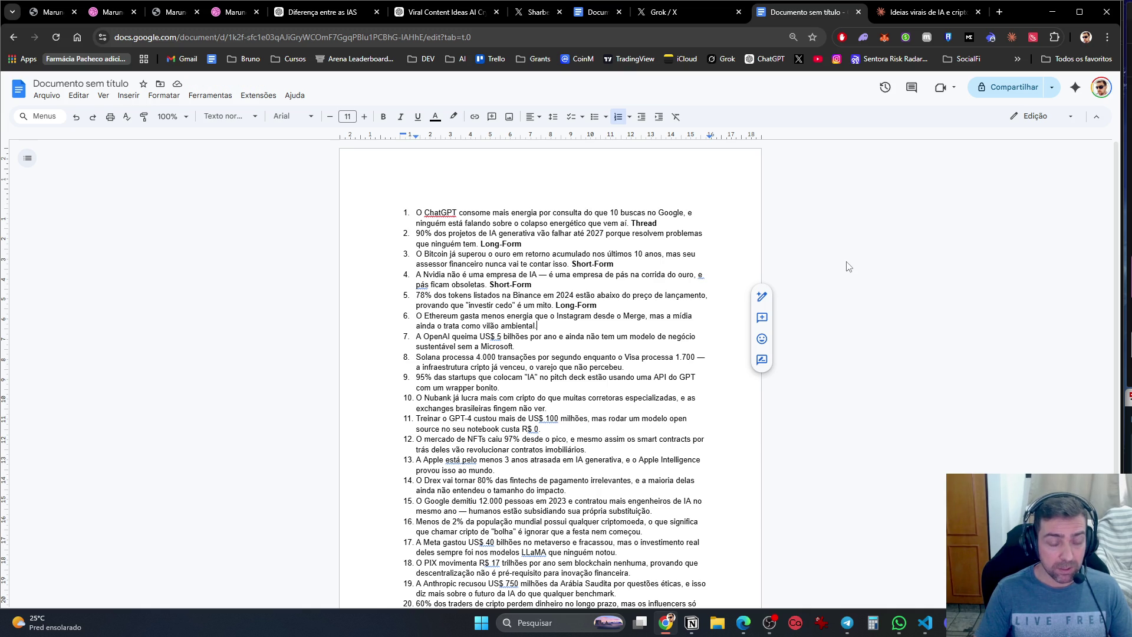
{"action": "key", "text": "ctrl+b"}
{"action": "type", "text": "Long-Form"}
{"action": "key", "text": "Down"}
{"action": "key", "text": "Down"}
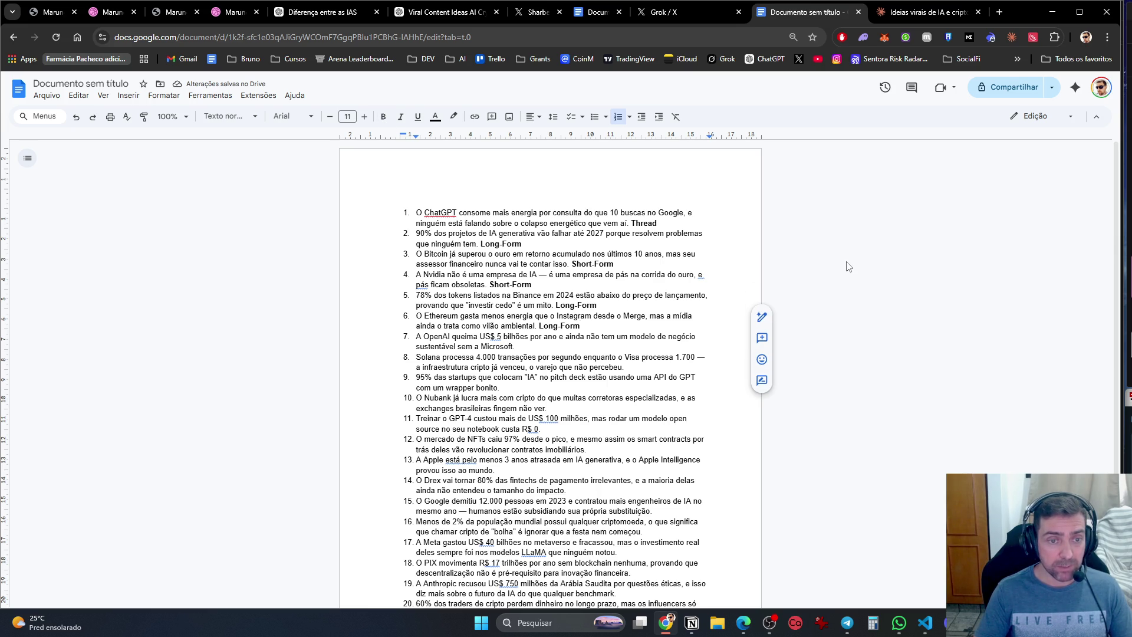
{"action": "key", "text": "ctrl+b"}
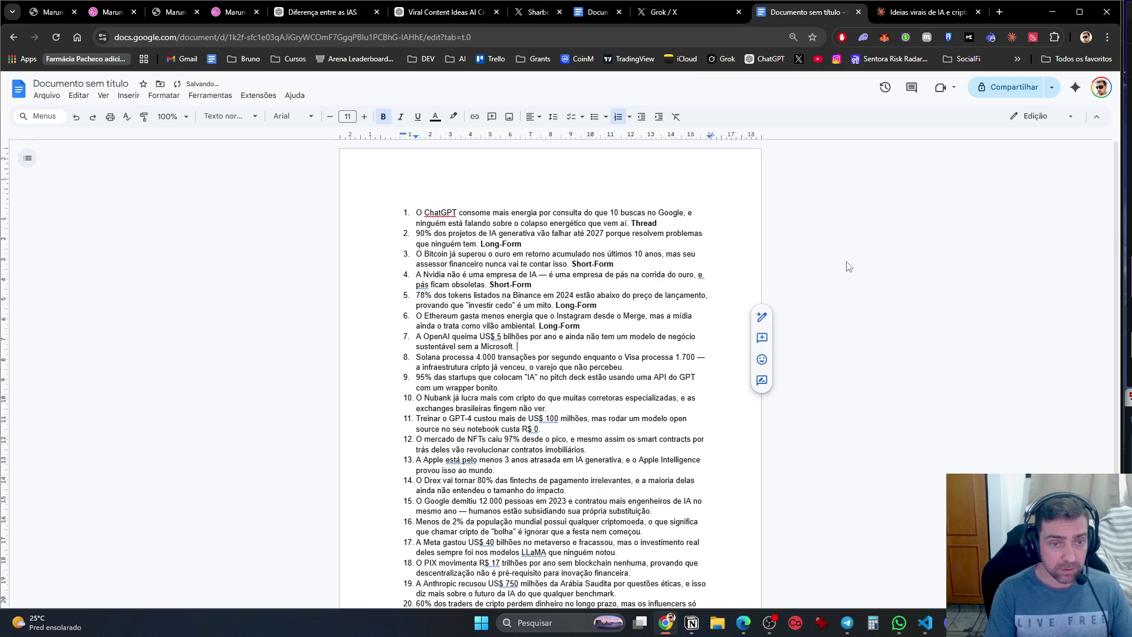
{"action": "type", "text": "Long-Form"}
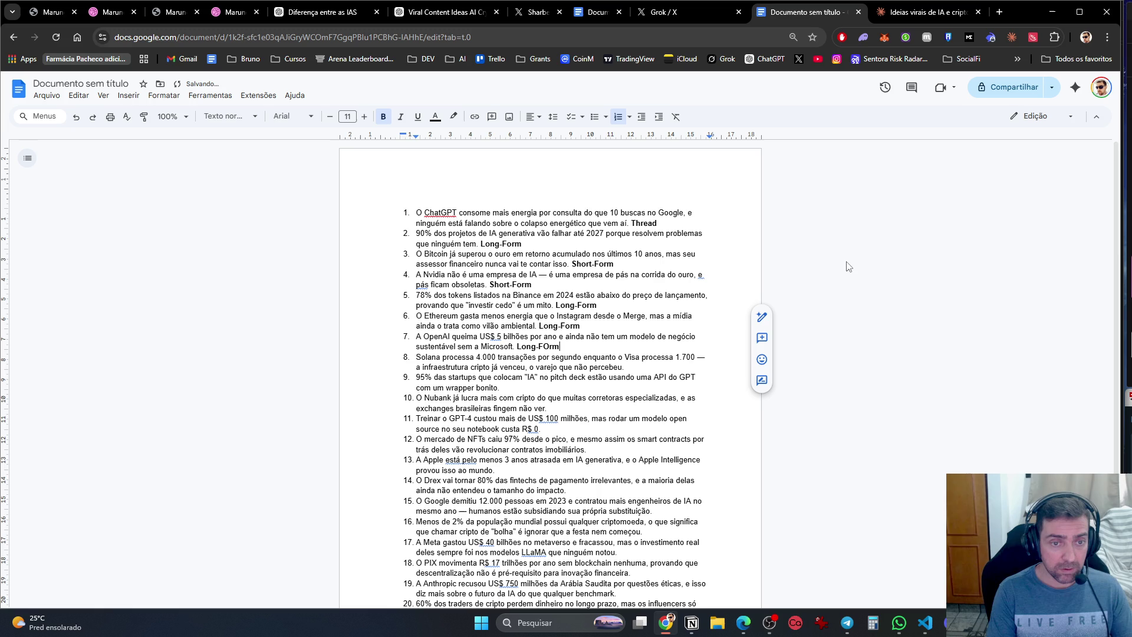
{"action": "key", "text": "BackSpace"}
{"action": "key", "text": "BackSpace"}
{"action": "key", "text": "BackSpace"}
{"action": "type", "text": "orm"}
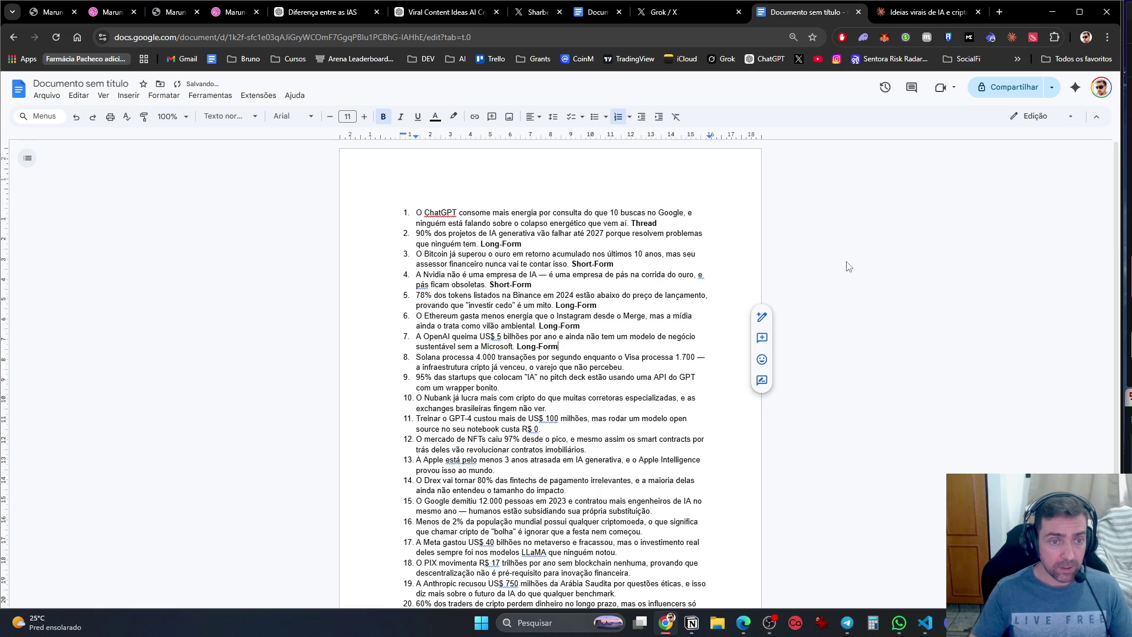
{"action": "key", "text": "Down"}
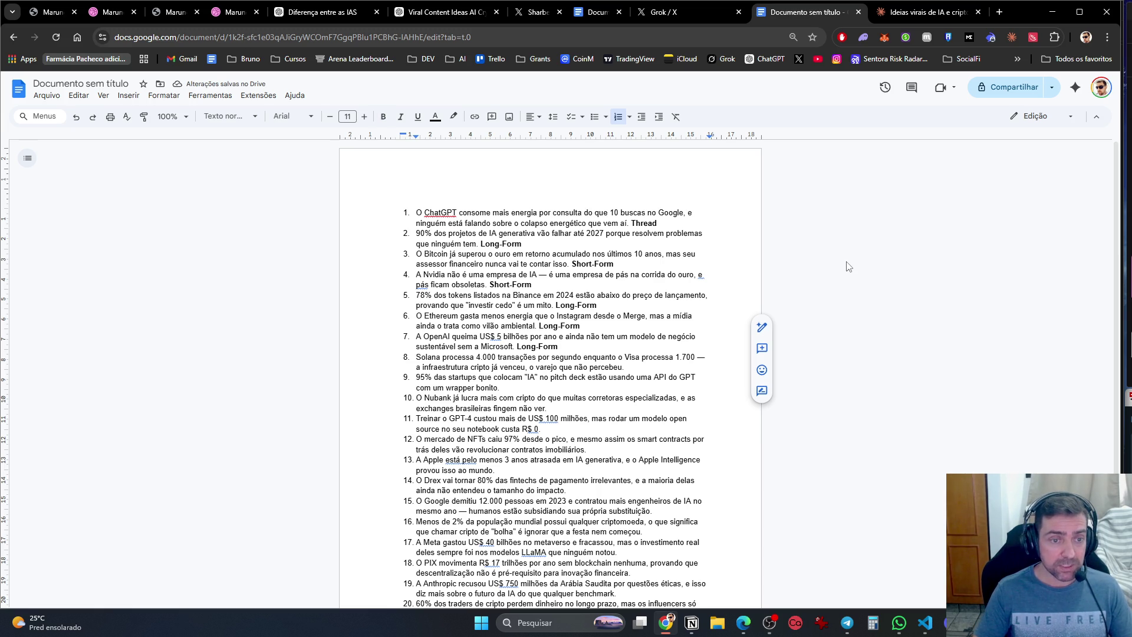
Append bold Short-Form tags to ideas 8 and 9 in the Google Docs list
{"action": "key", "text": "Down"}
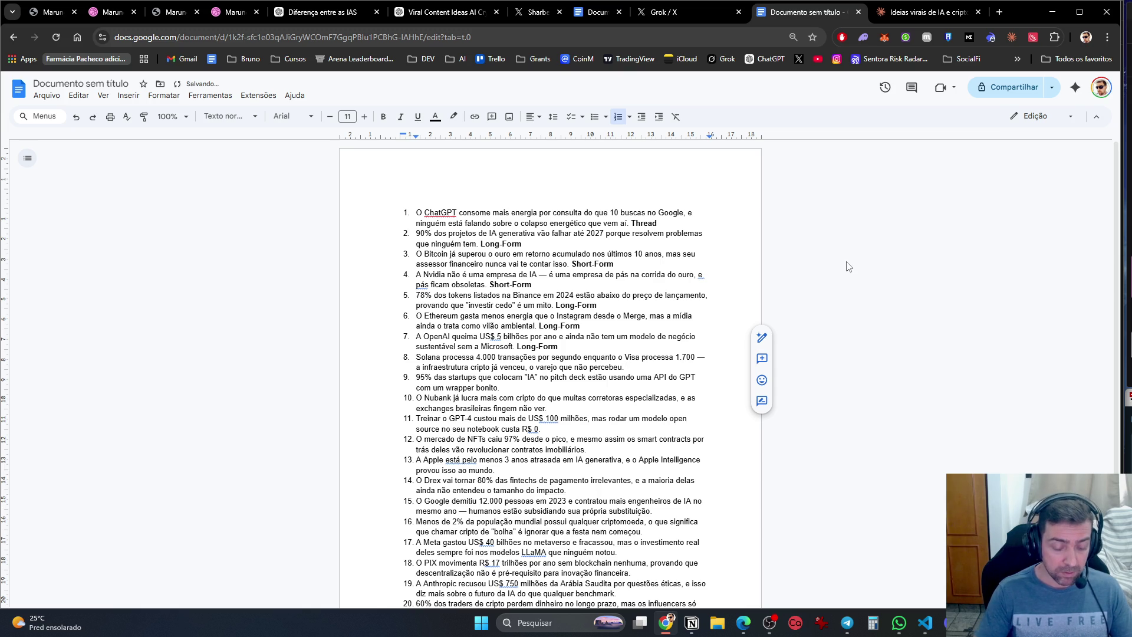
{"action": "key", "text": "ctrl+b"}
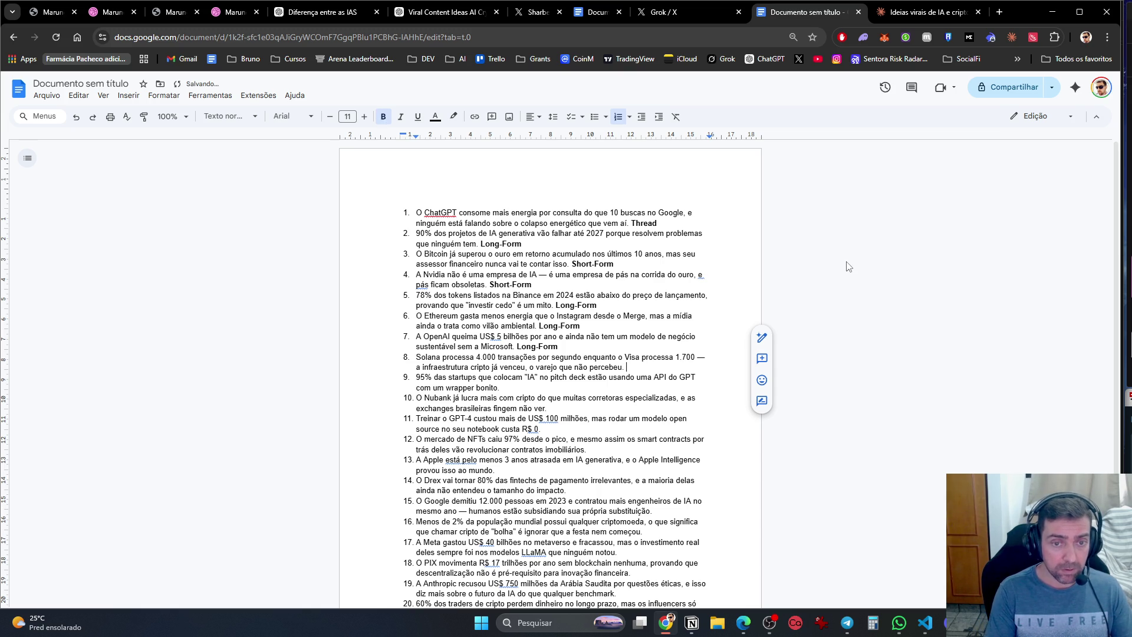
{"action": "type", "text": "SD"}
{"action": "key", "text": "BackSpace"}
{"action": "type", "text": "hort-FOrm"}
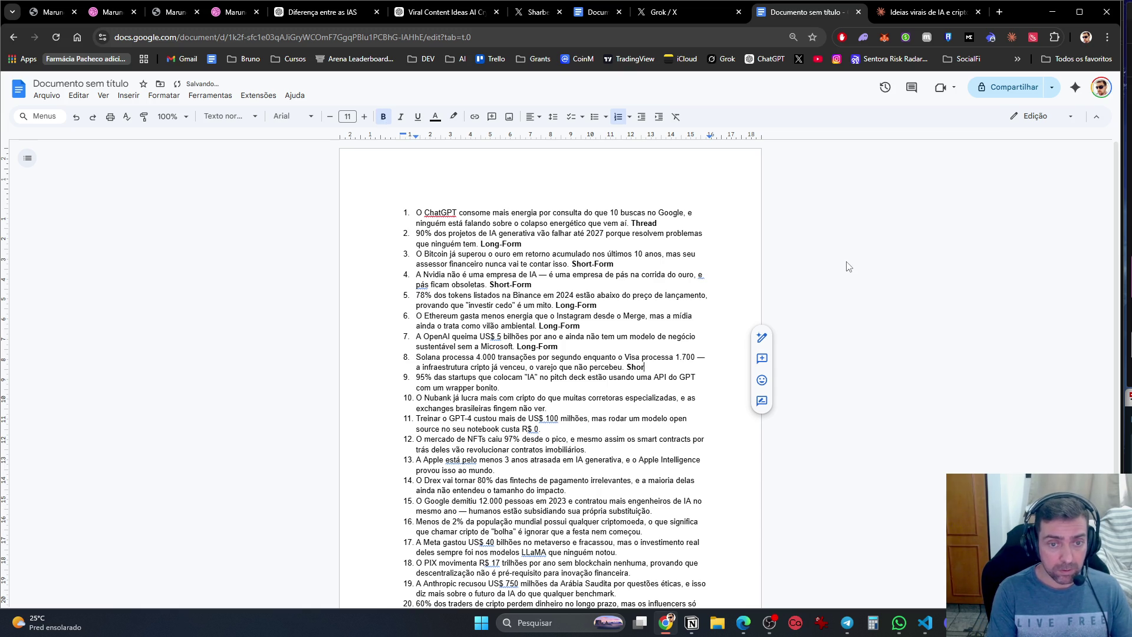
{"action": "key", "text": "Down"}
{"action": "key", "text": "Down"}
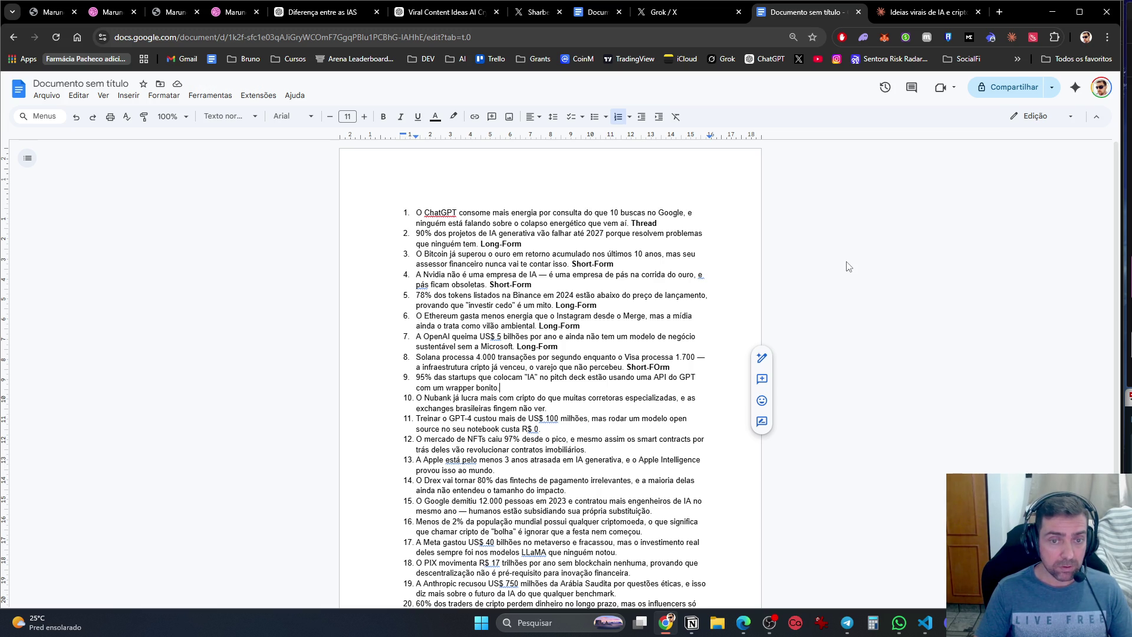
{"action": "type", "text": "Short-Form"}
Tag idea 10 with a bold Long Form label, then start bold text after idea 11
{"action": "key", "text": "Down"}
{"action": "key", "text": "Down"}
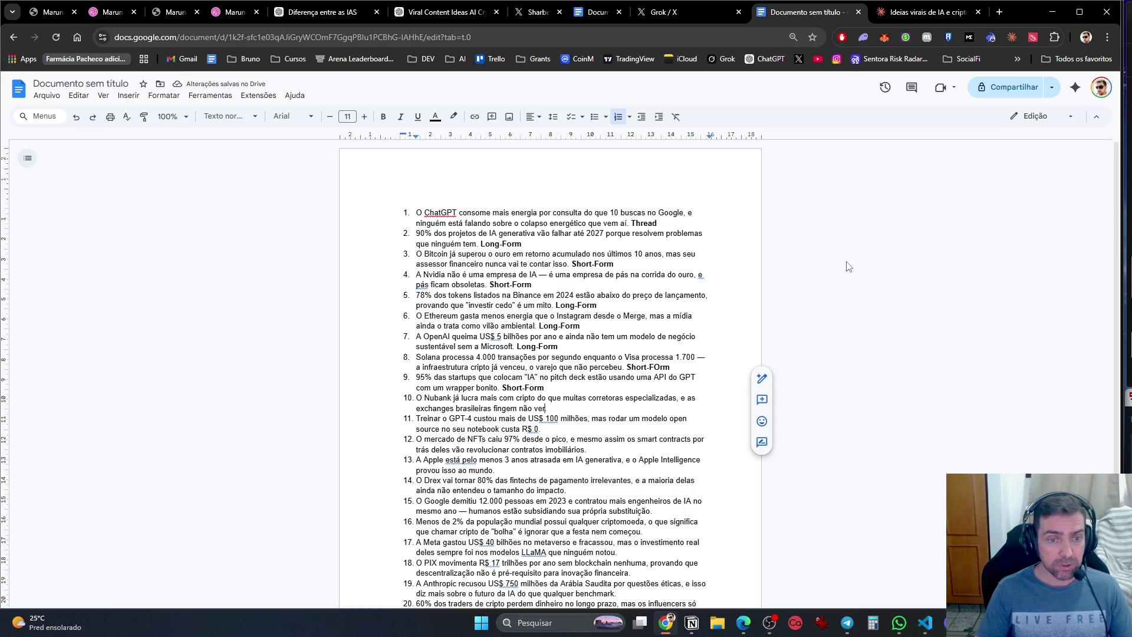
{"action": "key", "text": "ctrl+b"}
{"action": "type", "text": "Long Form"}
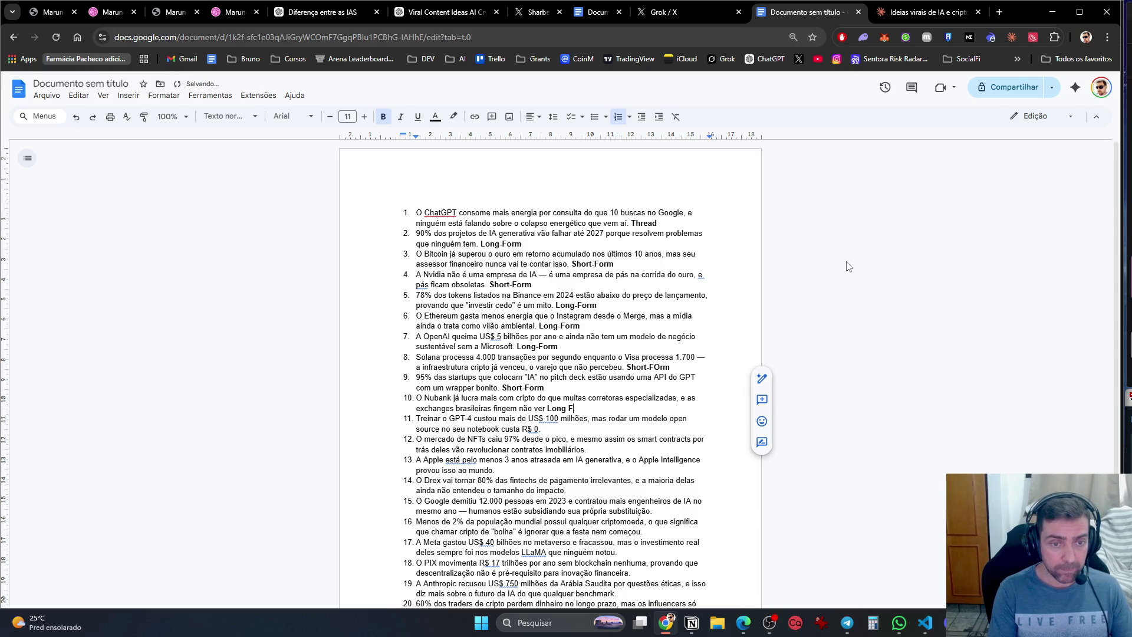
{"action": "key", "text": "Down"}
{"action": "key", "text": "Down"}
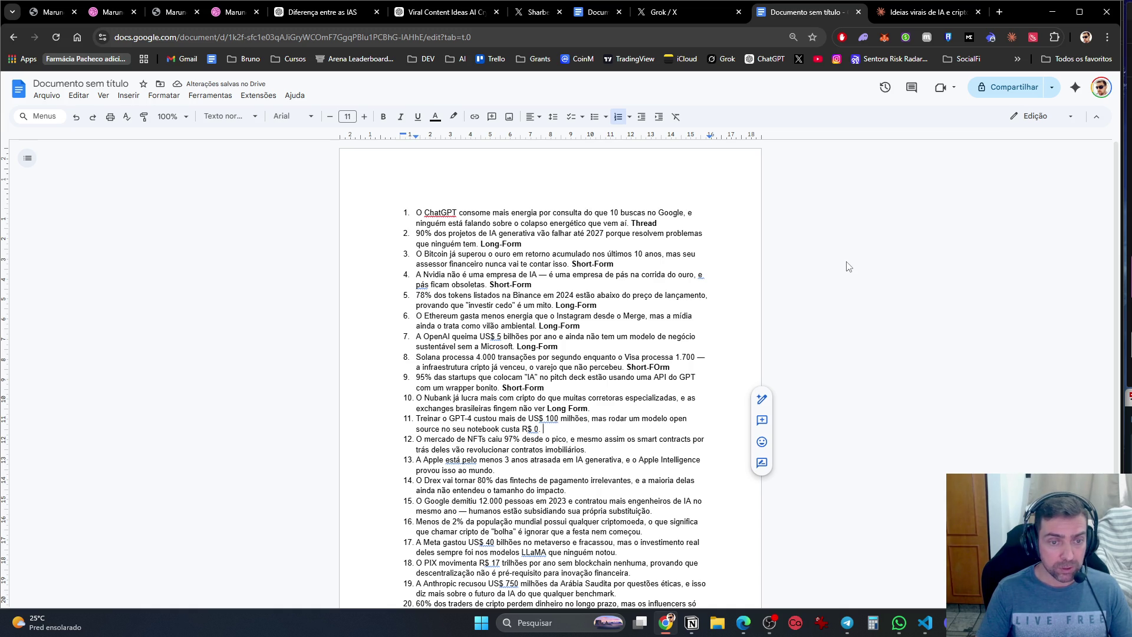
{"action": "key", "text": "ctrl+b"}
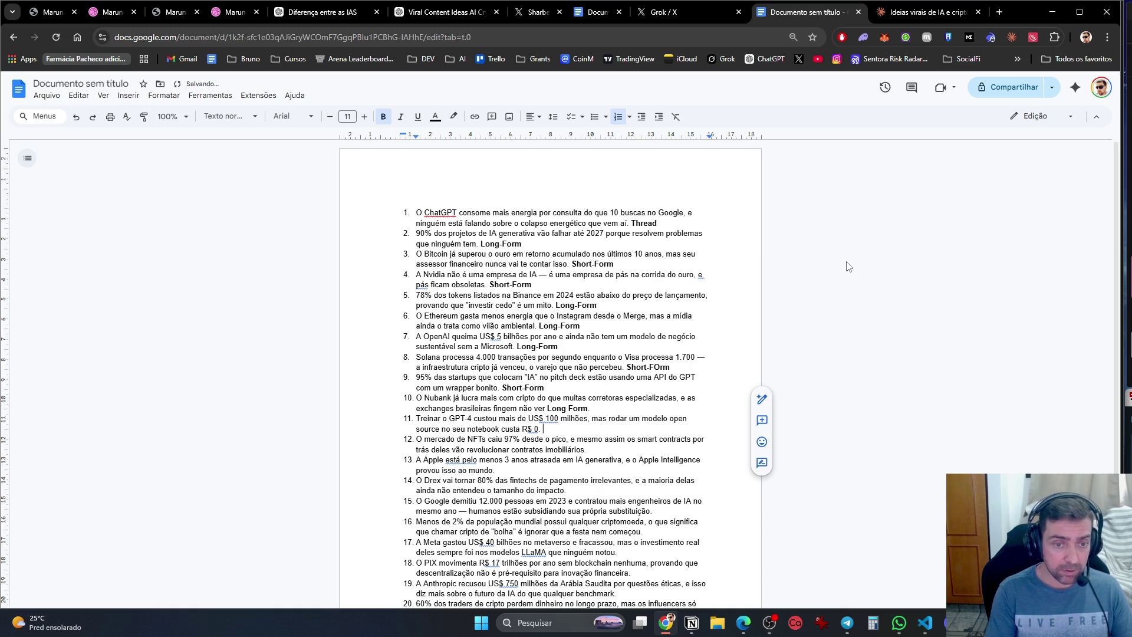
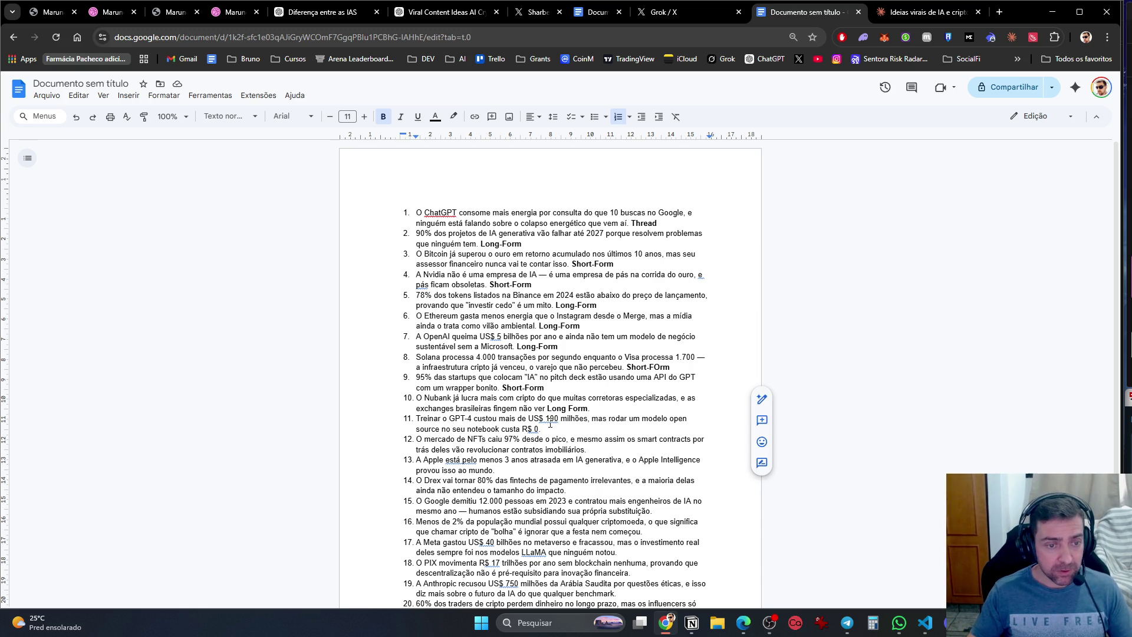
Delete the GPT-4 training idea and its leftover empty line from the list
{"action": "mouse_move", "coordinate": [545, 428]}
{"action": "left_mouse_down"}
{"action": "mouse_move", "coordinate": [437, 428]}
{"action": "mouse_move", "coordinate": [393, 416]}
{"action": "left_mouse_up"}
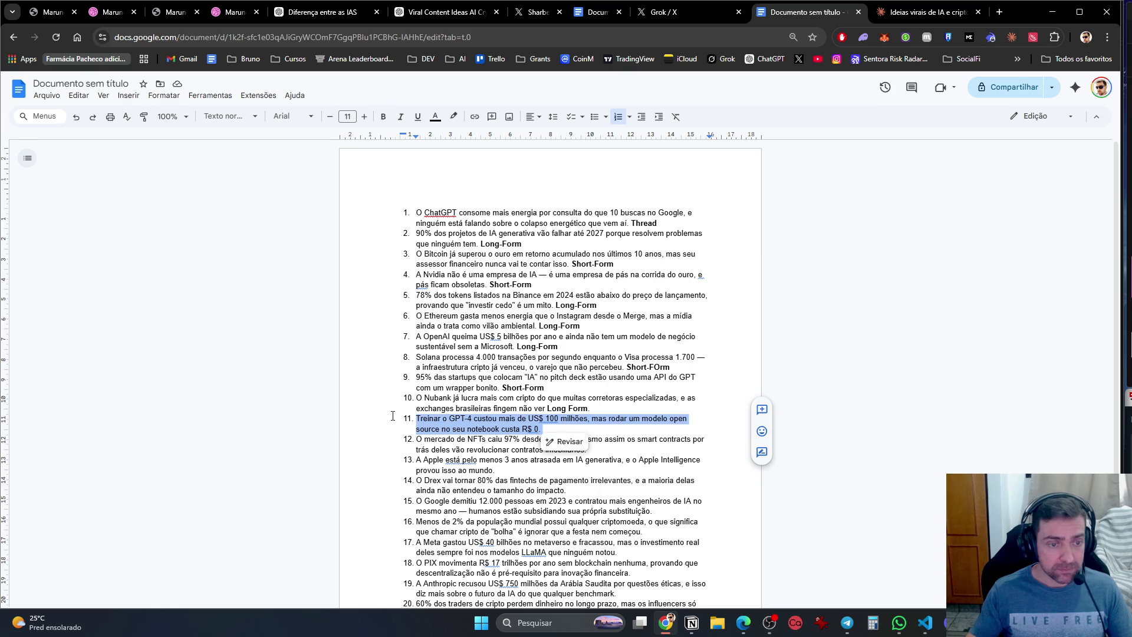
{"action": "key", "text": "BackSpace"}
{"action": "key", "text": "BackSpace"}
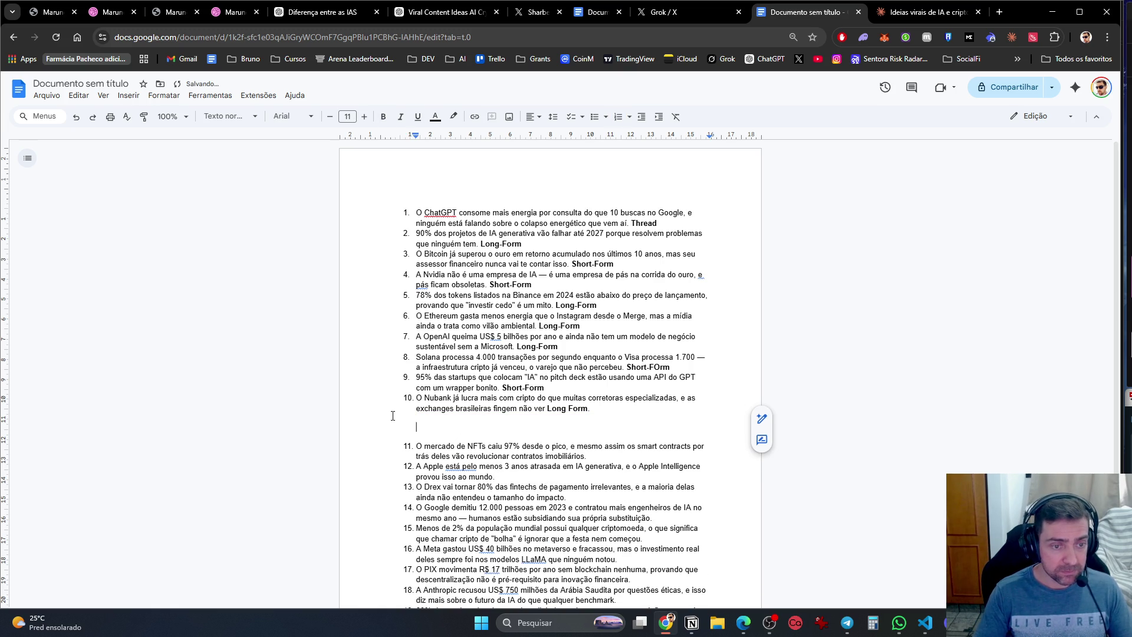
{"action": "key", "text": "BackSpace"}
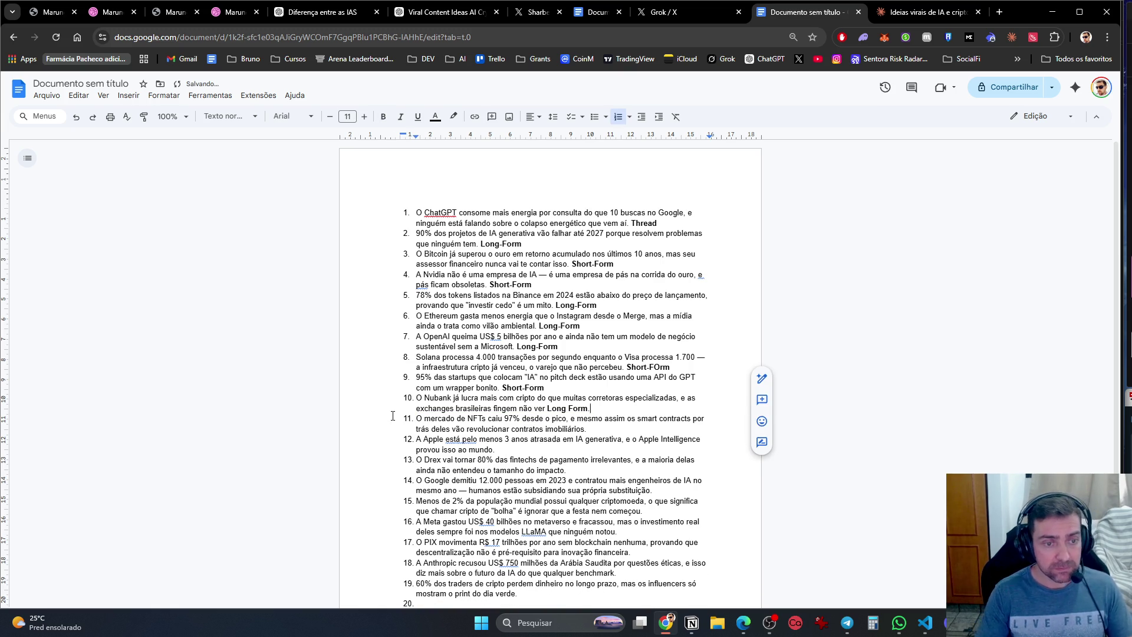
Draft a Claude chat reply saying item 11 is weak and should be replaced
{"action": "left_click", "coordinate": [903, 23]}
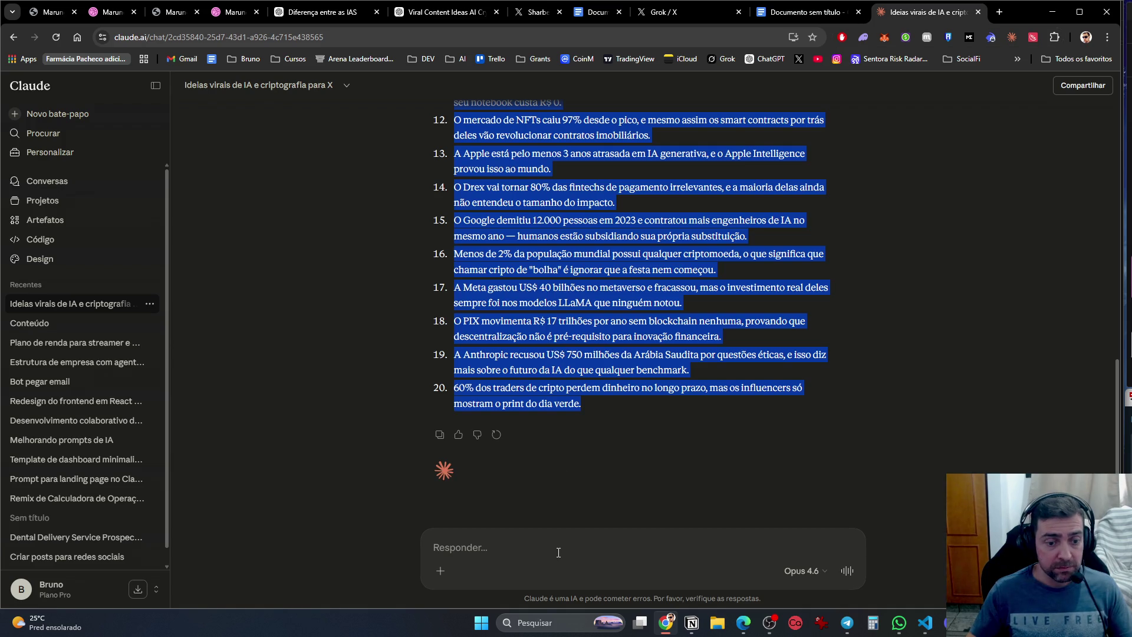
{"action": "left_click", "coordinate": [558, 552]}
{"action": "type", "text": "Substituir a 11, pe"}
{"action": "key", "text": "BackSpace"}
{"action": "key", "text": "BackSpace"}
{"action": "type", "text": "ruim"}
End item 11 in the ideas document with a bold 'Long-Form' tag
{"action": "key", "text": "ctrl+shift+Tab"}
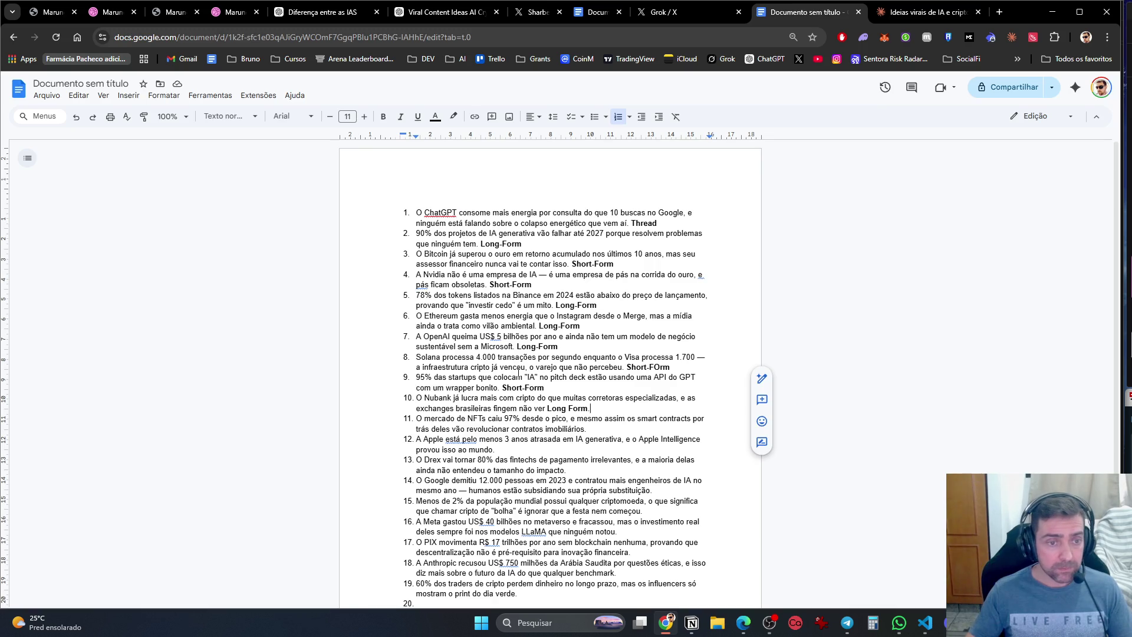
{"action": "left_click", "coordinate": [610, 426]}
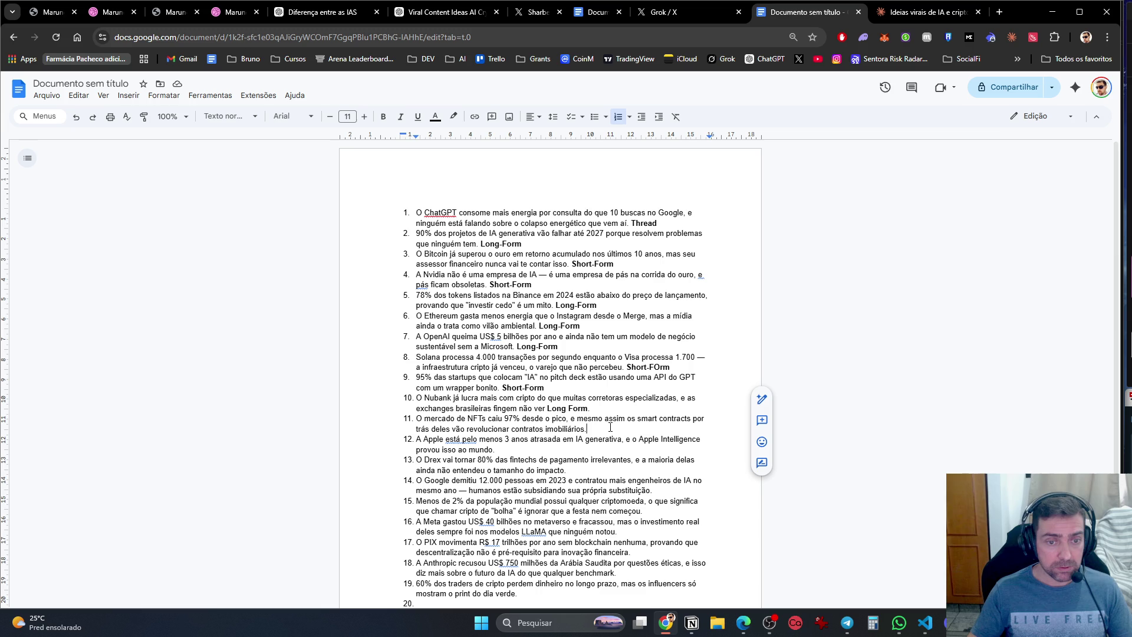
{"action": "key", "text": "ctrl+b"}
{"action": "type", "text": "Thread"}
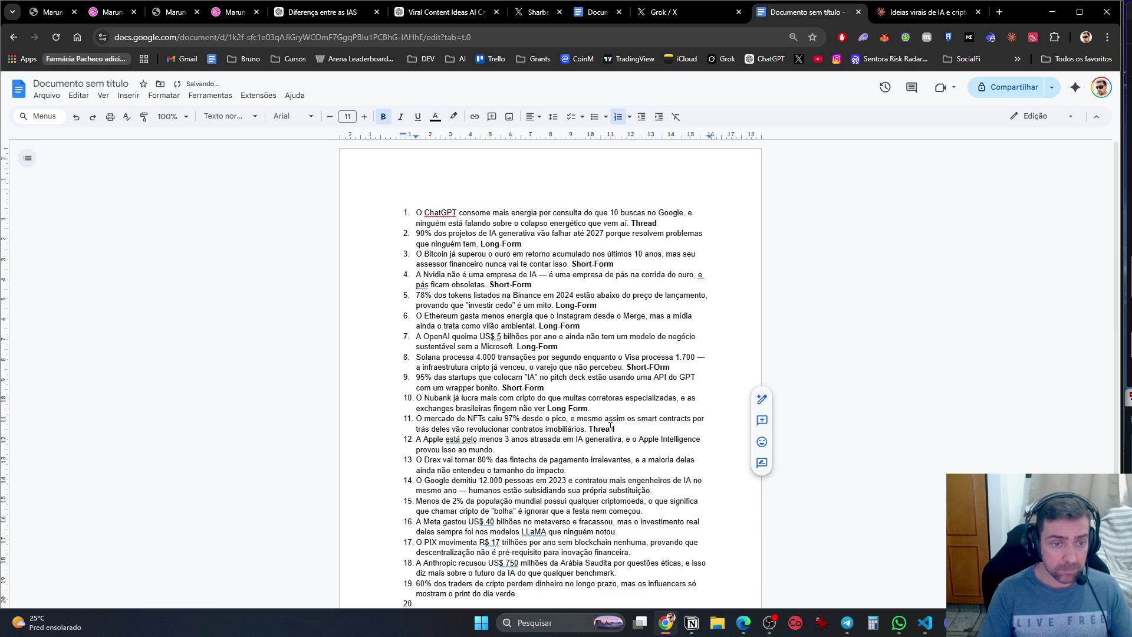
{"action": "key", "text": "BackSpace"}
{"action": "key", "text": "BackSpace"}
{"action": "key", "text": "BackSpace"}
{"action": "type", "text": "Long"}
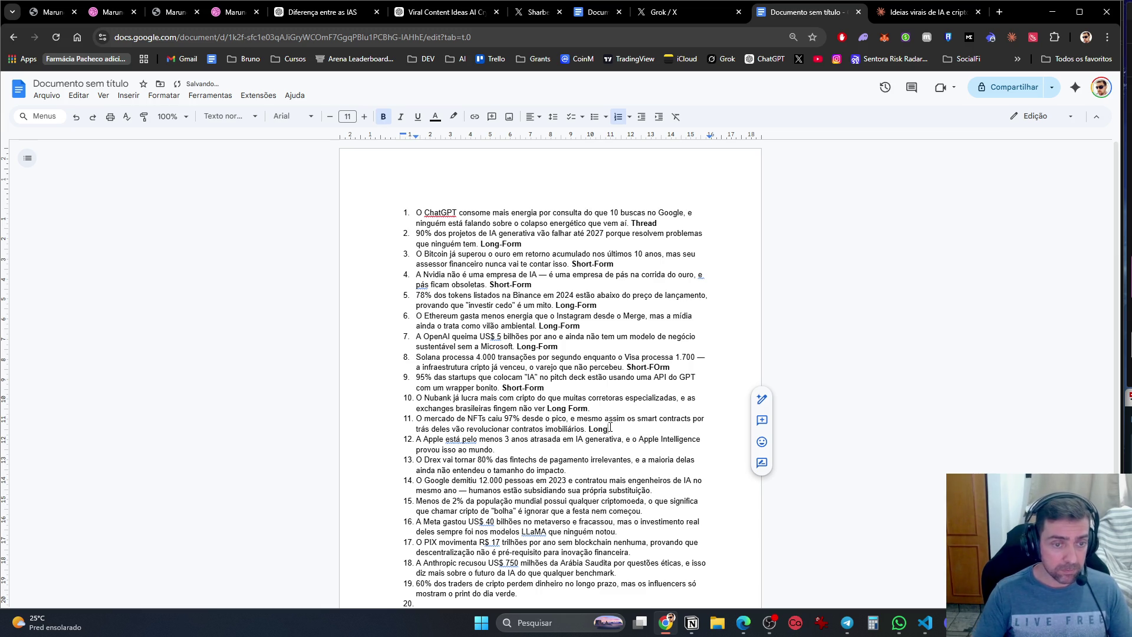
{"action": "type", "text": "-Form"}
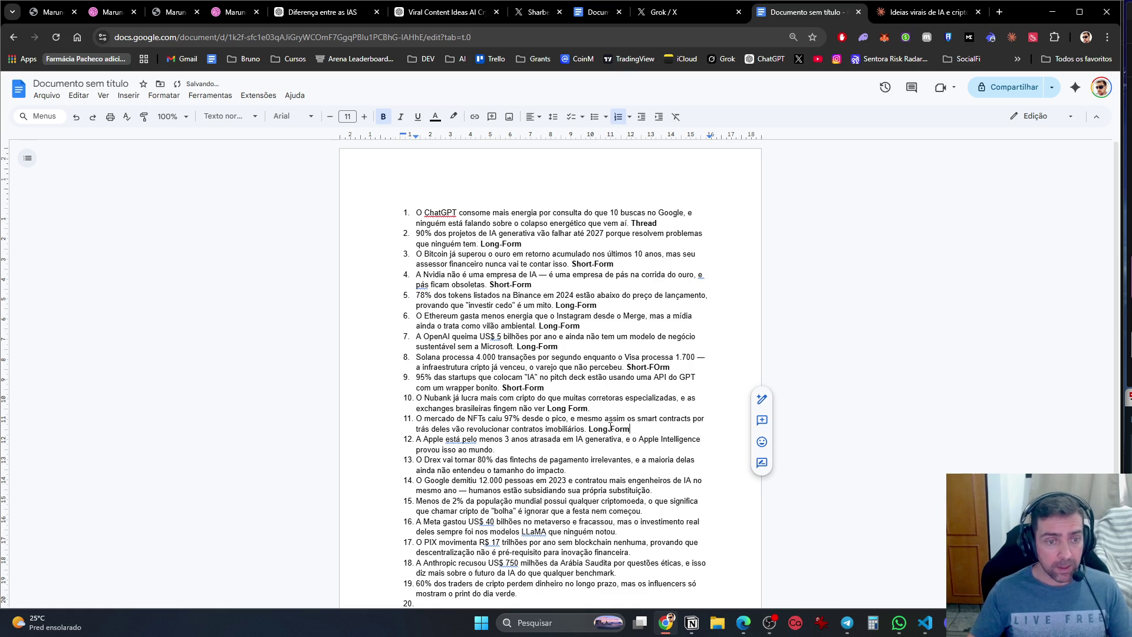
{"action": "scroll", "coordinate": [552, 264], "scroll_direction": "down", "scroll_amount": 3}
Tag items 12–15 in bold: Short-Form, Long-Form, Short-Form, Short-Form
{"action": "left_click", "coordinate": [544, 273]}
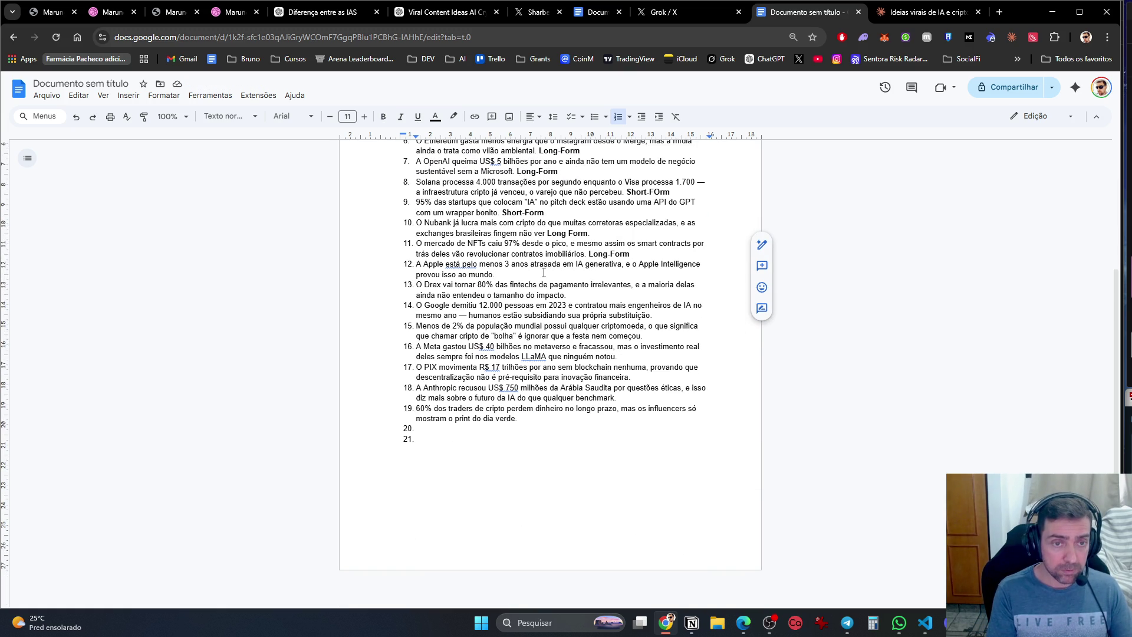
{"action": "key", "text": "ctrl+b"}
{"action": "type", "text": "Short-Form"}
{"action": "key", "text": "Down"}
{"action": "key", "text": "Down"}
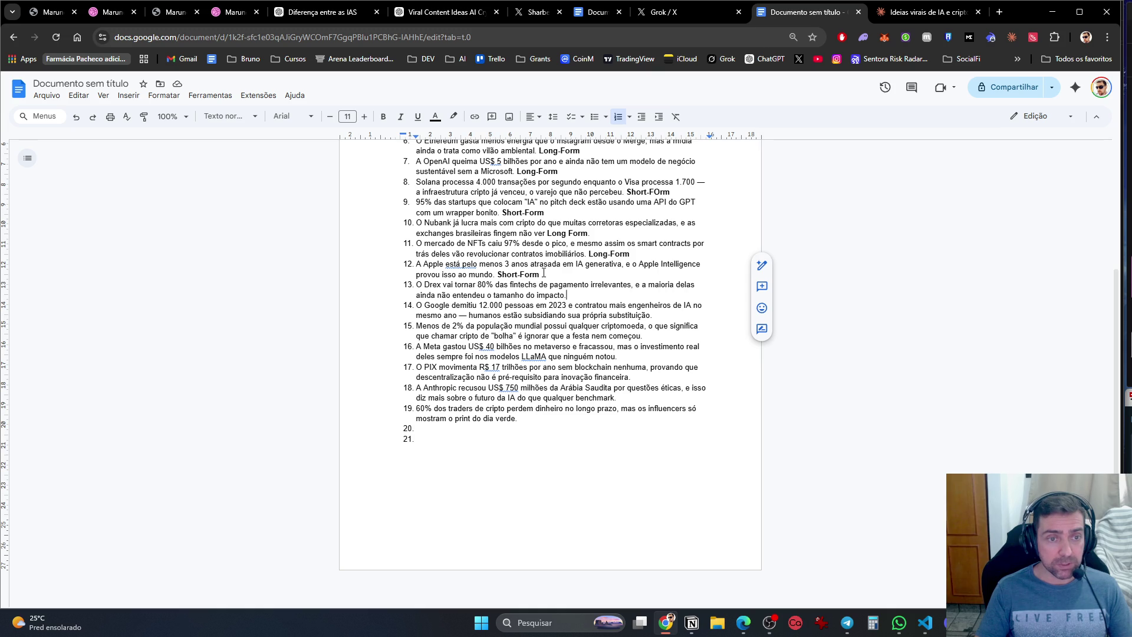
{"action": "key", "text": "ctrl+b"}
{"action": "type", "text": "LÇ"}
{"action": "key", "text": "BackSpace"}
{"action": "type", "text": "ong-Form"}
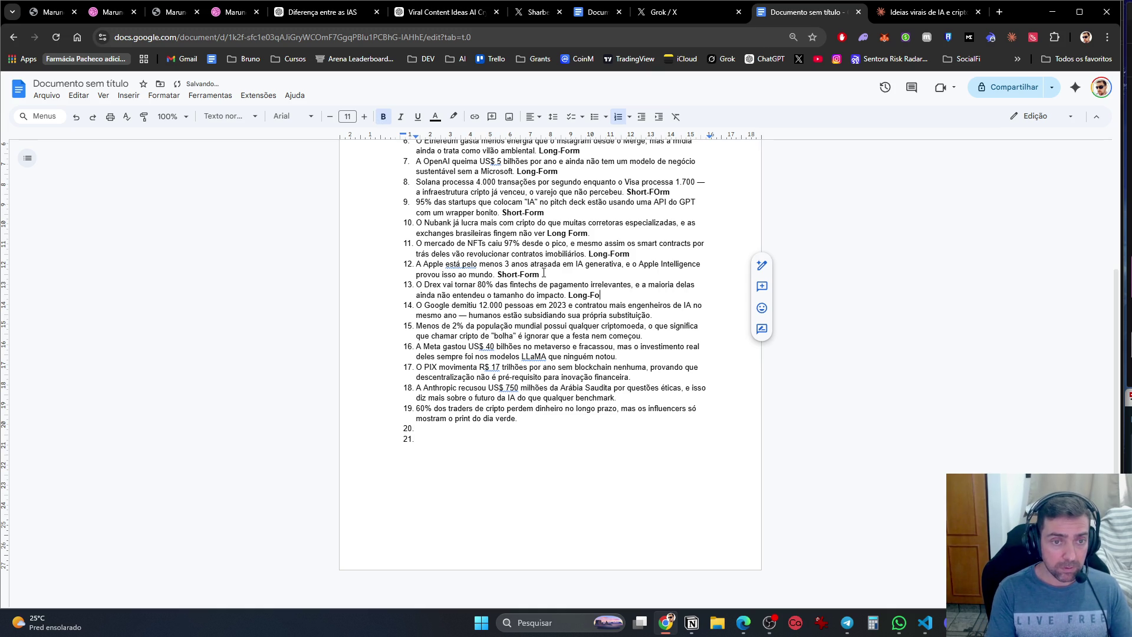
{"action": "key", "text": "Down"}
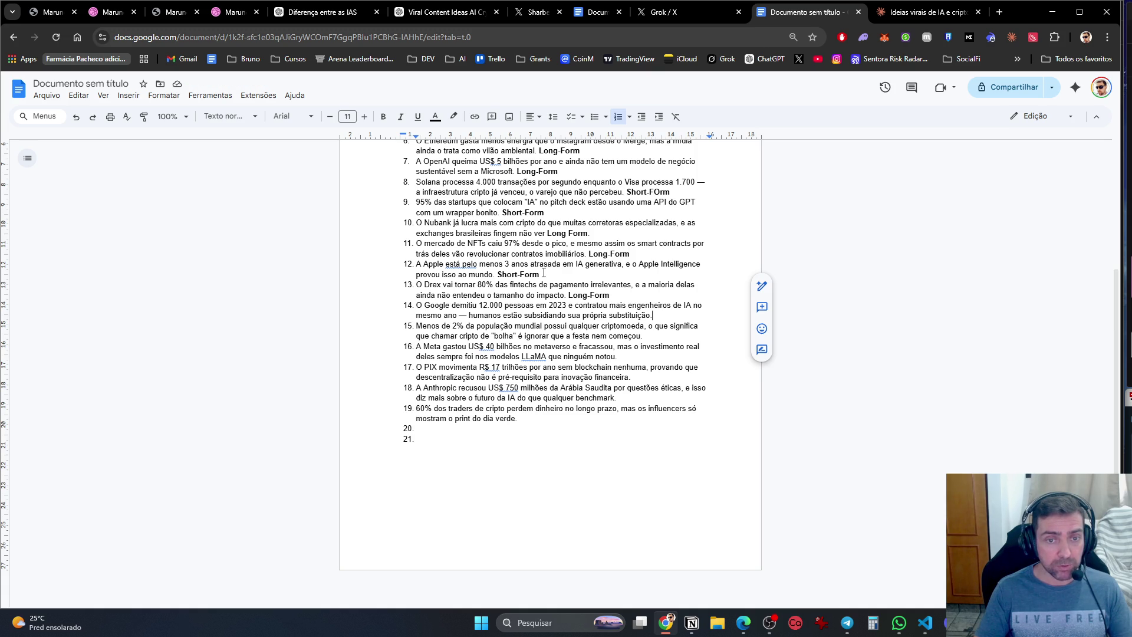
{"action": "key", "text": "ctrl+b"}
{"action": "type", "text": "Short-Form"}
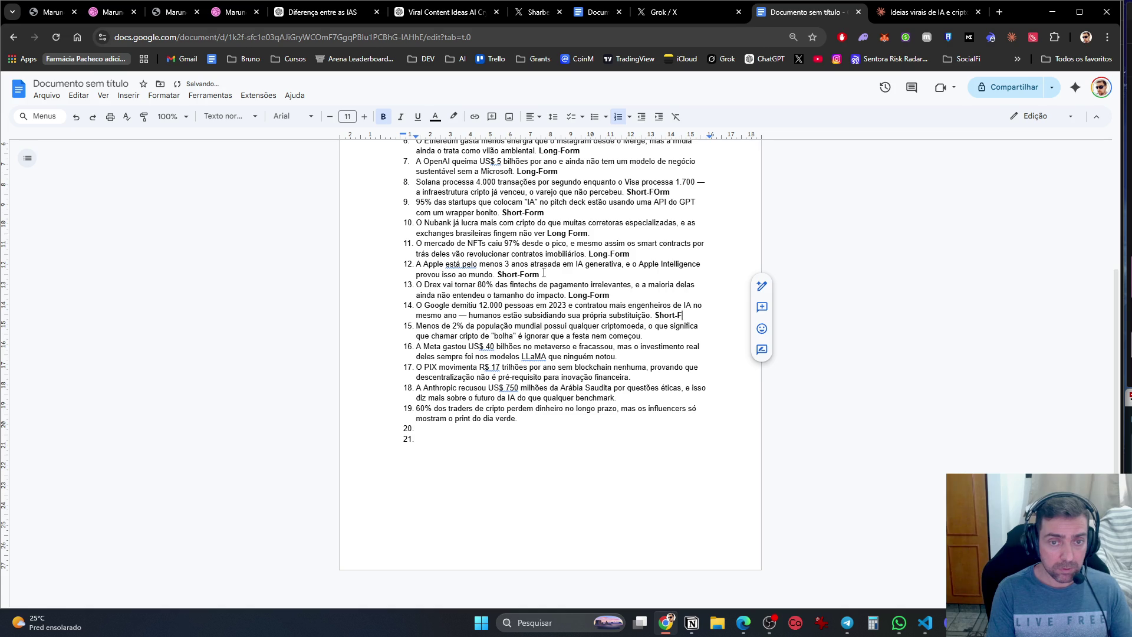
{"action": "key", "text": "Down"}
{"action": "key", "text": "Down"}
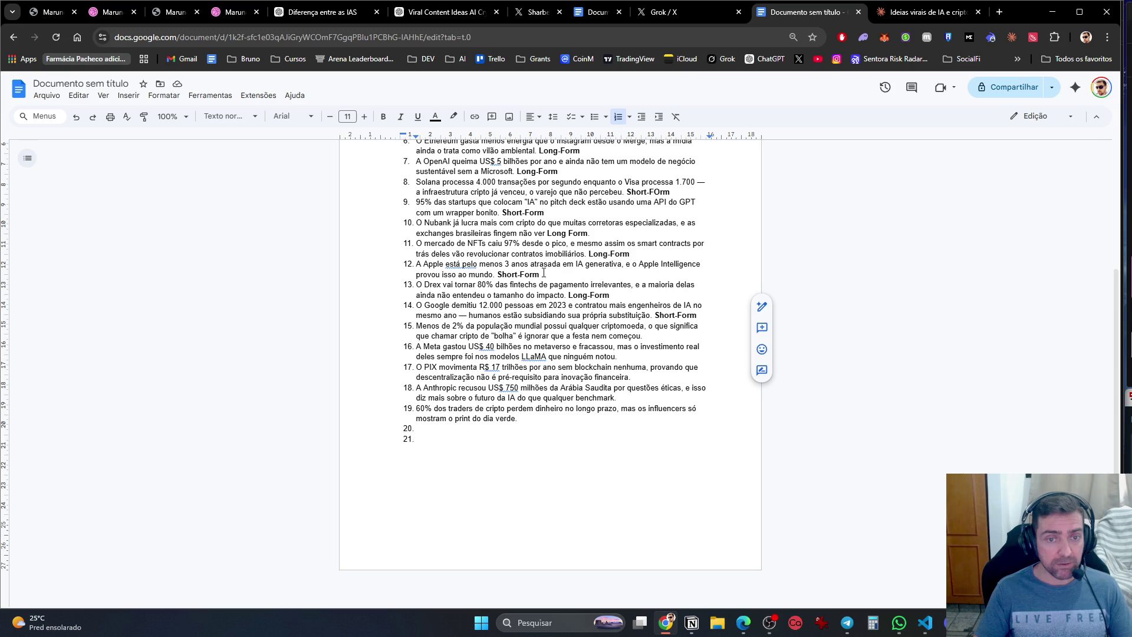
{"action": "key", "text": "ctrl+b"}
{"action": "type", "text": "Long-F"}
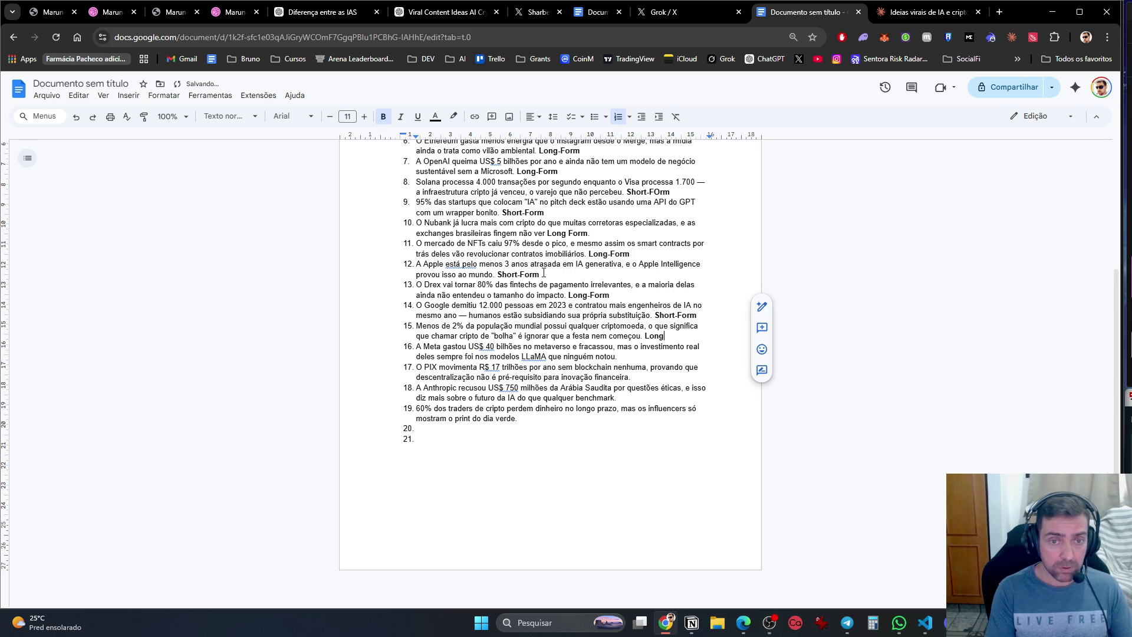
{"action": "key", "text": "BackSpace"}
{"action": "key", "text": "BackSpace"}
{"action": "key", "text": "BackSpace"}
{"action": "type", "text": "Short-"}
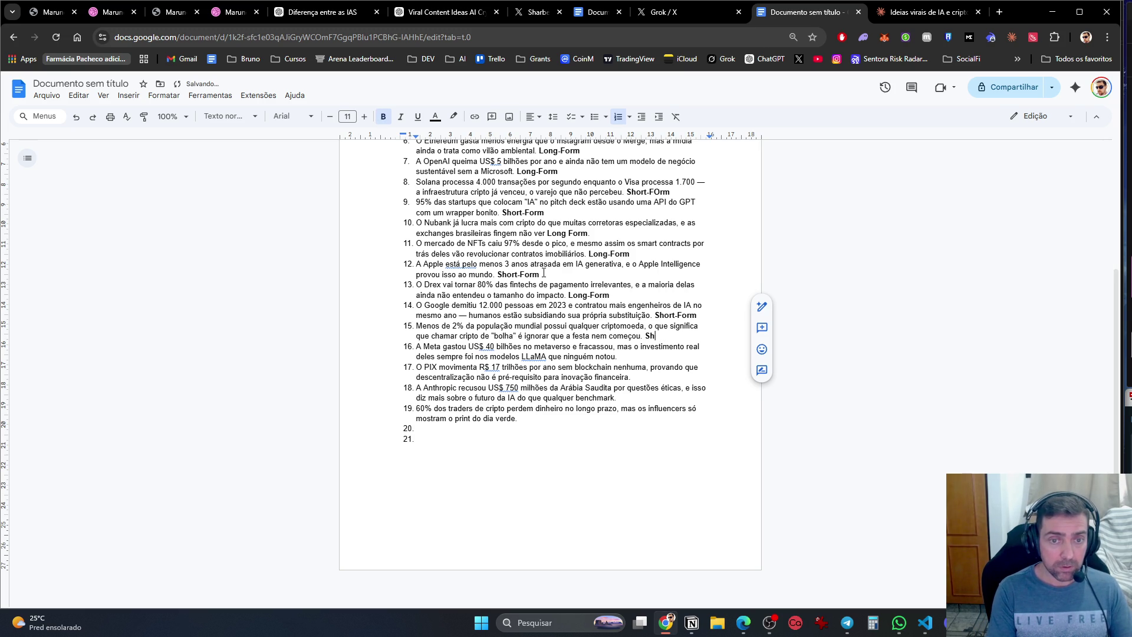
{"action": "type", "text": "Form"}
Tag items 16–19 each with a bold Short-Form label
{"action": "key", "text": "Down"}
{"action": "key", "text": "Down"}
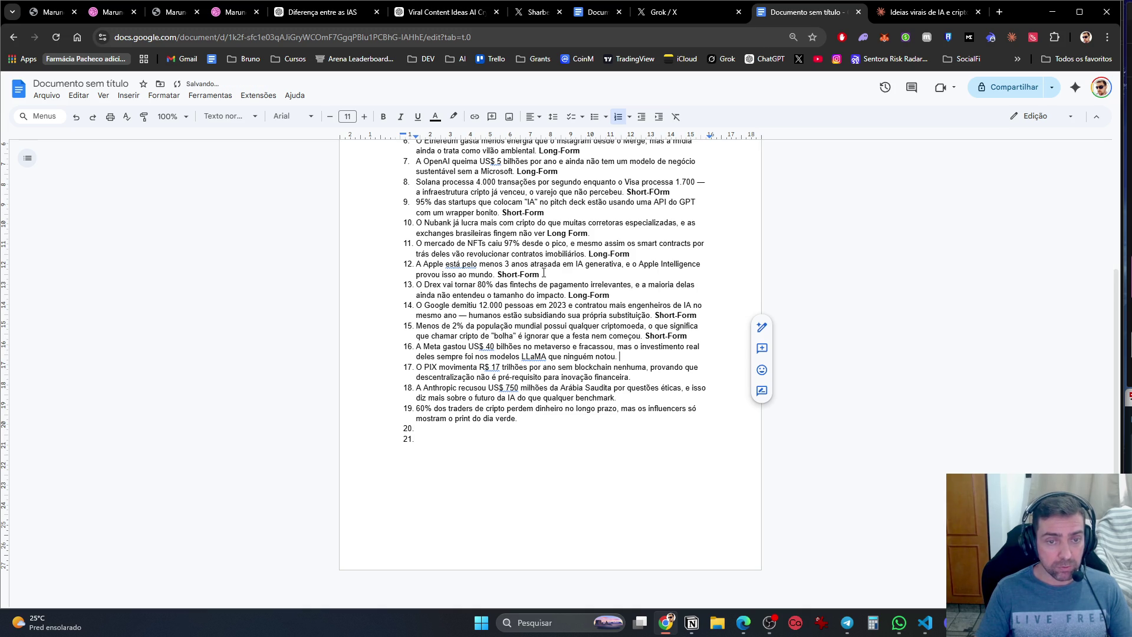
{"action": "key", "text": "ctrl+b"}
{"action": "type", "text": "Shrot-Form"}
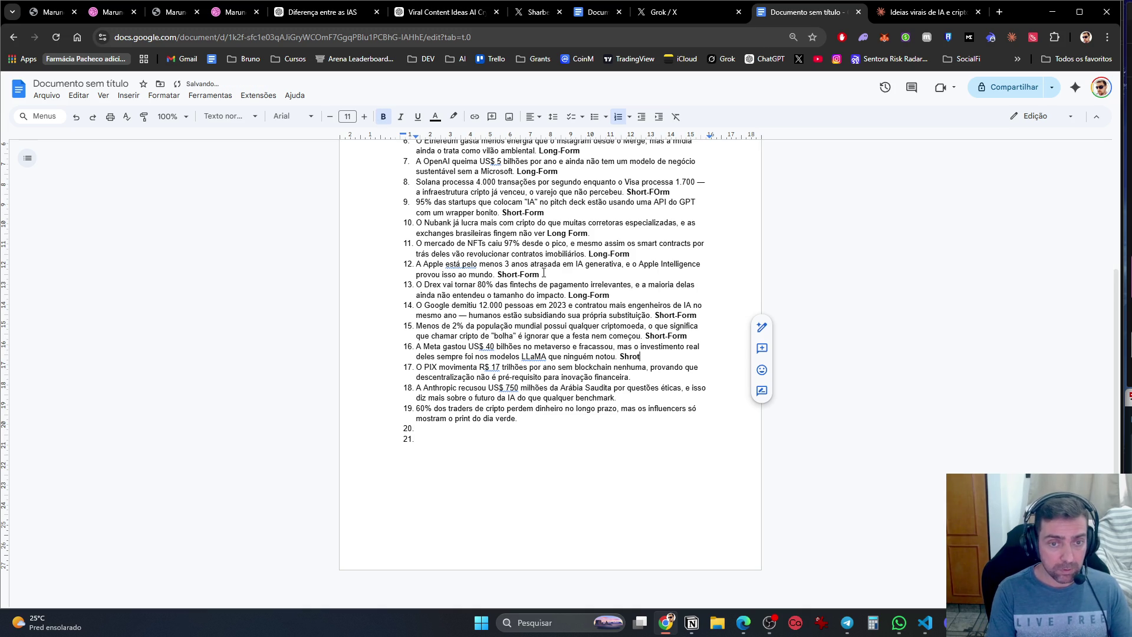
{"action": "key", "text": "Down"}
{"action": "key", "text": "Down"}
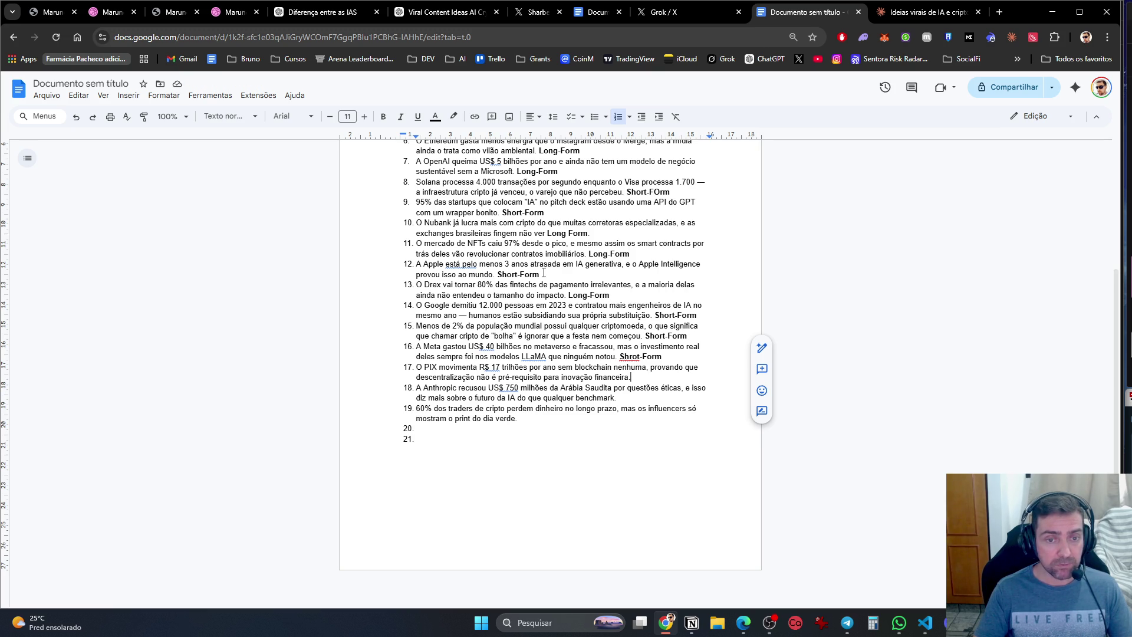
{"action": "key", "text": "ctrl+b"}
{"action": "type", "text": "Short-Form"}
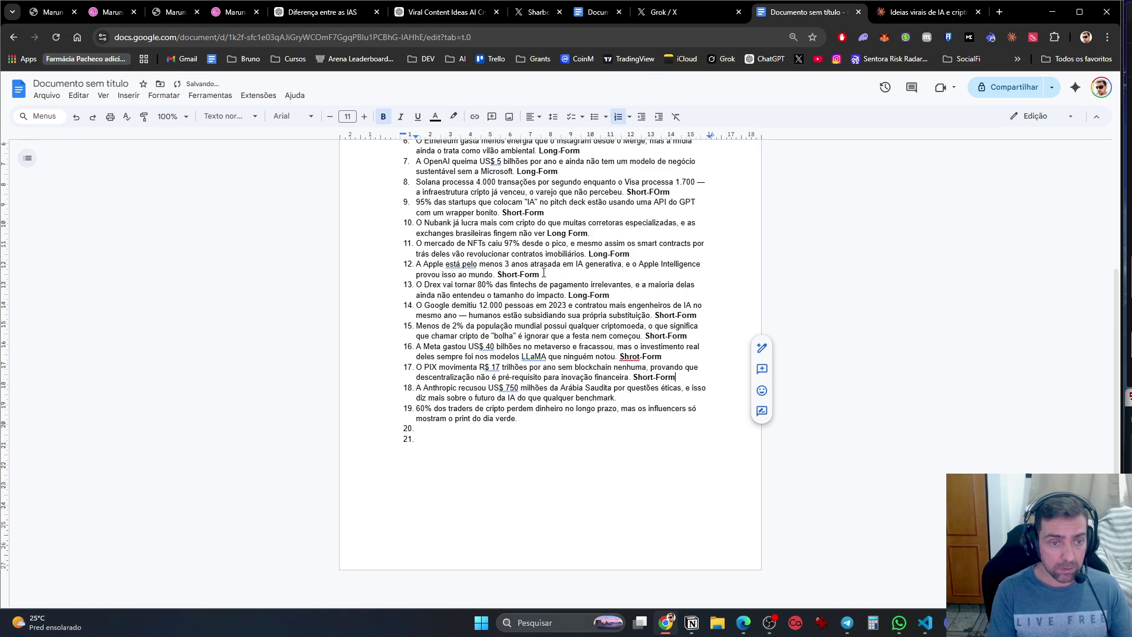
{"action": "key", "text": "Down"}
{"action": "key", "text": "Down"}
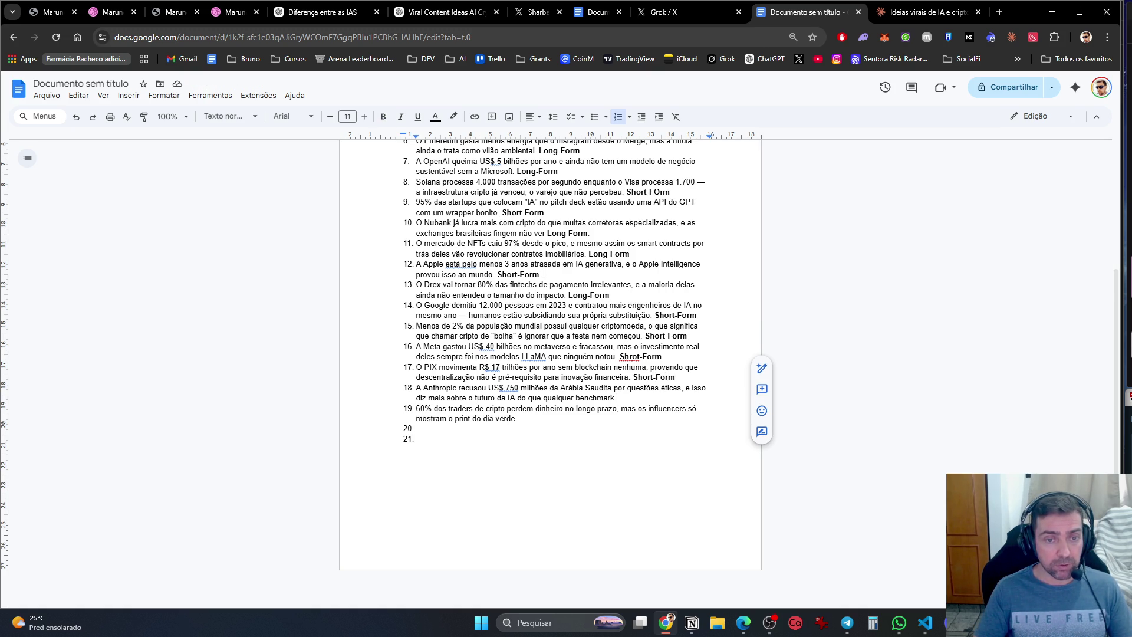
{"action": "key", "text": "ctrl+b"}
{"action": "type", "text": "Short-F"}
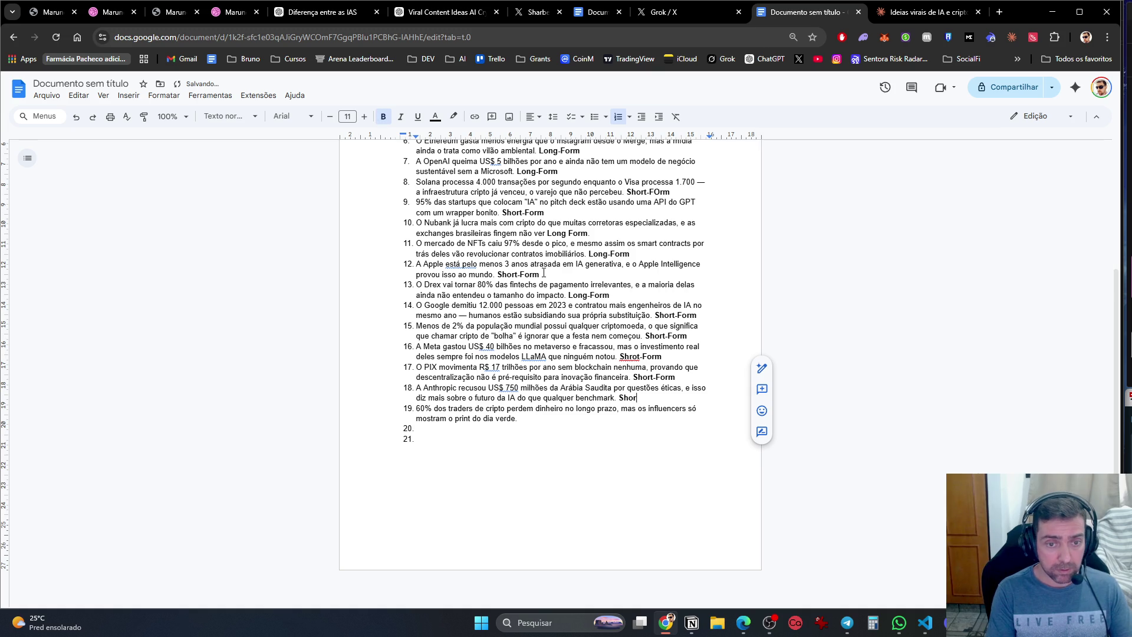
{"action": "type", "text": "orm"}
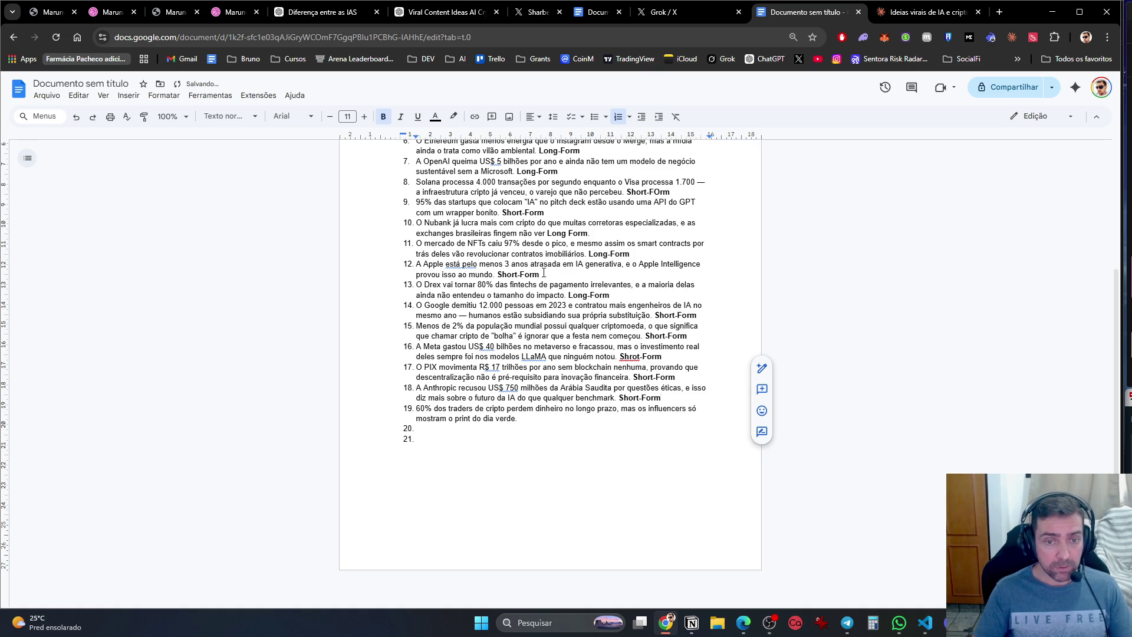
{"action": "key", "text": "Down"}
{"action": "key", "text": "Down"}
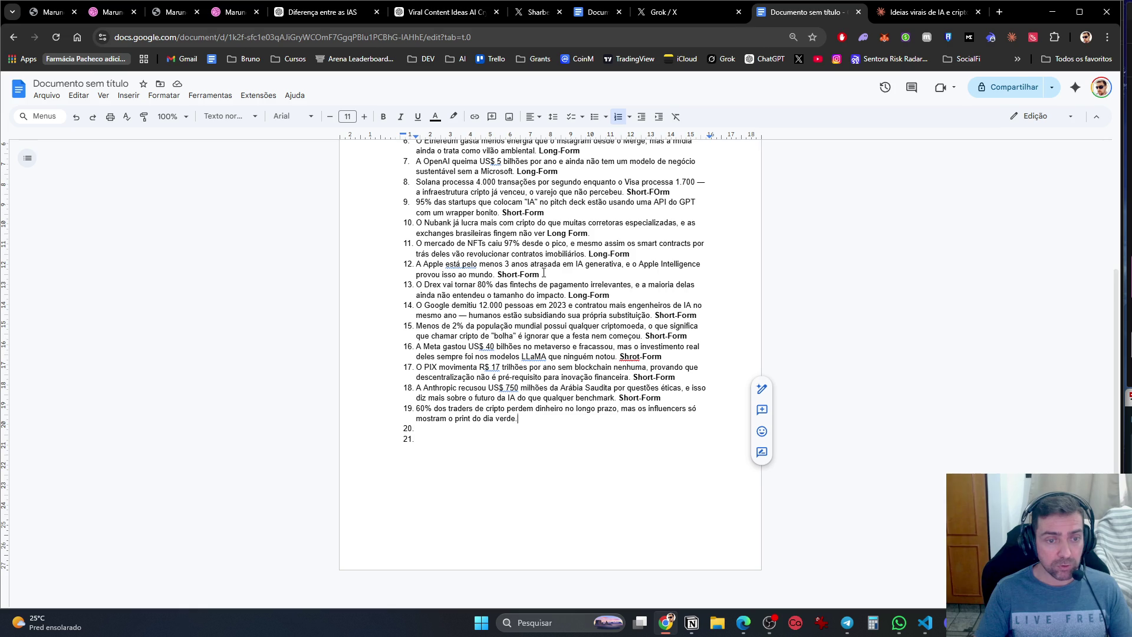
{"action": "key", "text": "ctrl+b"}
{"action": "type", "text": "Short-Form"}
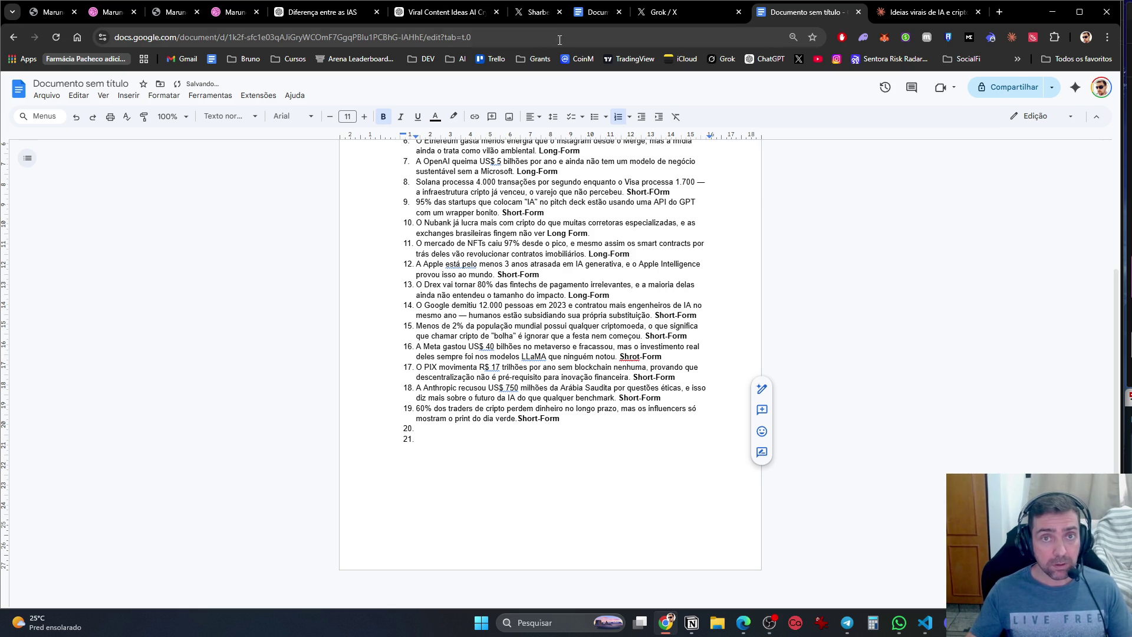
{"action": "left_click", "coordinate": [915, 13]}
Send the replace-item-11 request to Claude and copy its new Coinbase idea
{"action": "left_click", "coordinate": [567, 556]}
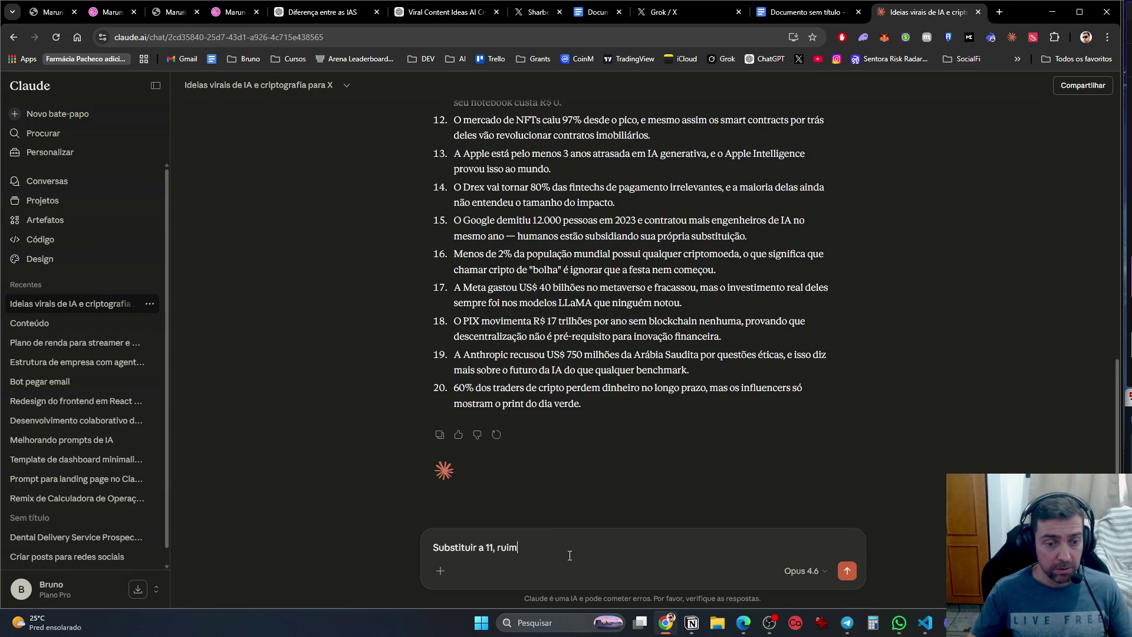
{"action": "left_click", "coordinate": [847, 571]}
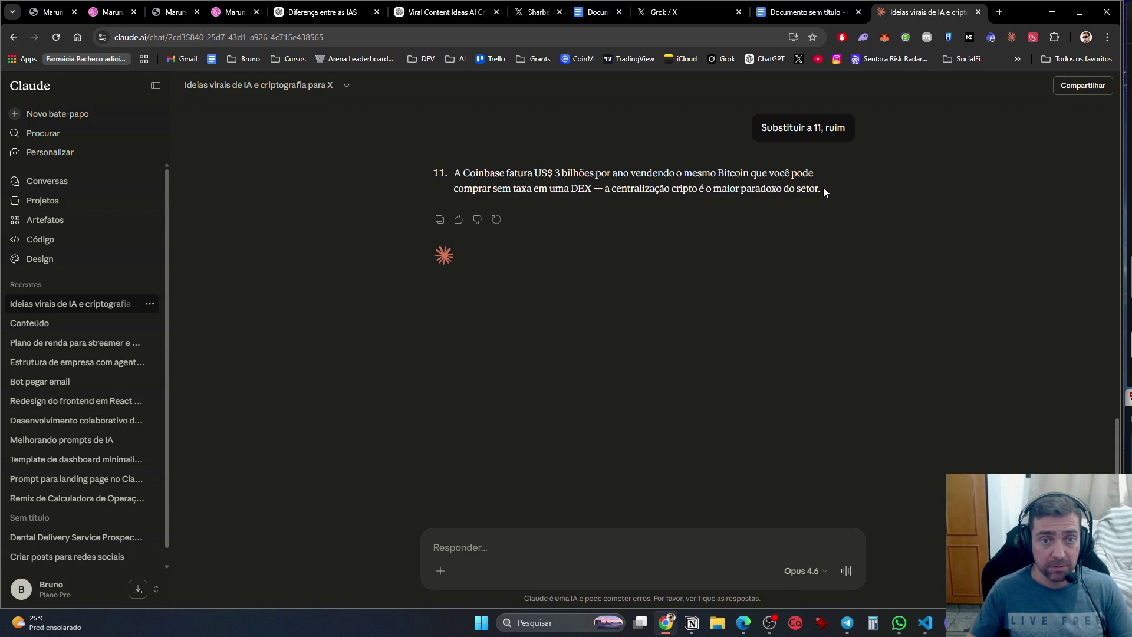
{"action": "mouse_move", "coordinate": [833, 188]}
{"action": "left_mouse_down"}
{"action": "mouse_move", "coordinate": [719, 172]}
{"action": "mouse_move", "coordinate": [598, 189]}
{"action": "mouse_move", "coordinate": [451, 172]}
{"action": "left_mouse_up"}
{"action": "key", "text": "ctrl+c"}
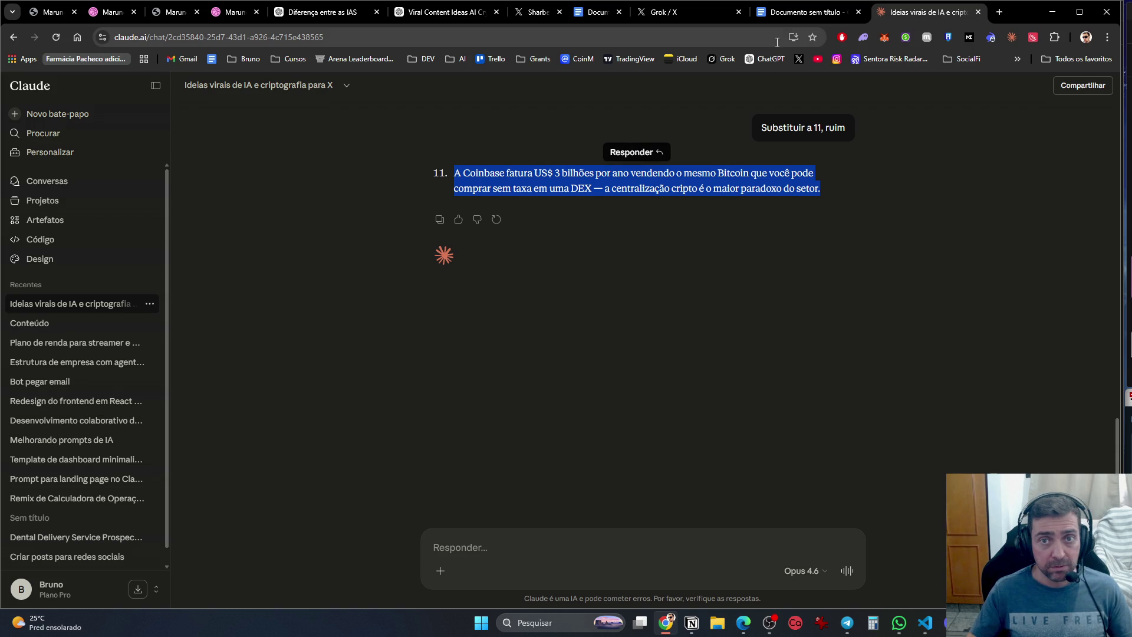
{"action": "left_click", "coordinate": [804, 12]}
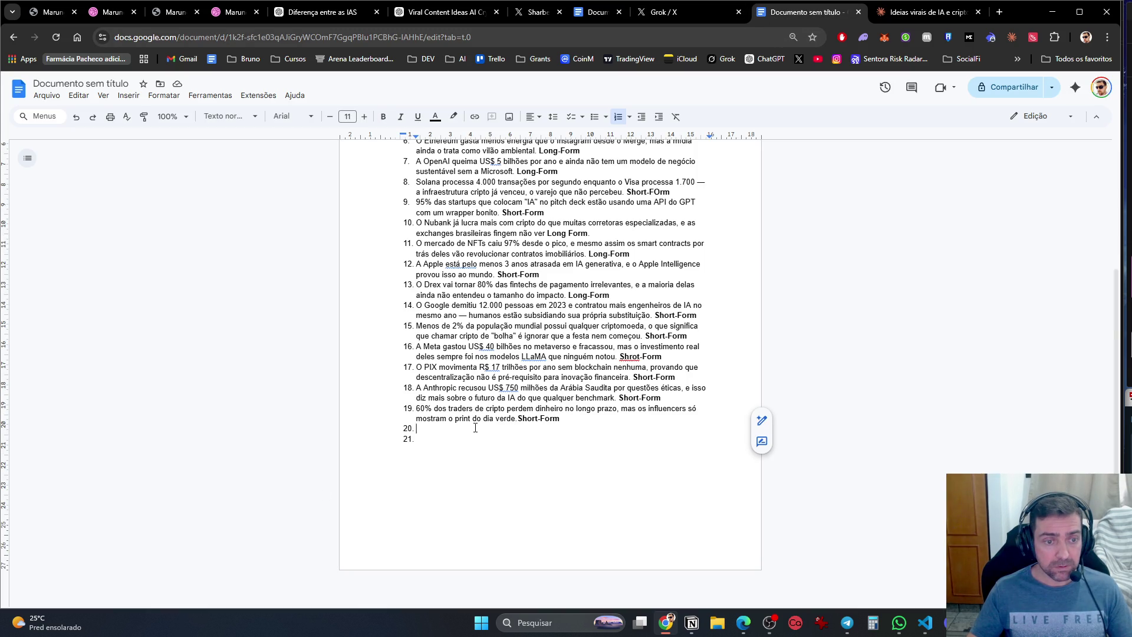
Paste the Coinbase idea as item 20 and end it with a bold 'Short-Form' tag
{"action": "key", "text": "ctrl+v"}
{"action": "left_click", "coordinate": [573, 493]}
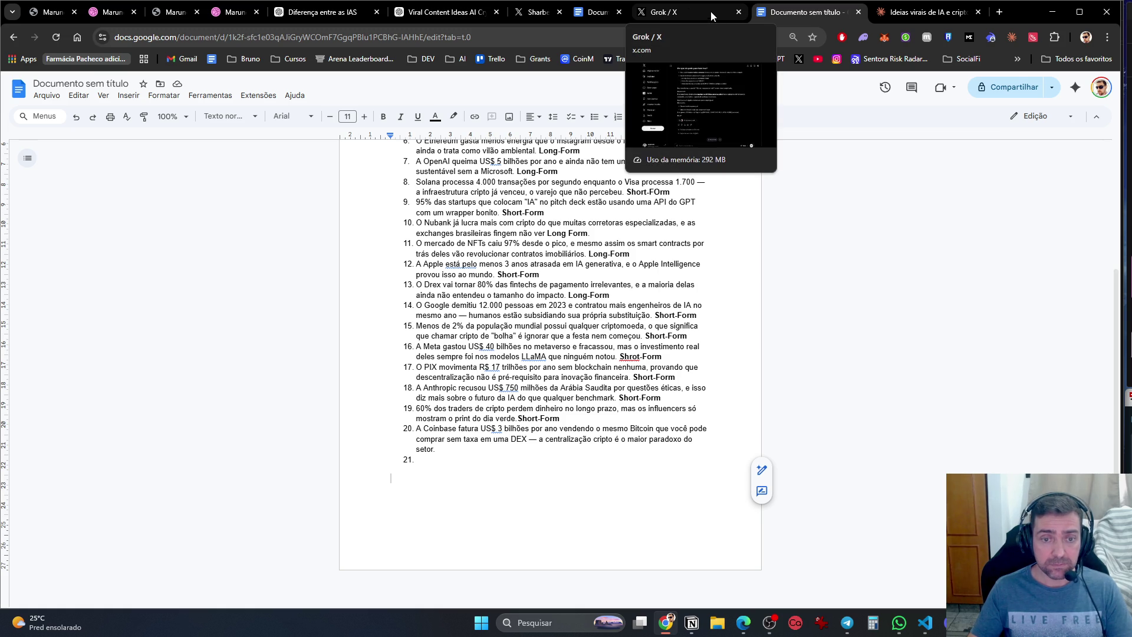
{"action": "left_click", "coordinate": [546, 450]}
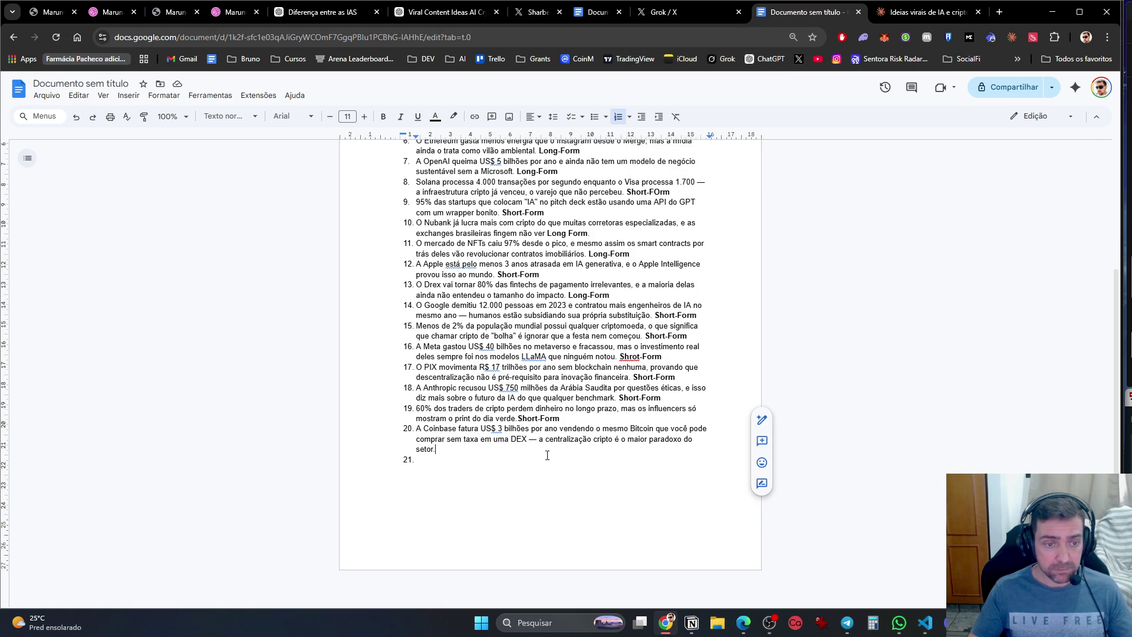
{"action": "key", "text": "ctrl+b"}
{"action": "type", "text": "Short-Form"}
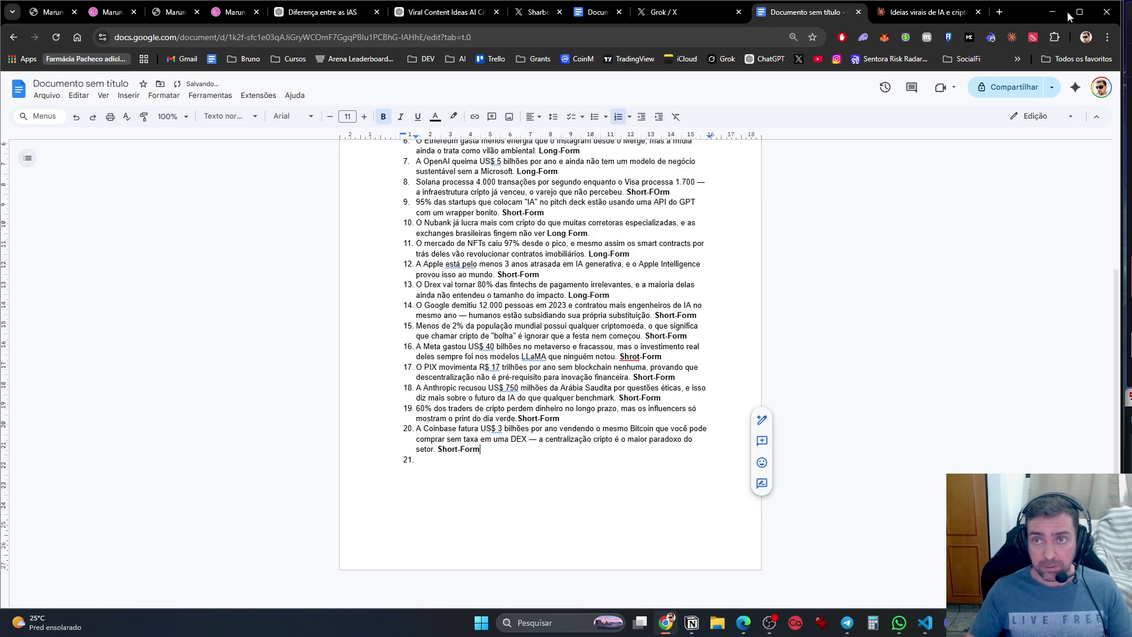
{"action": "left_click", "coordinate": [1054, 11]}
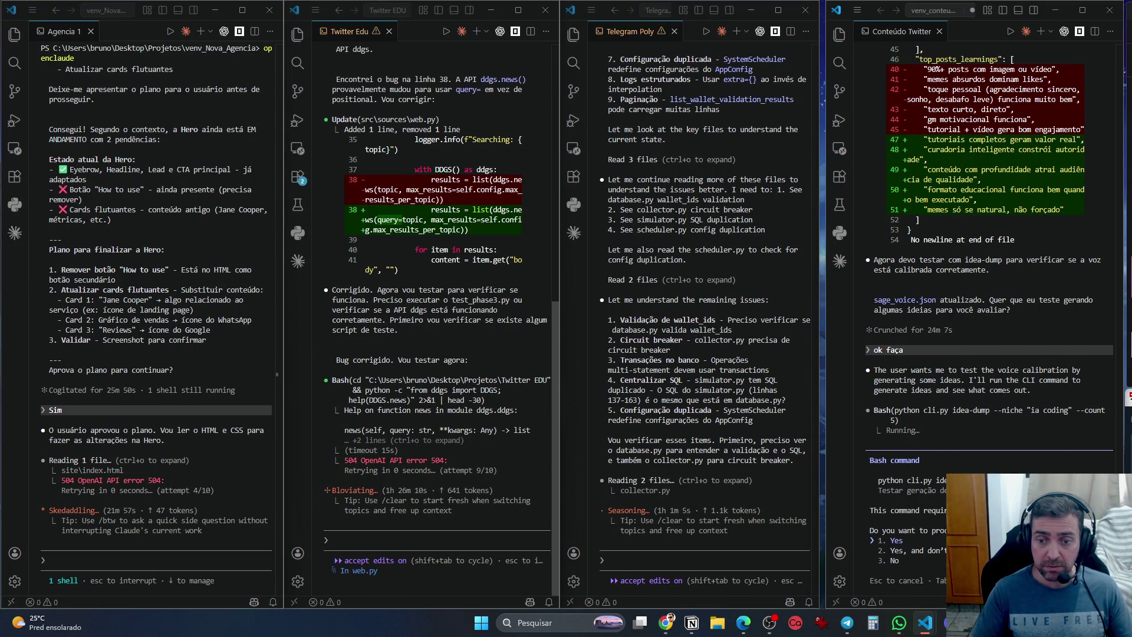
Approve the pending bash command and allow index.html edits for this Claude Code session
{"action": "key", "text": "Return"}
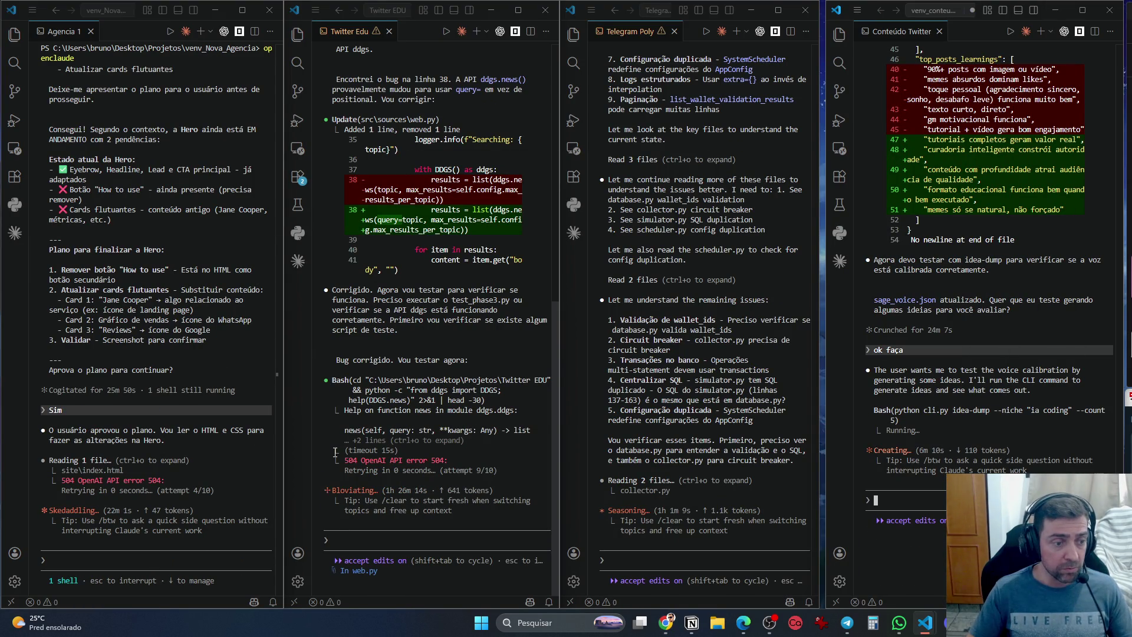
{"action": "key", "text": "ctrl+super+Right"}
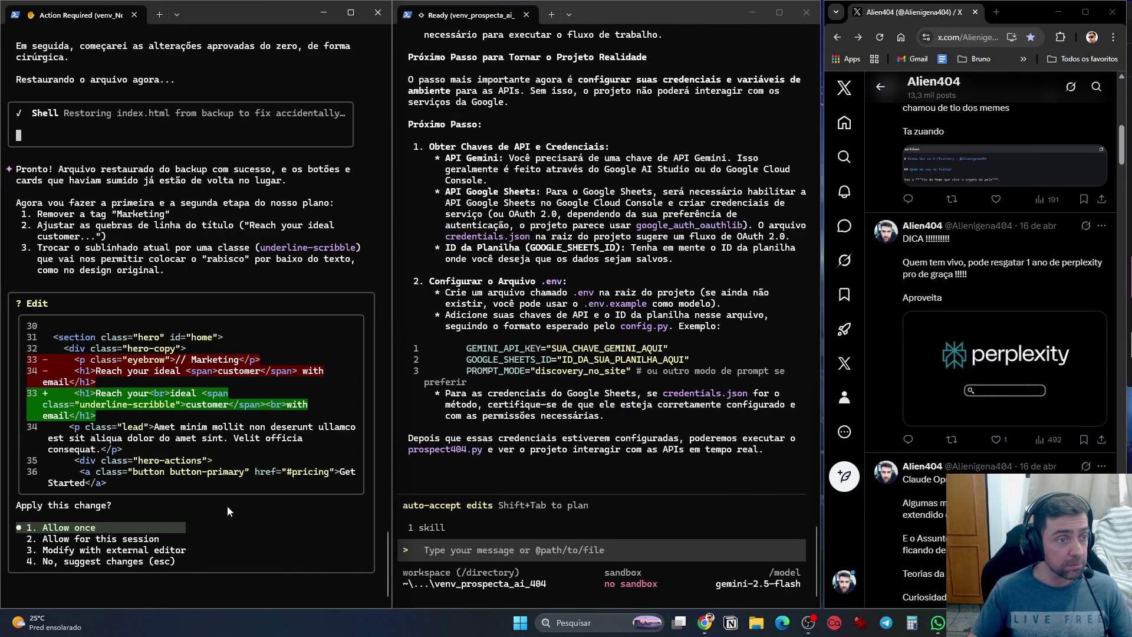
{"action": "key", "text": "Down"}
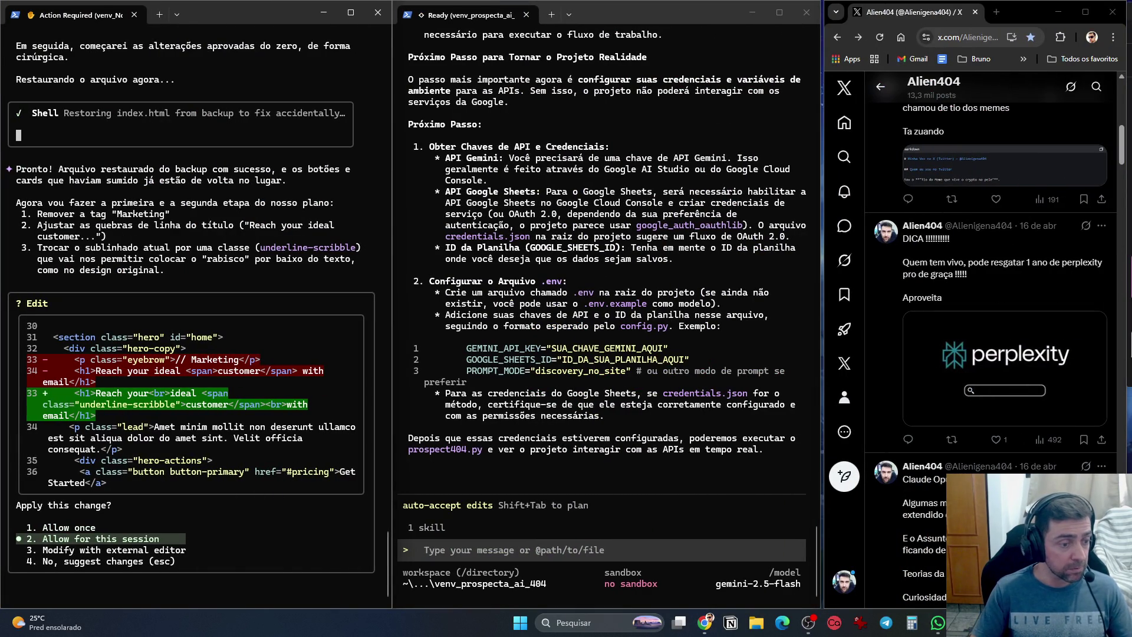
{"action": "key", "text": "Return"}
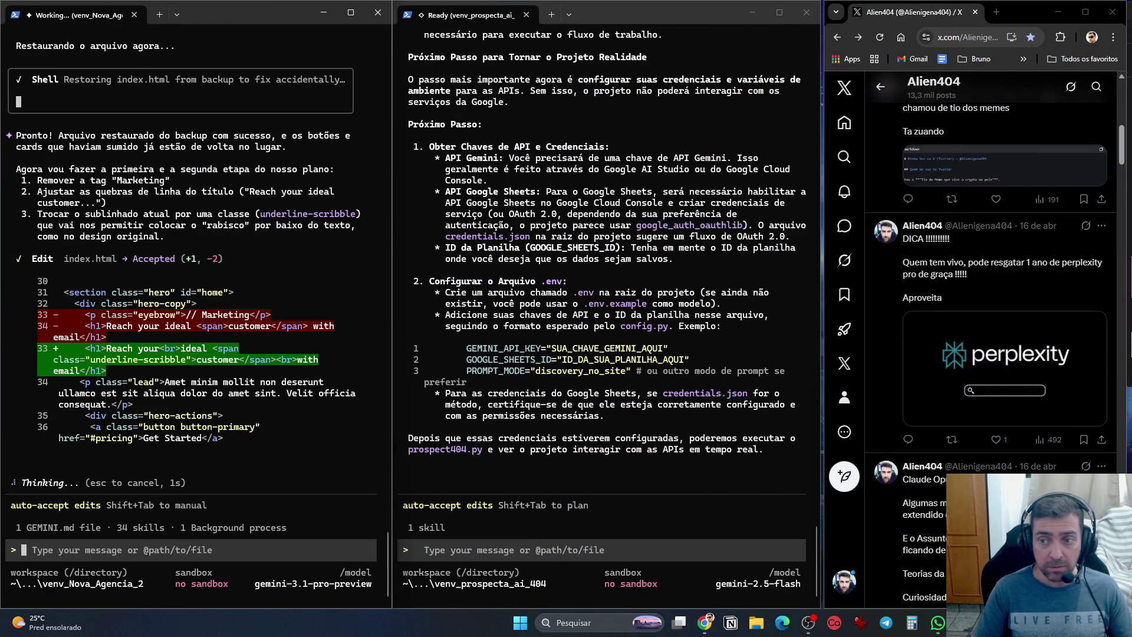
{"action": "key", "text": "ctrl+super+Left"}
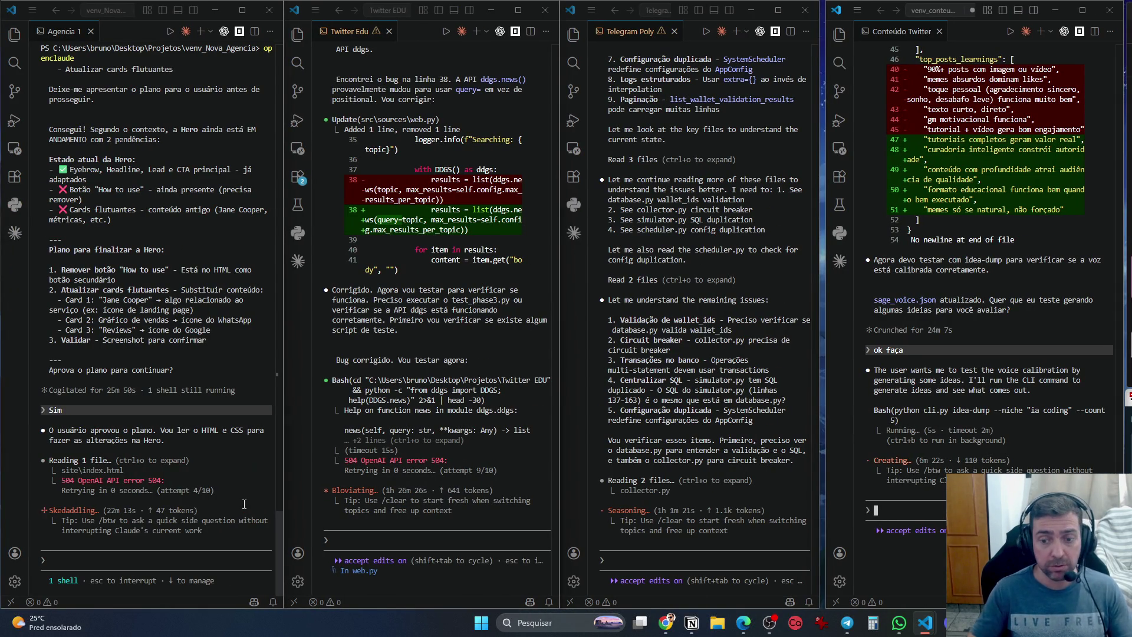
{"action": "key", "text": "alt+Tab"}
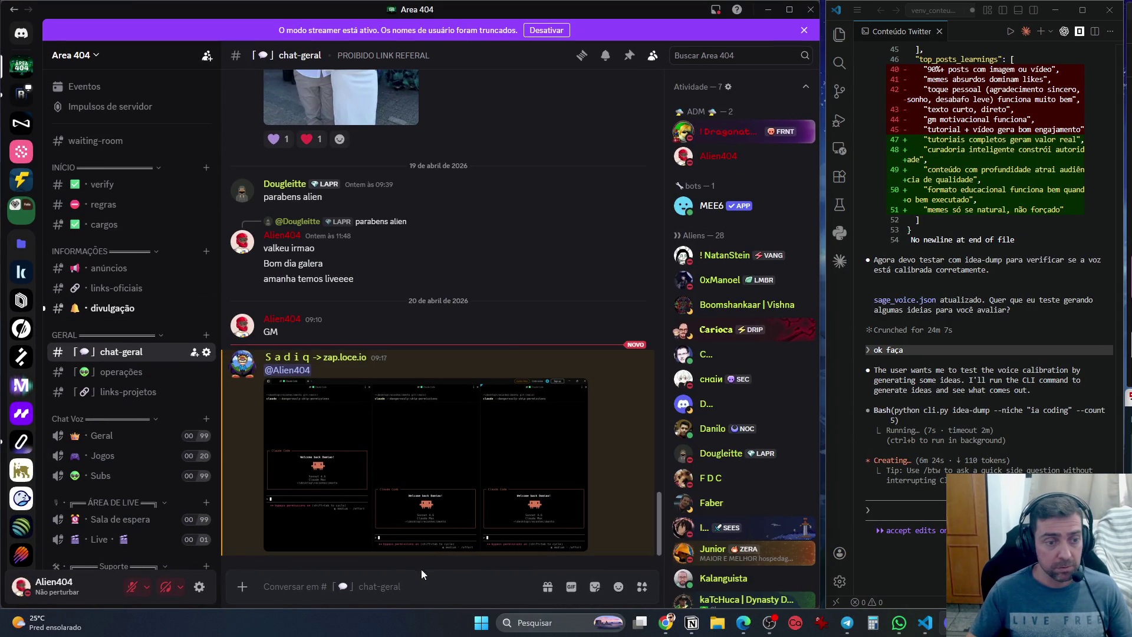
Mention a member in #chat-geral and ask if openclaude is slow 'hj ou é impressão minha?'
{"action": "type", "text": "@drago"}
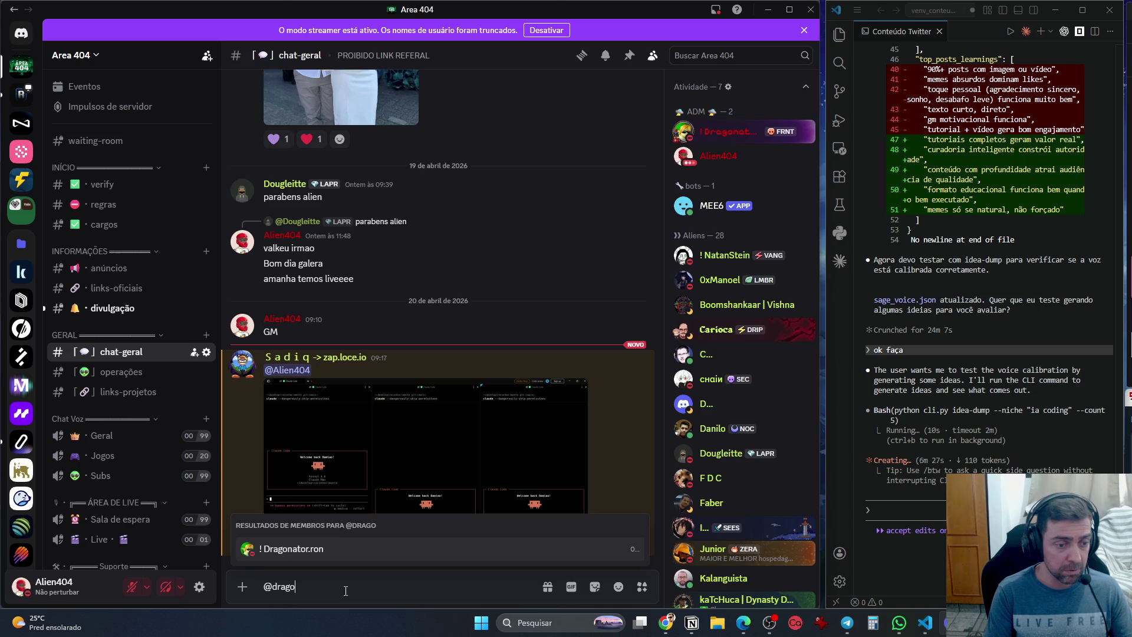
{"action": "key", "text": "Tab"}
{"action": "type", "text": "o openclaude ta l"}
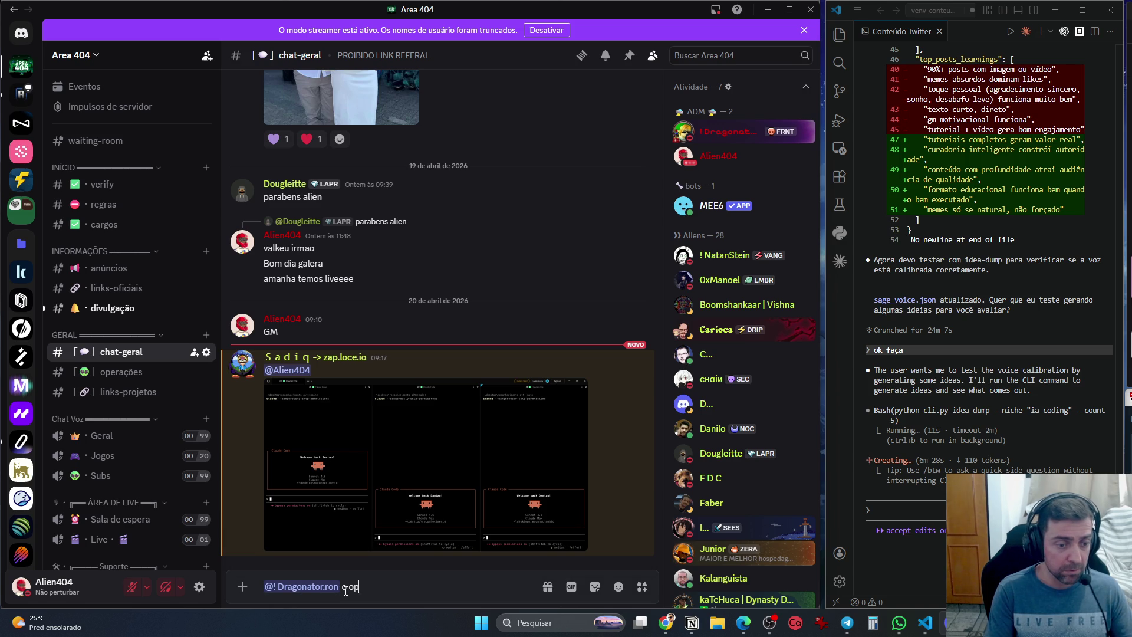
{"action": "type", "text": "ento ou hi"}
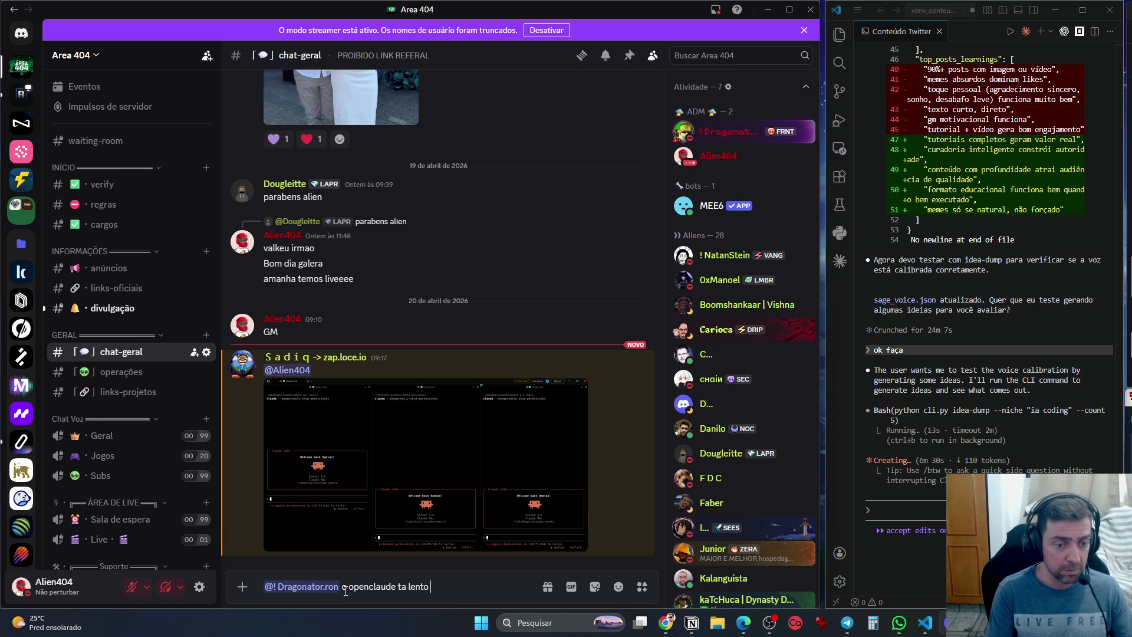
{"action": "key", "text": "BackSpace"}
{"action": "key", "text": "BackSpace"}
{"action": "key", "text": "BackSpace"}
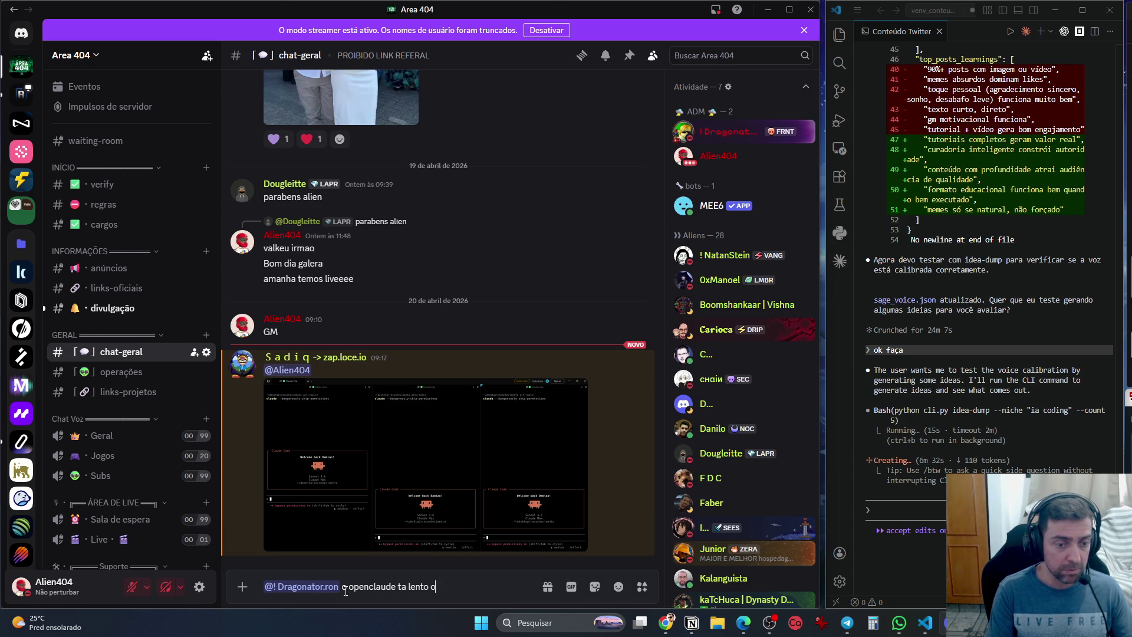
{"action": "type", "text": "hj ou é impressão minha?"}
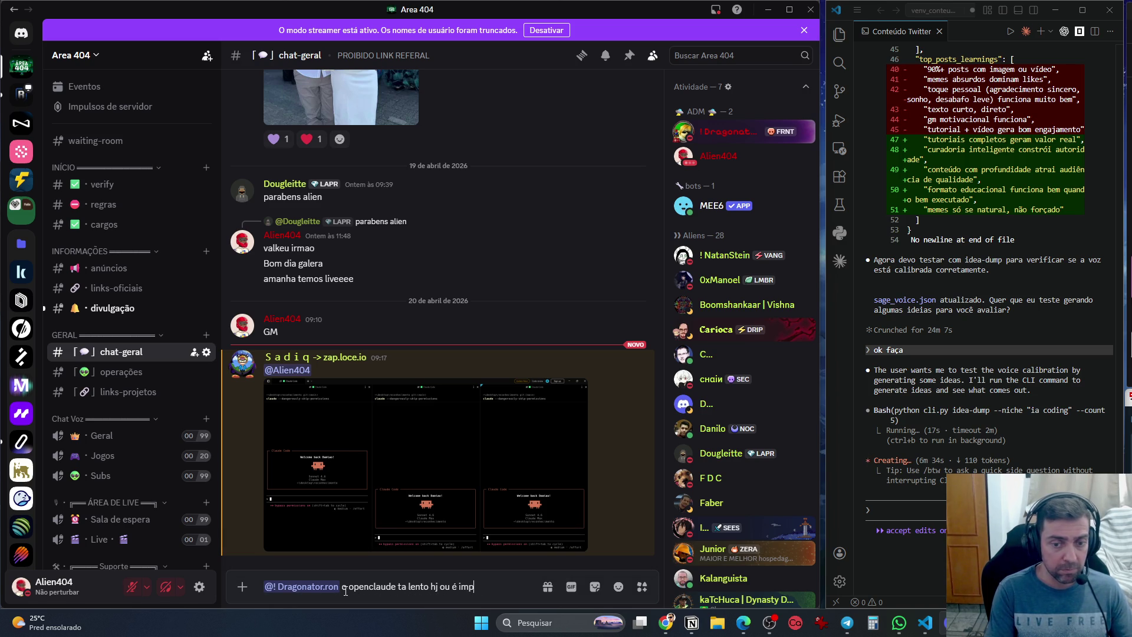
{"action": "key", "text": "Return"}
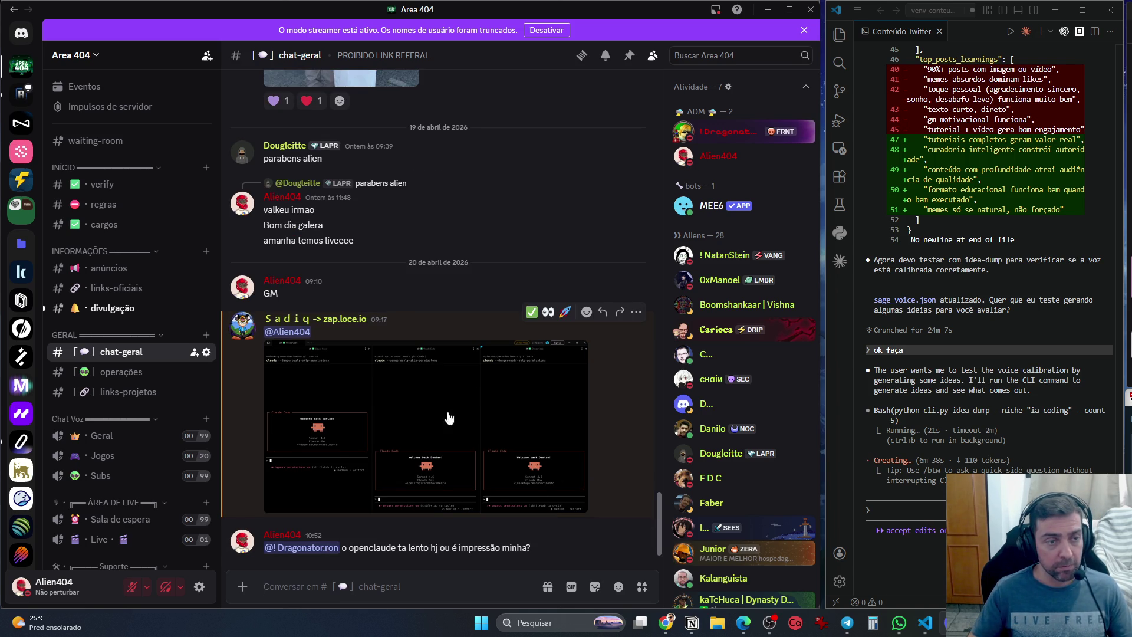
{"action": "left_click", "coordinate": [767, 10]}
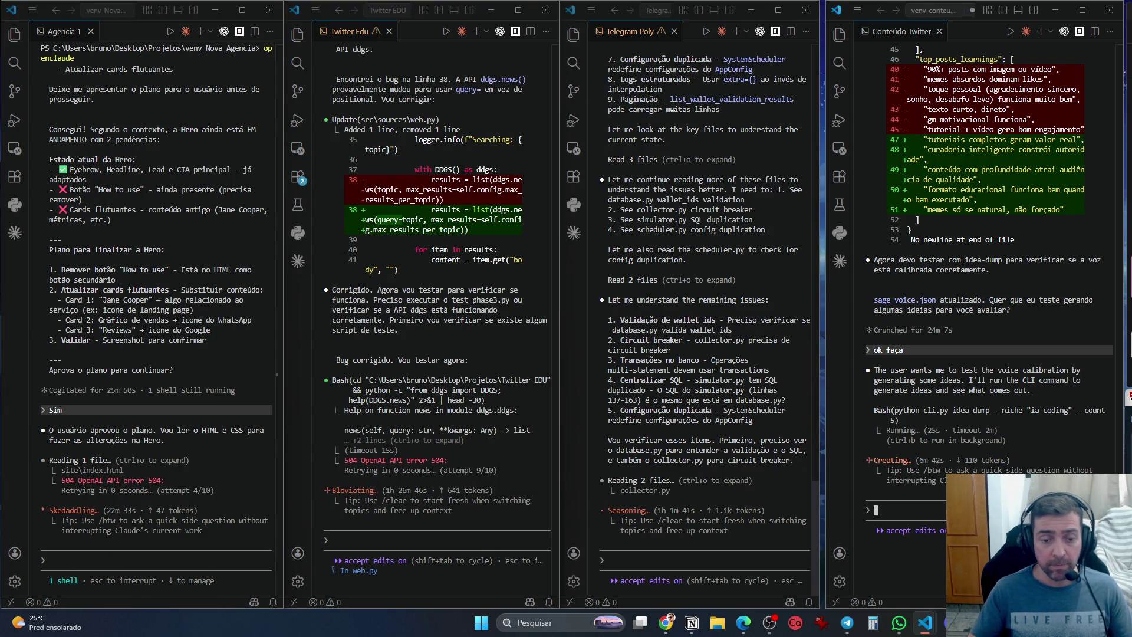
Restore Chrome, check the Claude ideas chat, return to the Docs list, and open a new tab
{"action": "left_click", "coordinate": [665, 622]}
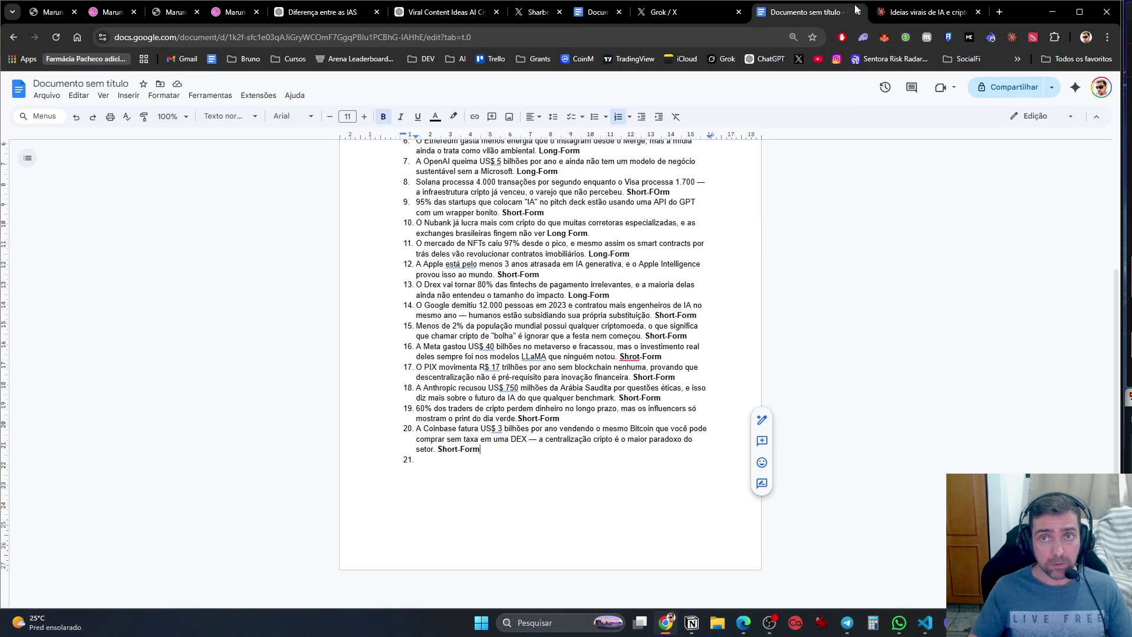
{"action": "left_click", "coordinate": [917, 15]}
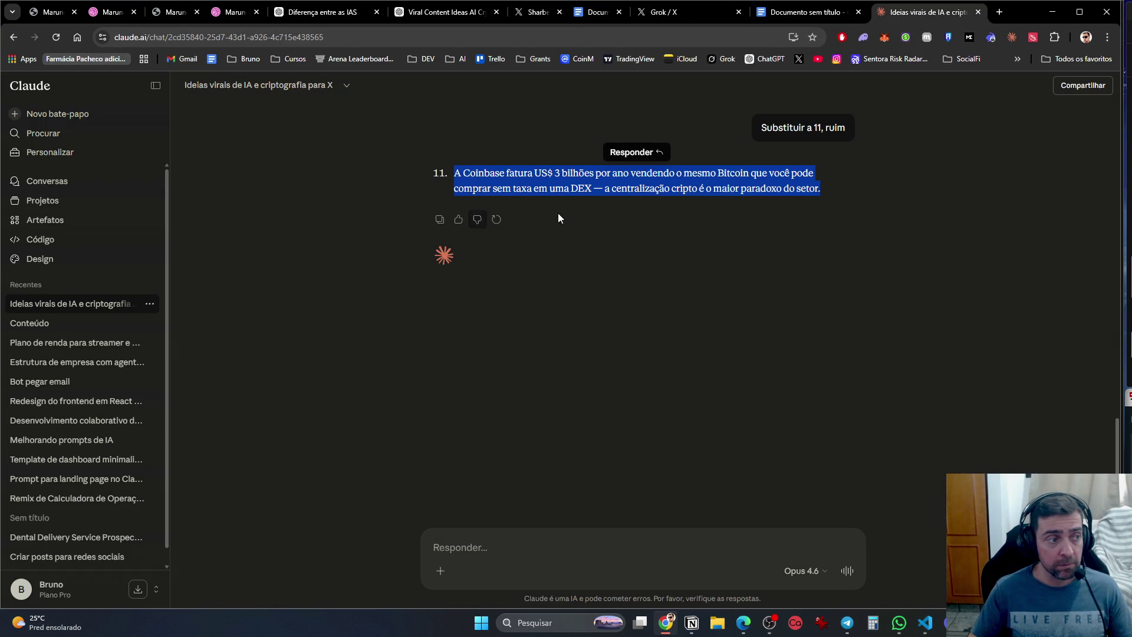
{"action": "left_click", "coordinate": [817, 13]}
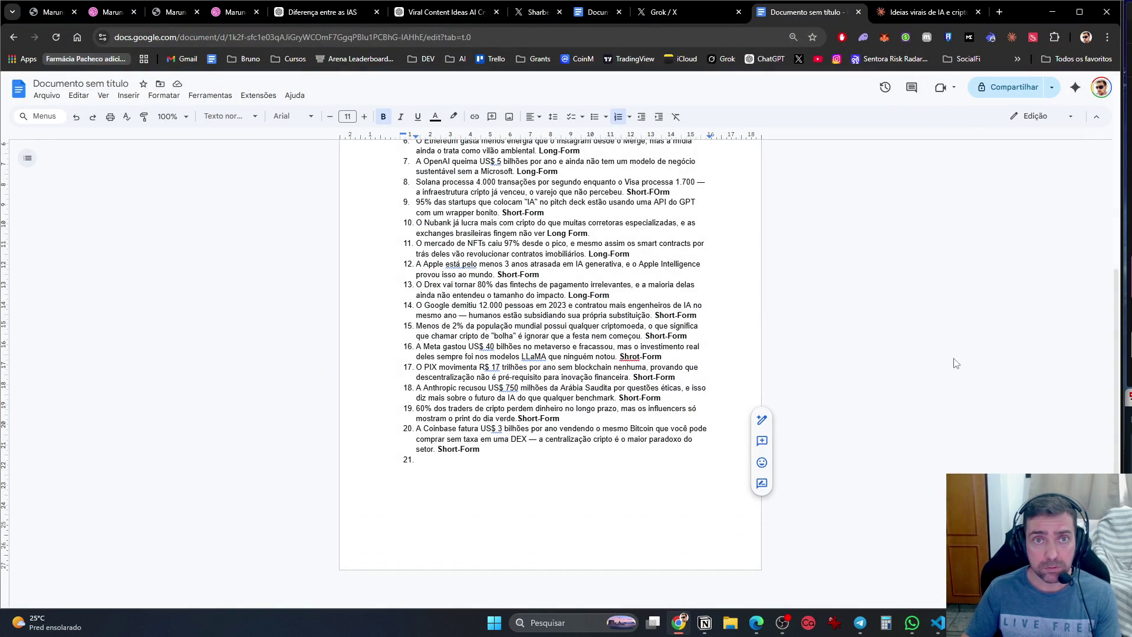
{"action": "left_click", "coordinate": [998, 15]}
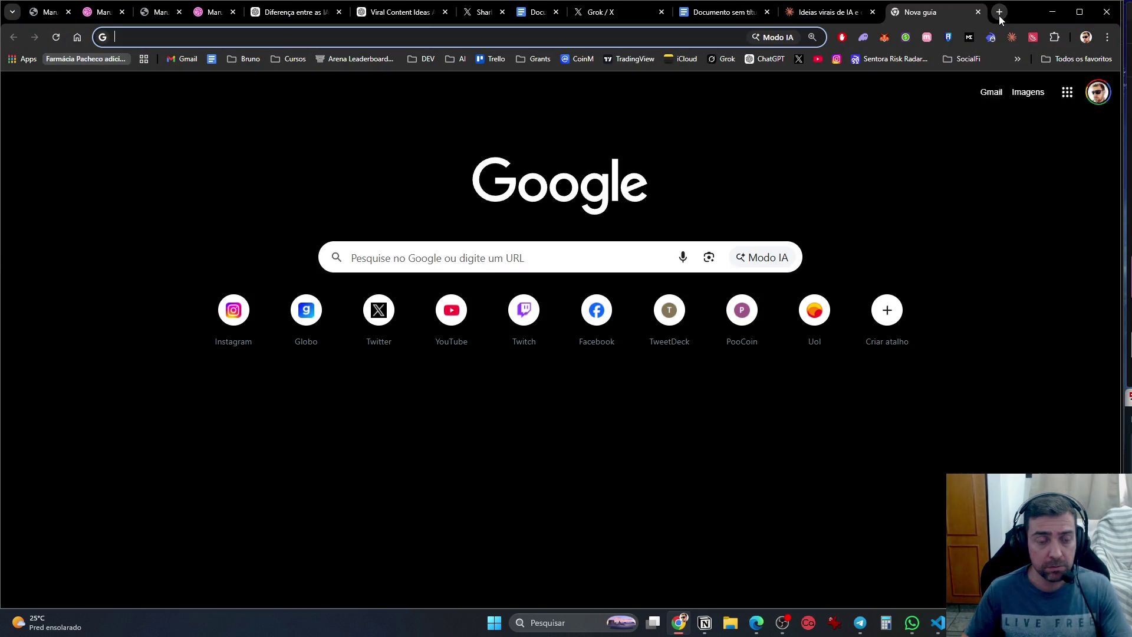
Load github.com and go to the user's profile page via the account menu
{"action": "type", "text": "github"}
{"action": "key", "text": "Return"}
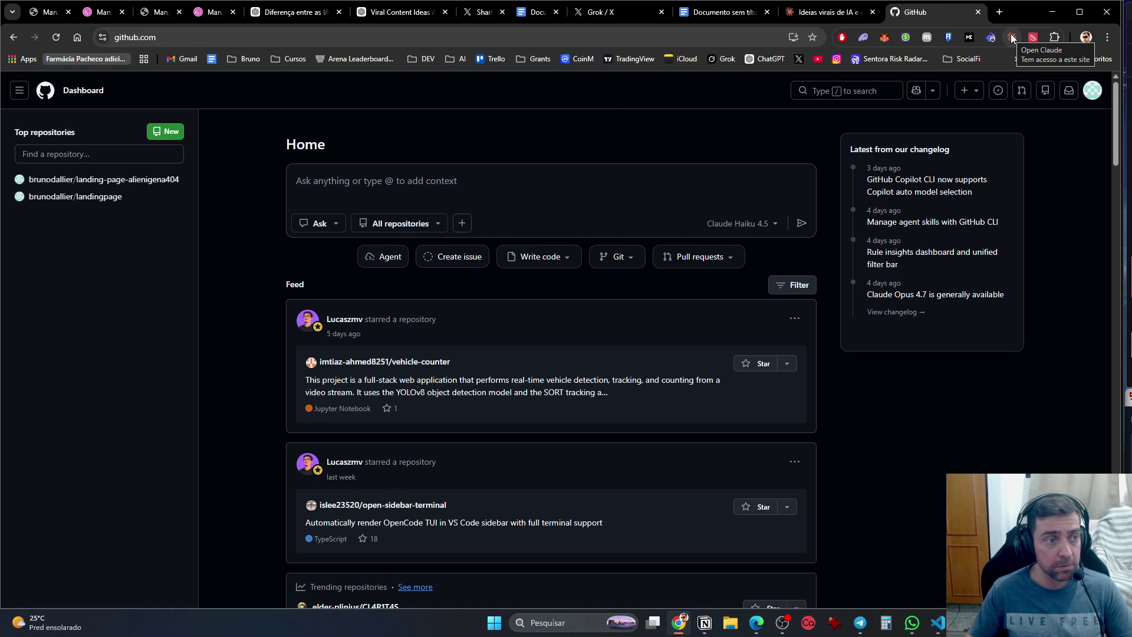
{"action": "left_click", "coordinate": [1092, 91]}
{"action": "left_click", "coordinate": [1015, 173]}
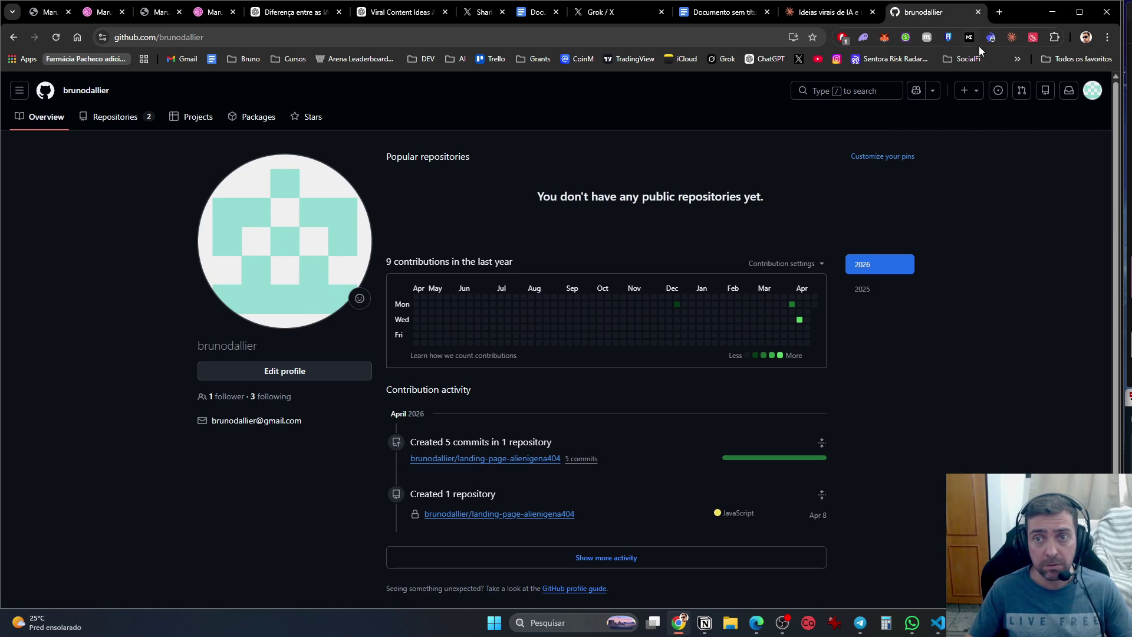
Ask the Claude side panel to improve the GitHub profile and approve its plan
{"action": "left_click", "coordinate": [1015, 40]}
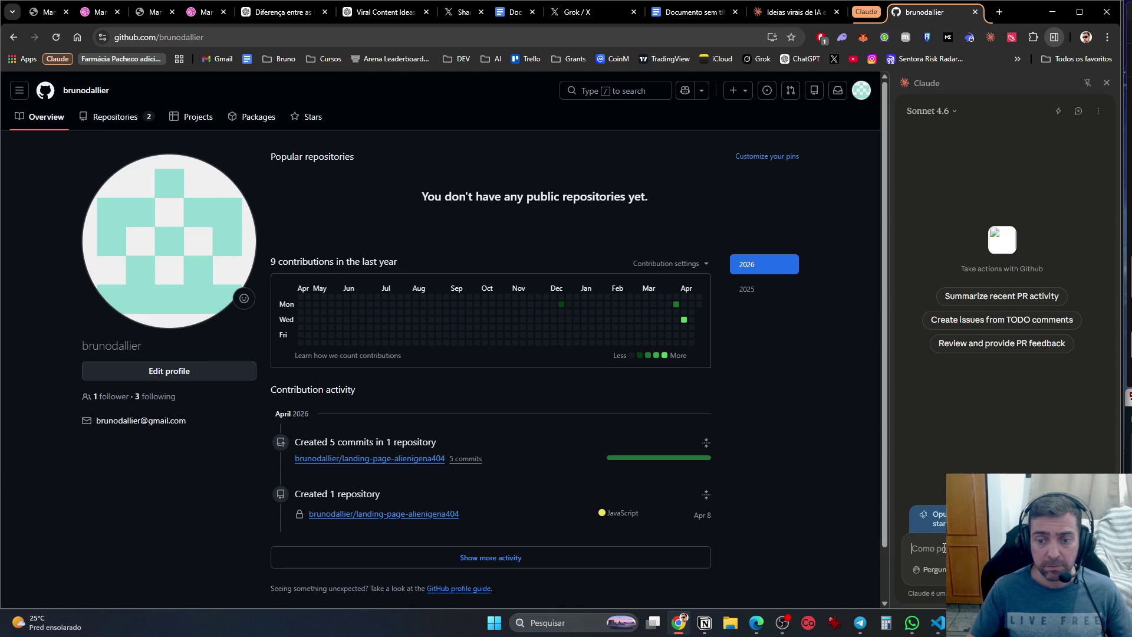
{"action": "left_click", "coordinate": [943, 548]}
{"action": "type", "text": "preciso c"}
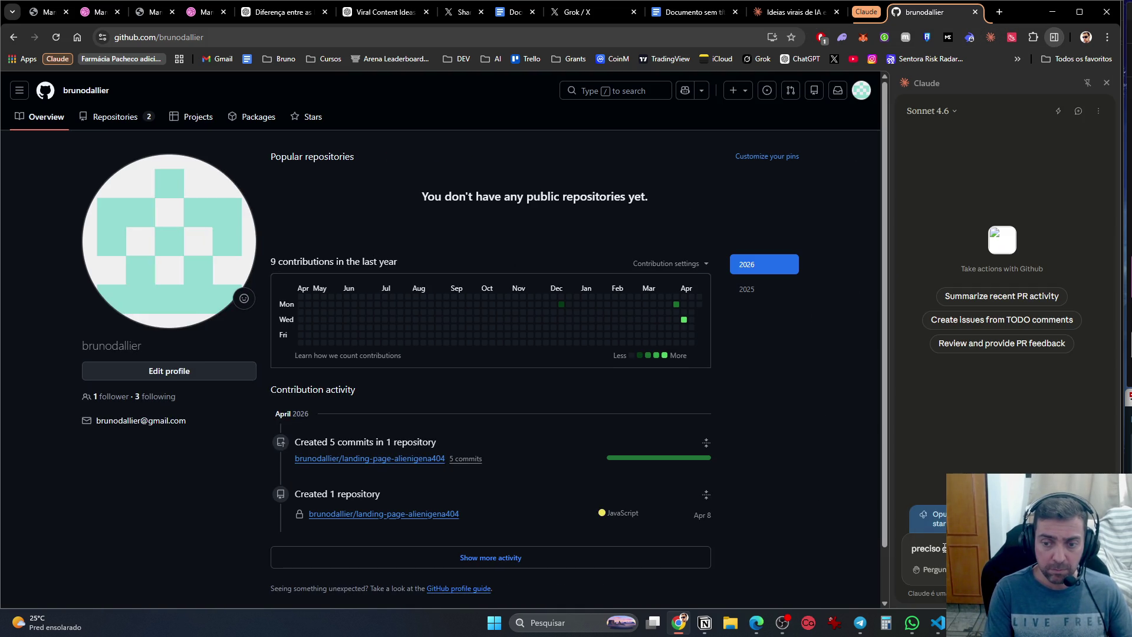
{"action": "key", "text": "Return"}
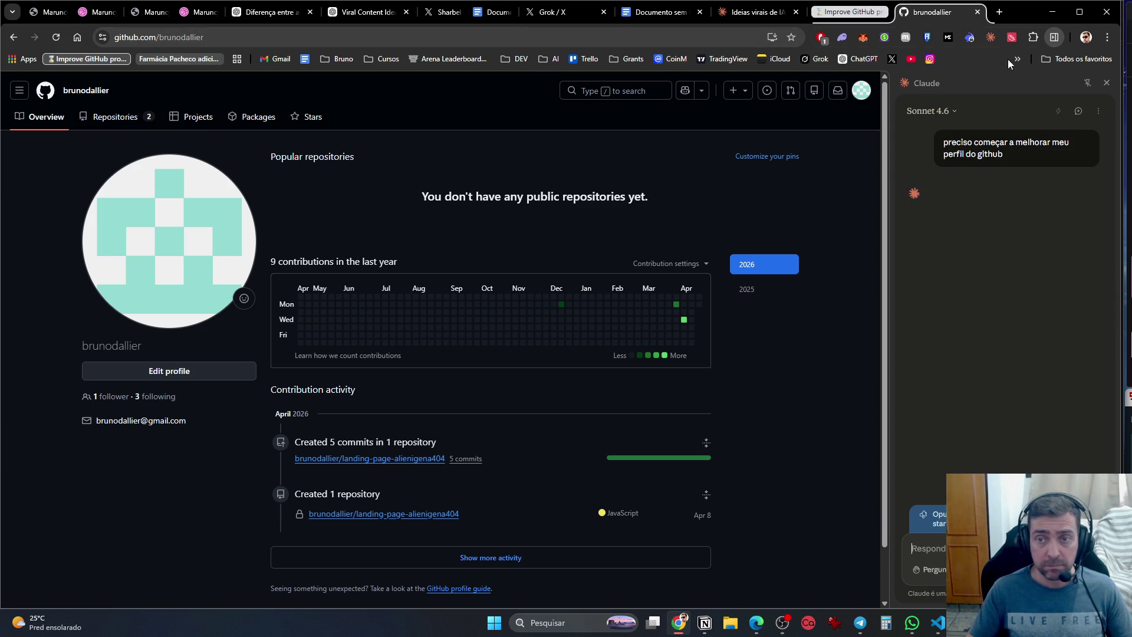
{"action": "left_click", "coordinate": [1052, 12]}
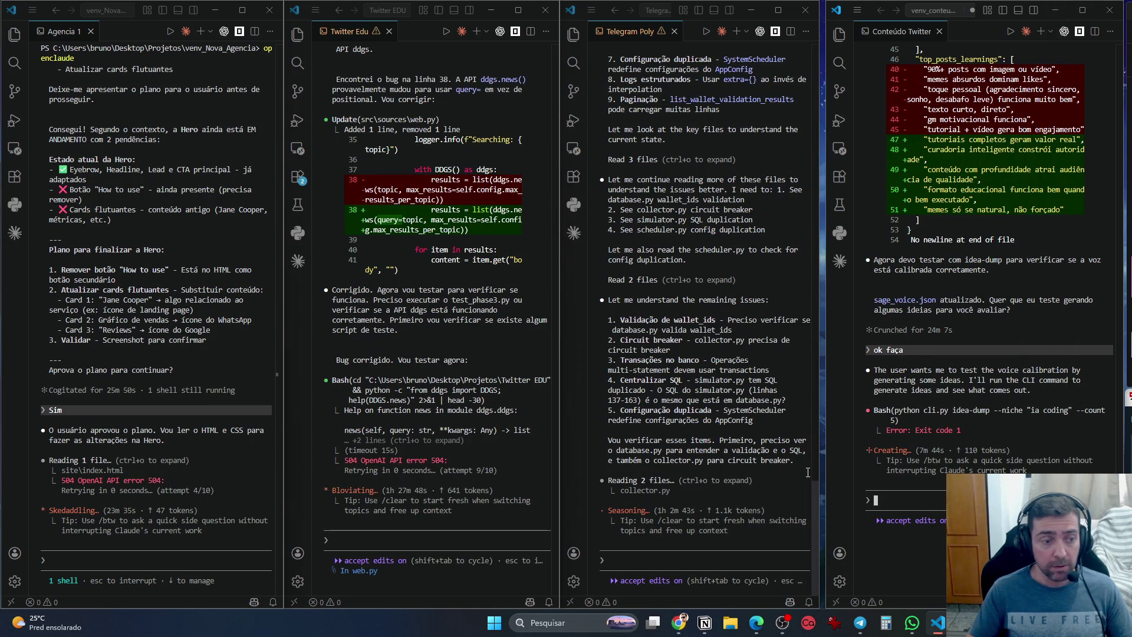
{"action": "key", "text": "alt+Tab"}
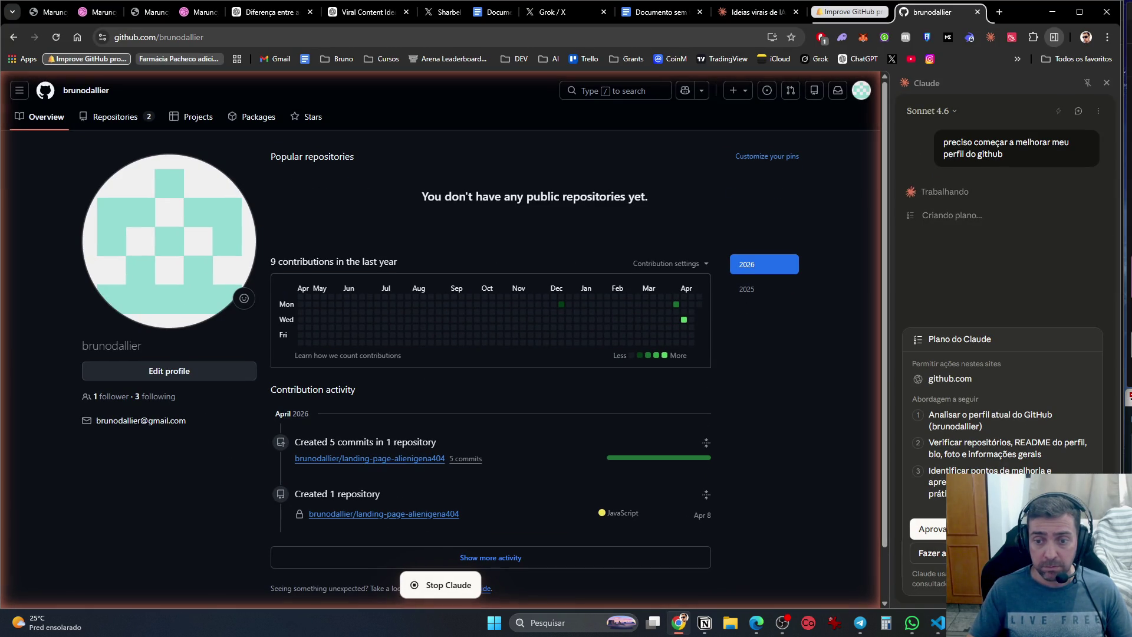
{"action": "left_click", "coordinate": [966, 528]}
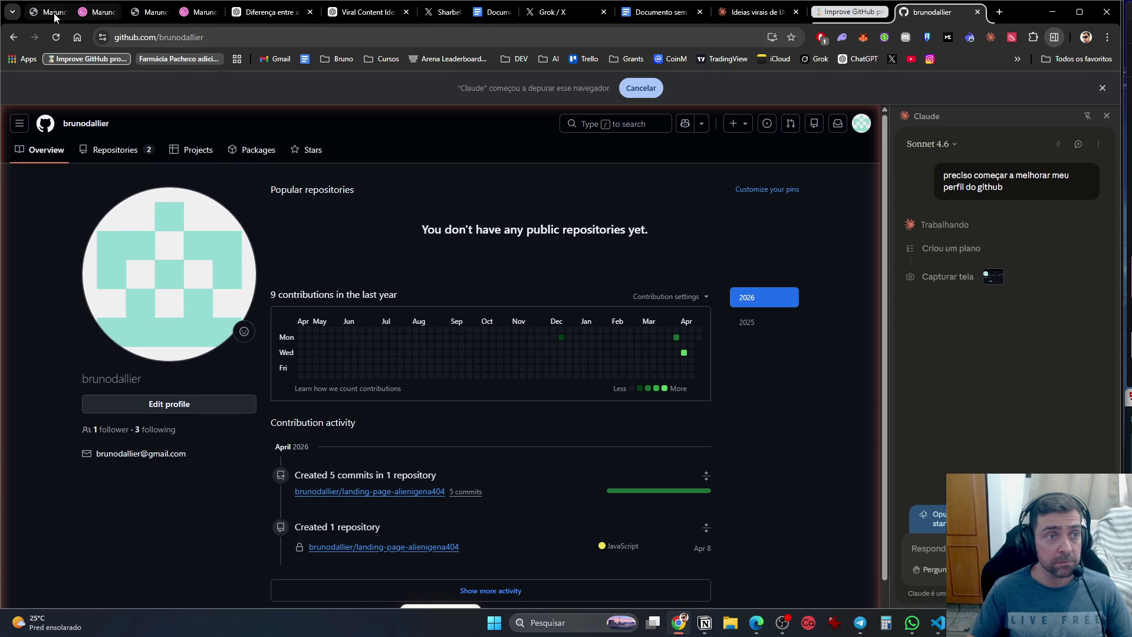
{"action": "left_click", "coordinate": [539, 12]}
Scroll the 'Diferença entre as IAS' ChatGPT conversation through the viral video script to the end
{"action": "left_click", "coordinate": [442, 13]}
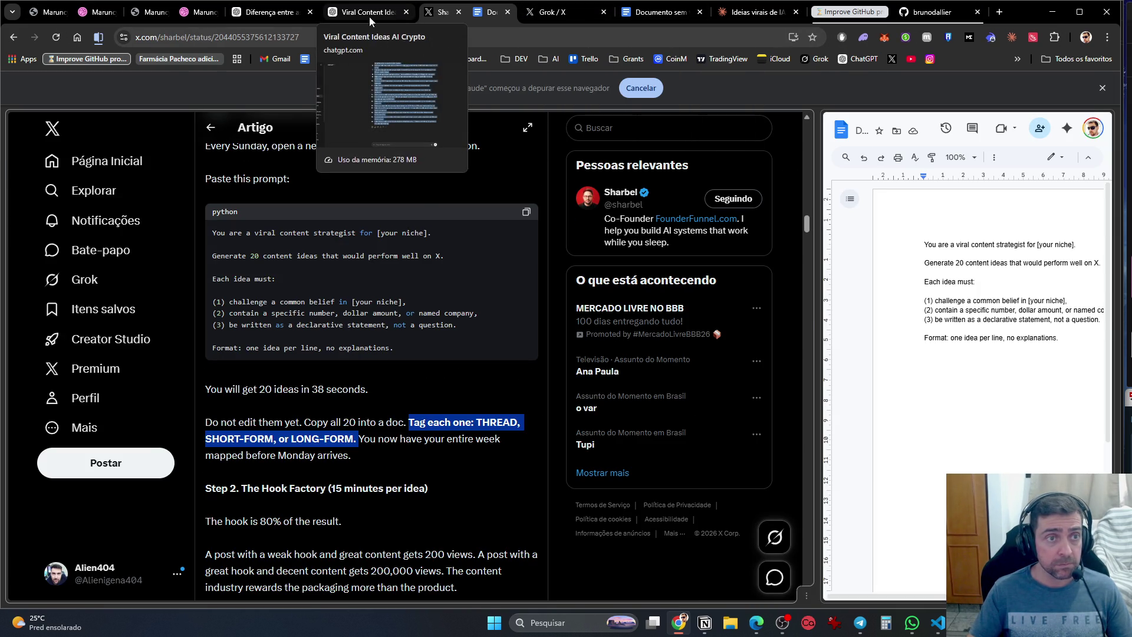
{"action": "left_click", "coordinate": [369, 16]}
{"action": "left_click", "coordinate": [271, 16]}
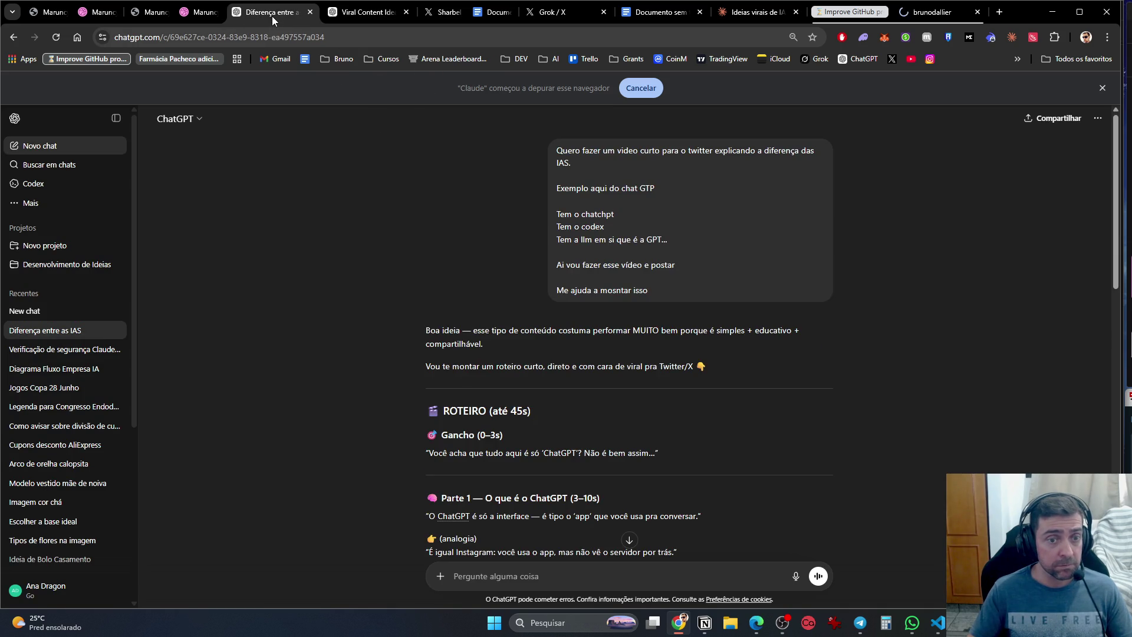
{"action": "scroll", "coordinate": [519, 426], "scroll_direction": "down", "scroll_amount": 4}
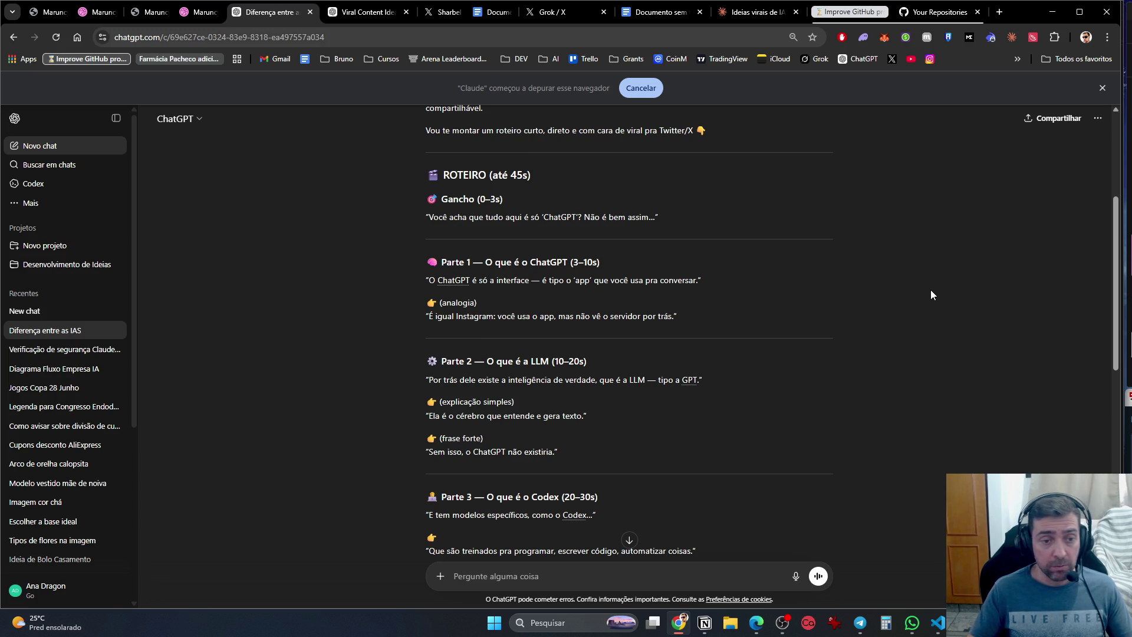
{"action": "scroll", "coordinate": [910, 295], "scroll_direction": "down", "scroll_amount": 2}
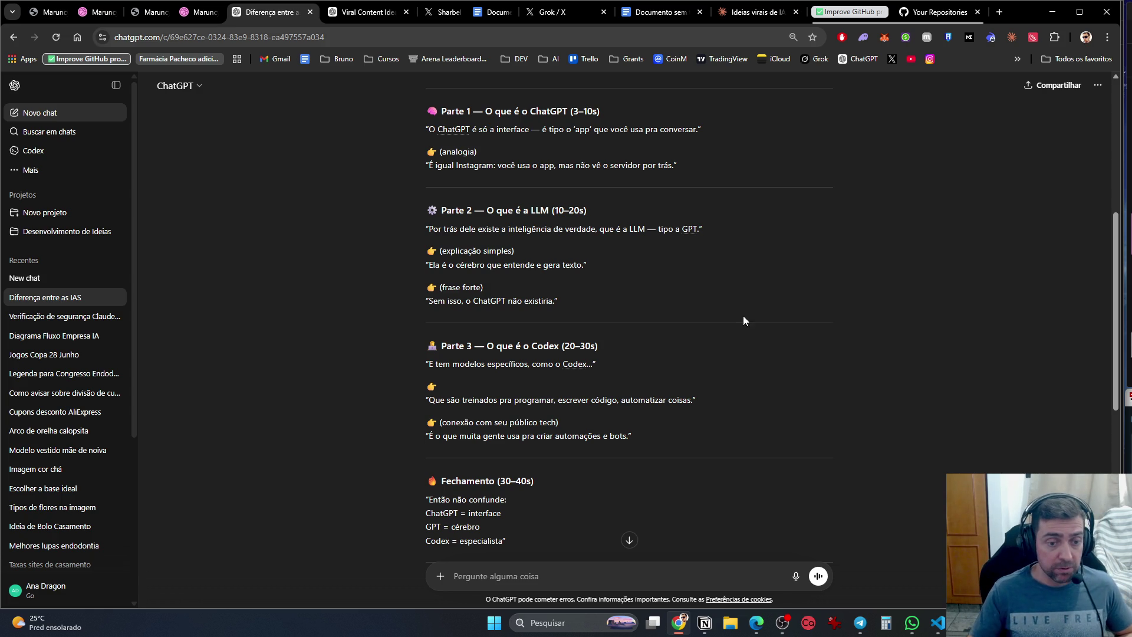
{"action": "scroll", "coordinate": [737, 325], "scroll_direction": "down", "scroll_amount": 3}
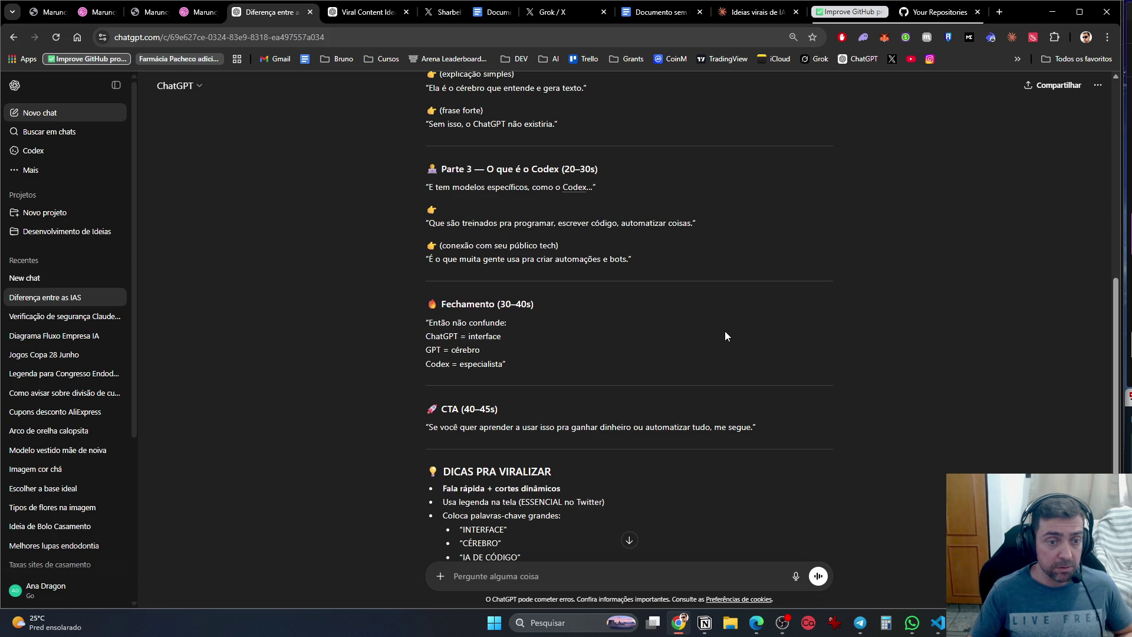
{"action": "scroll", "coordinate": [723, 333], "scroll_direction": "down", "scroll_amount": 3}
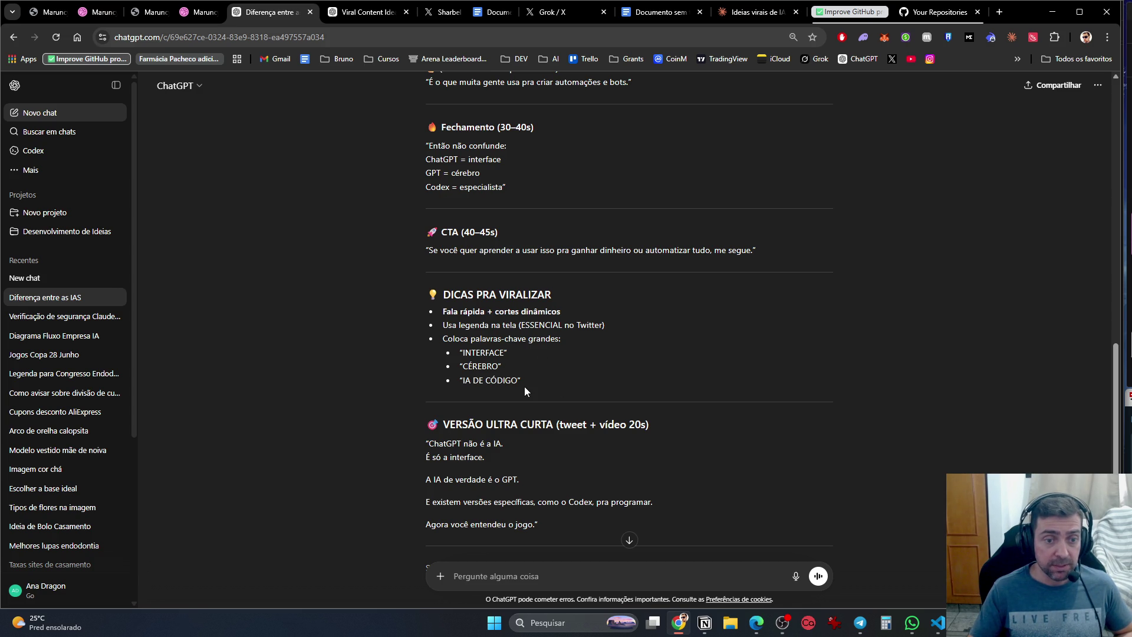
{"action": "scroll", "coordinate": [524, 386], "scroll_direction": "down", "scroll_amount": 3}
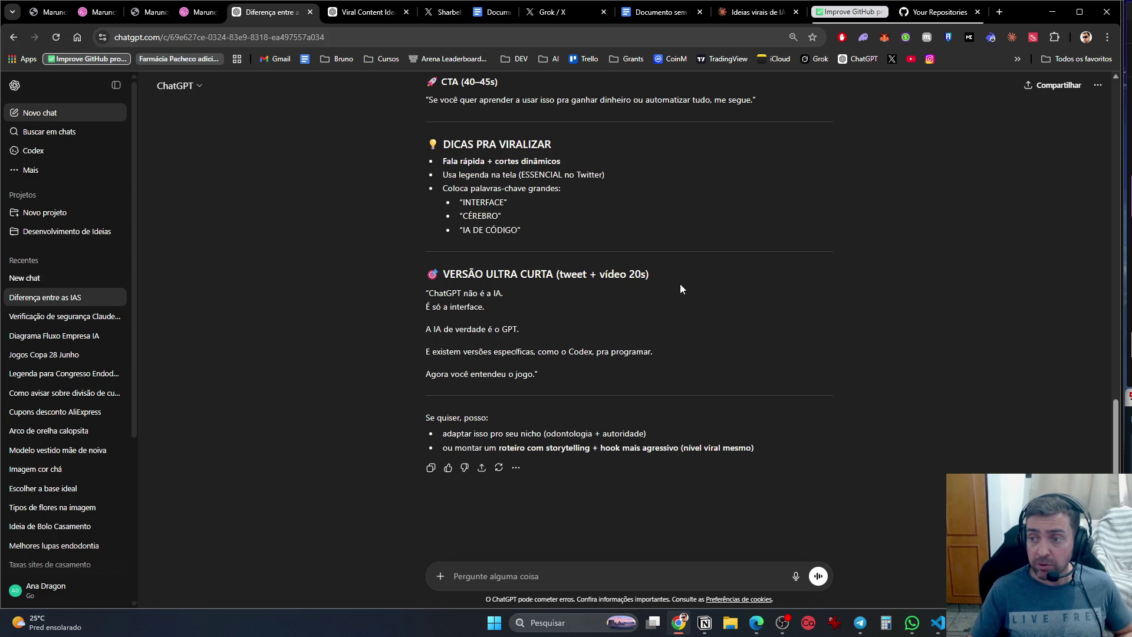
{"action": "left_click", "coordinate": [1055, 16]}
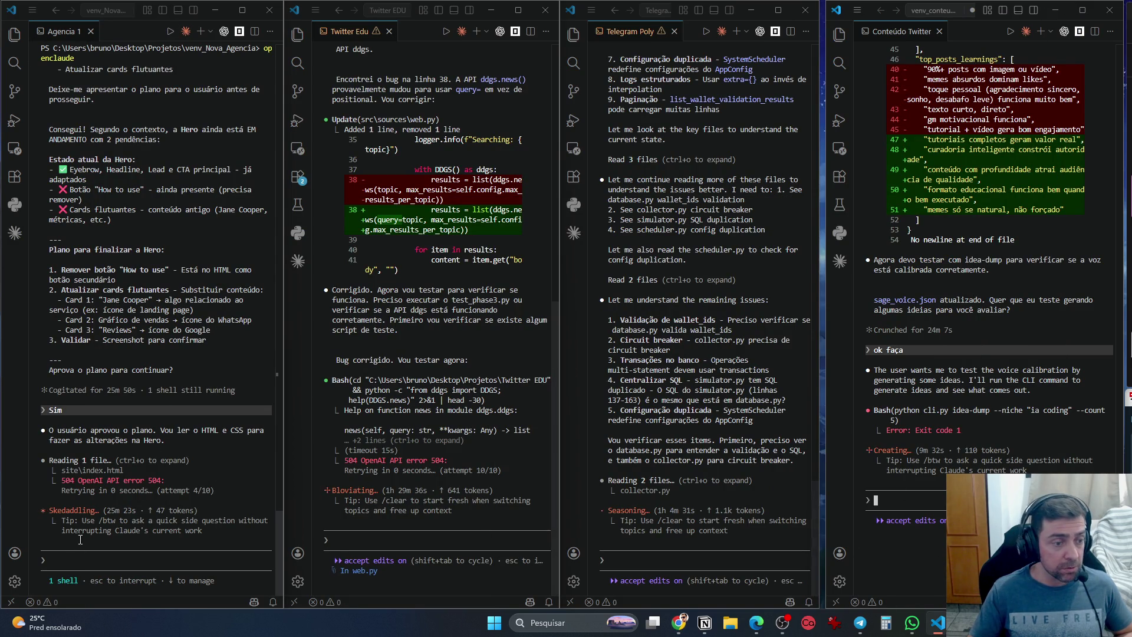
Interrupt the looping Twitter Edu session and send 'Vc entrou em loop. Continue'
{"action": "left_click", "coordinate": [129, 561]}
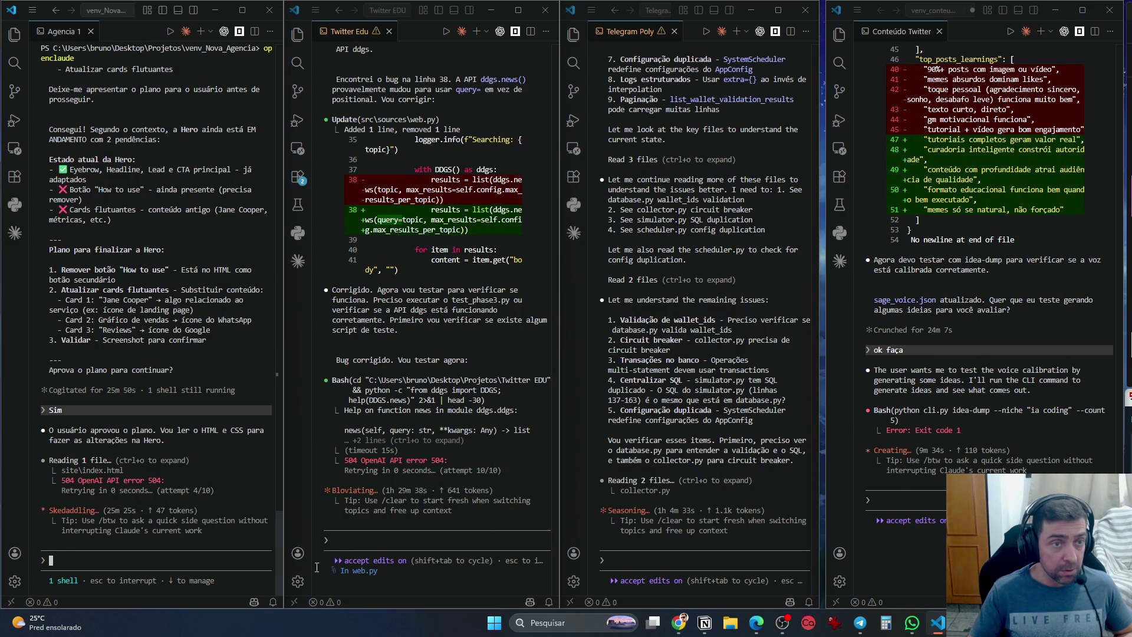
{"action": "left_click", "coordinate": [388, 542]}
{"action": "key", "text": "Escape"}
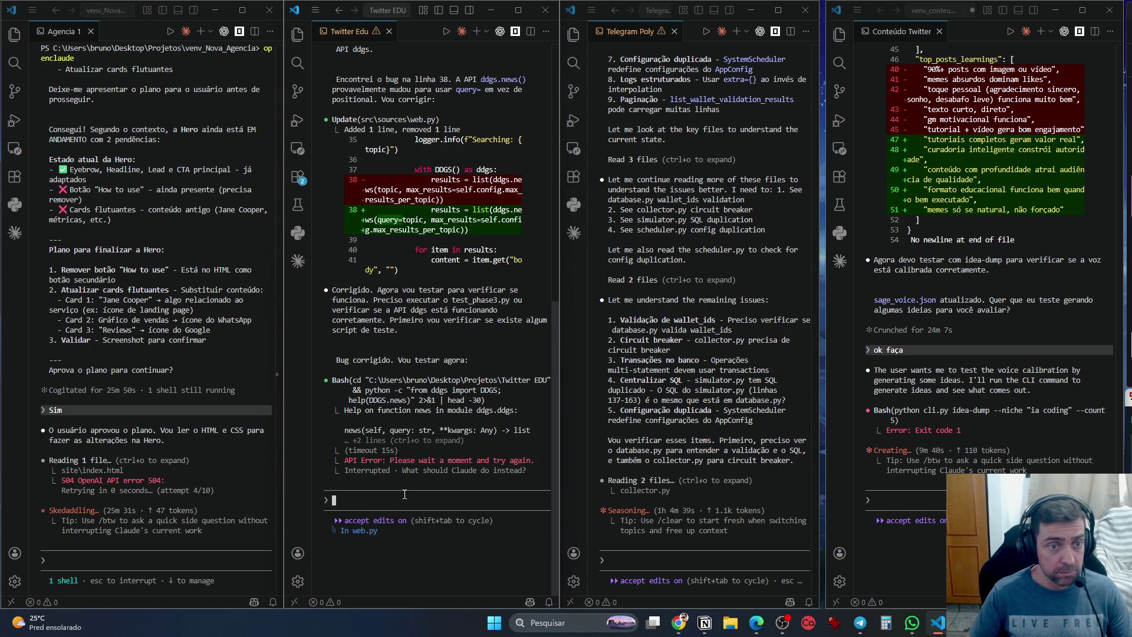
{"action": "key", "text": "Escape"}
{"action": "key", "text": "Escape"}
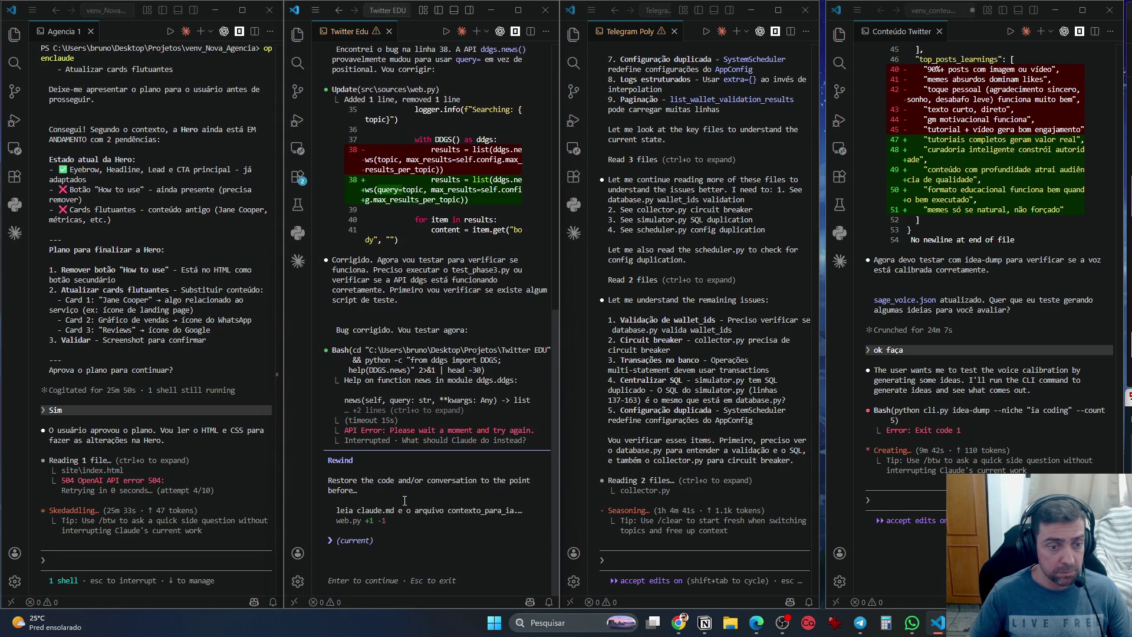
{"action": "key", "text": "Escape"}
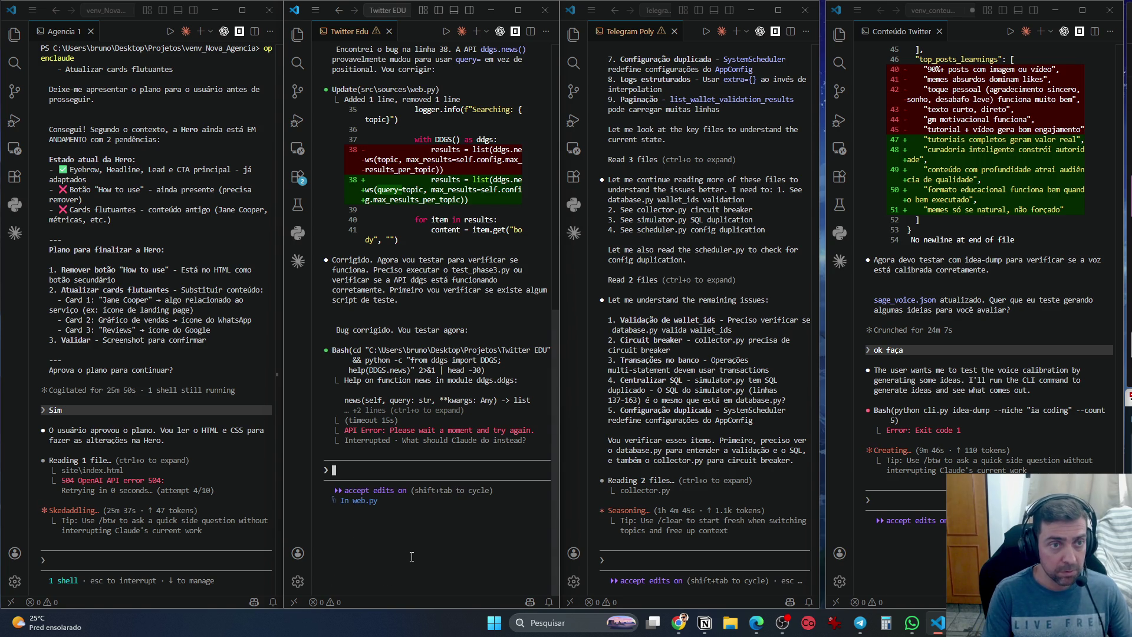
{"action": "type", "text": "Vc entrou em loo"}
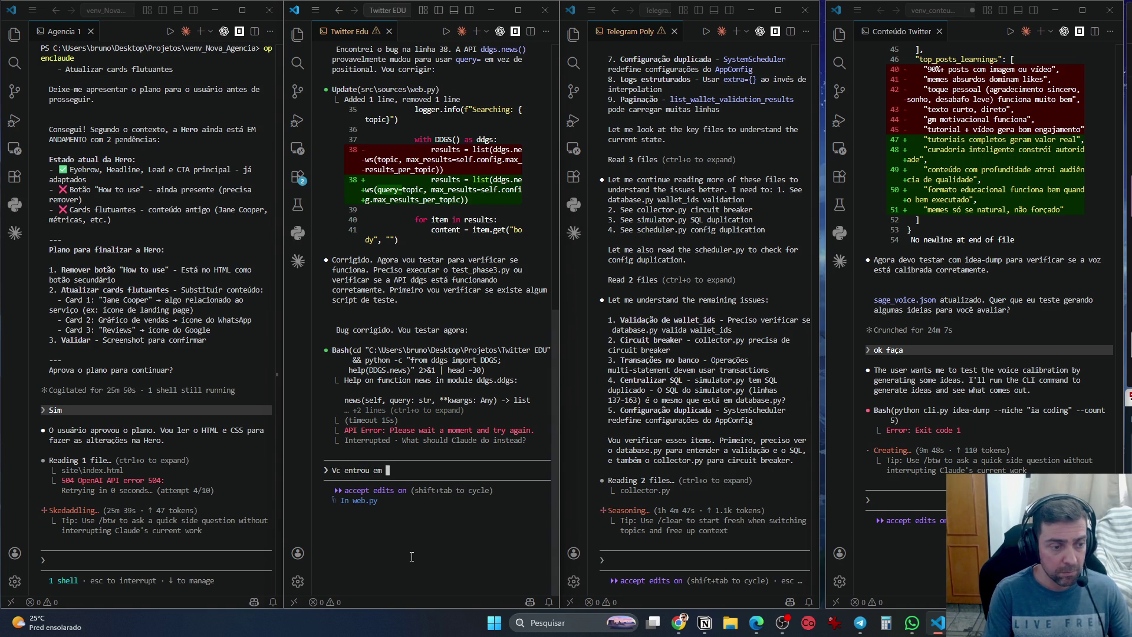
{"action": "type", "text": "p. Continue"}
{"action": "key", "text": "Return"}
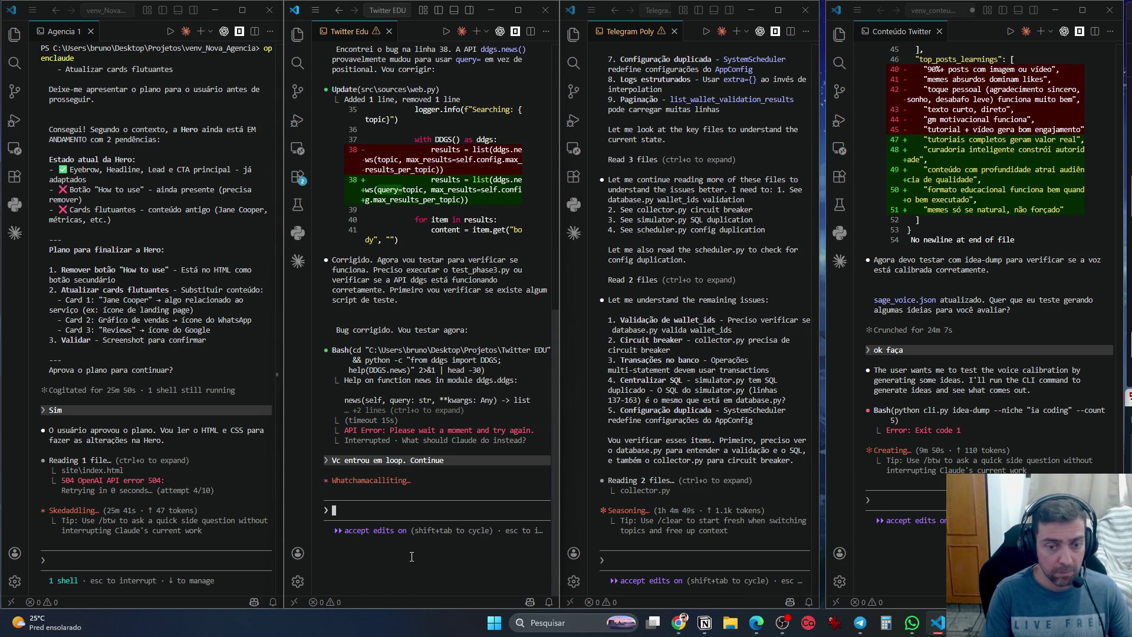
Interrupt the Telegram Poly session and send 'Vc entoru em loop, continue'
{"action": "left_click", "coordinate": [687, 527]}
{"action": "key", "text": "Escape"}
{"action": "type", "text": "Vc entoru em"}
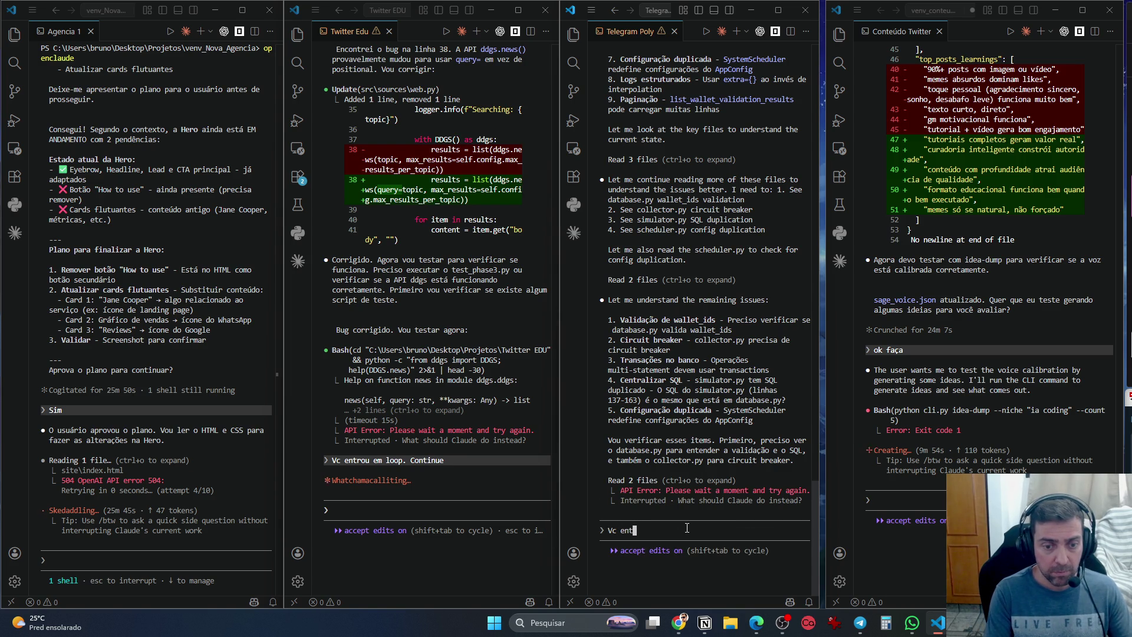
{"action": "type", "text": " loop, continue"}
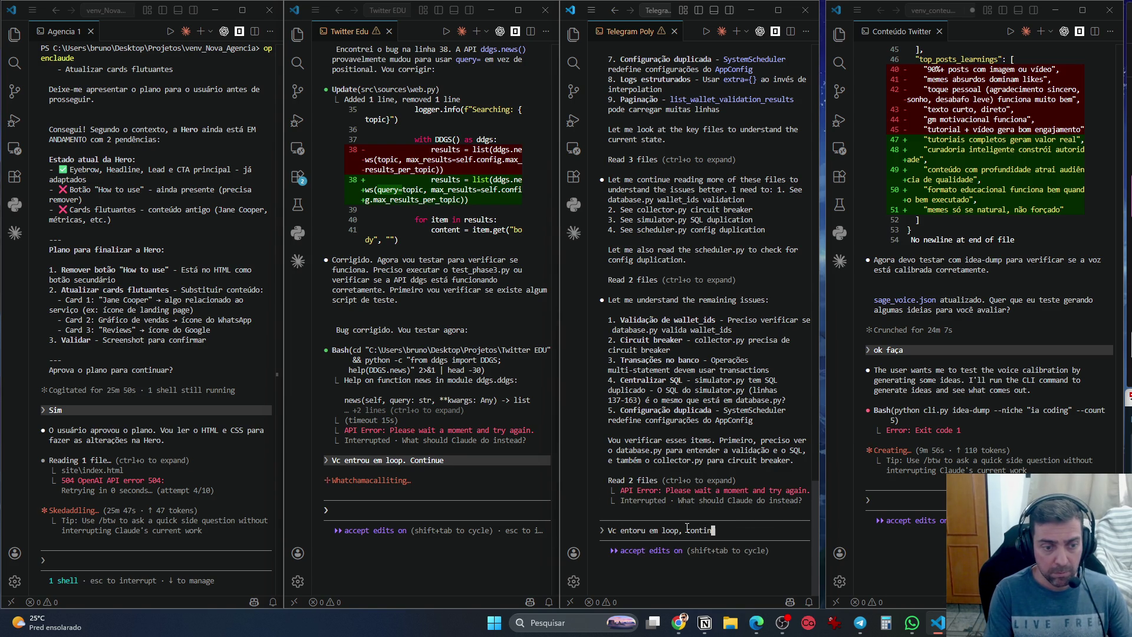
{"action": "key", "text": "Return"}
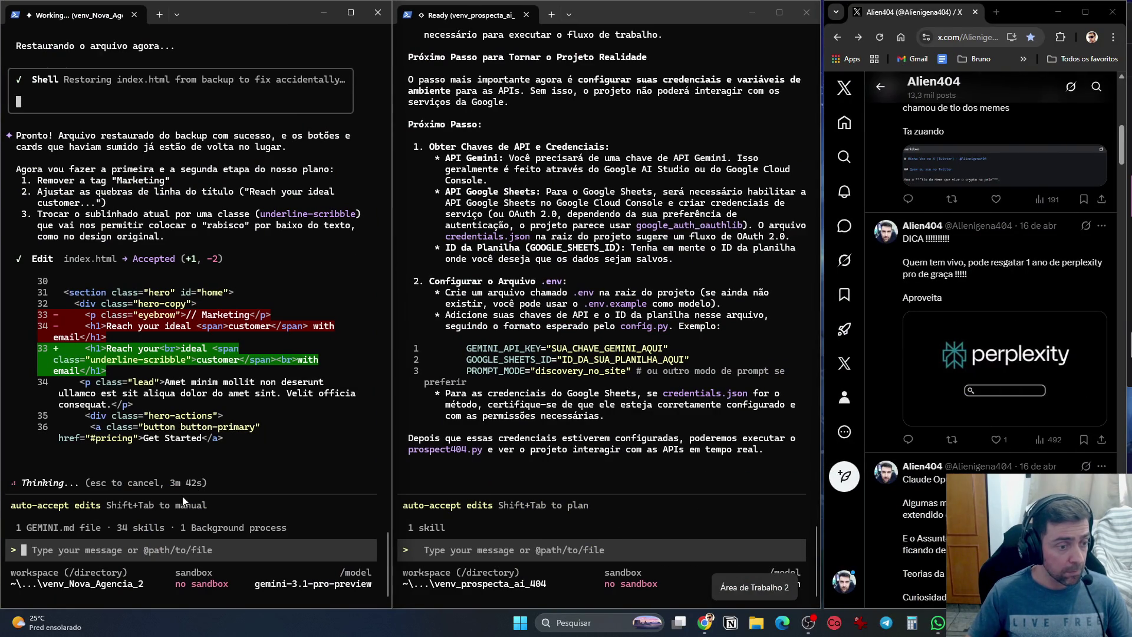
{"action": "key", "text": "ctrl+super+Left"}
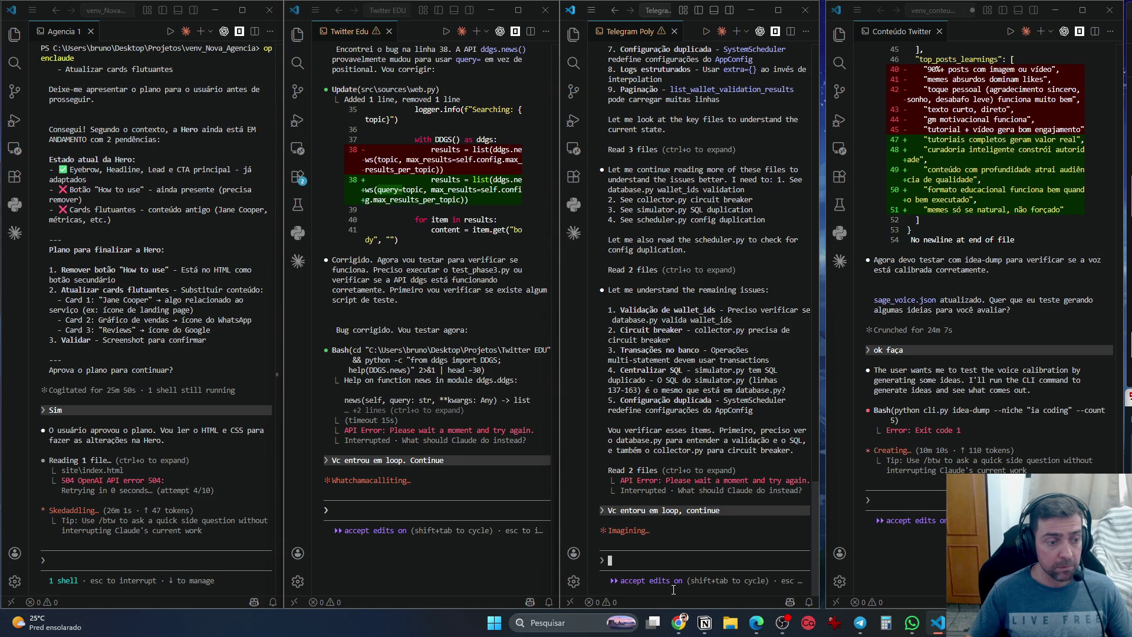
{"action": "key", "text": "alt+Tab"}
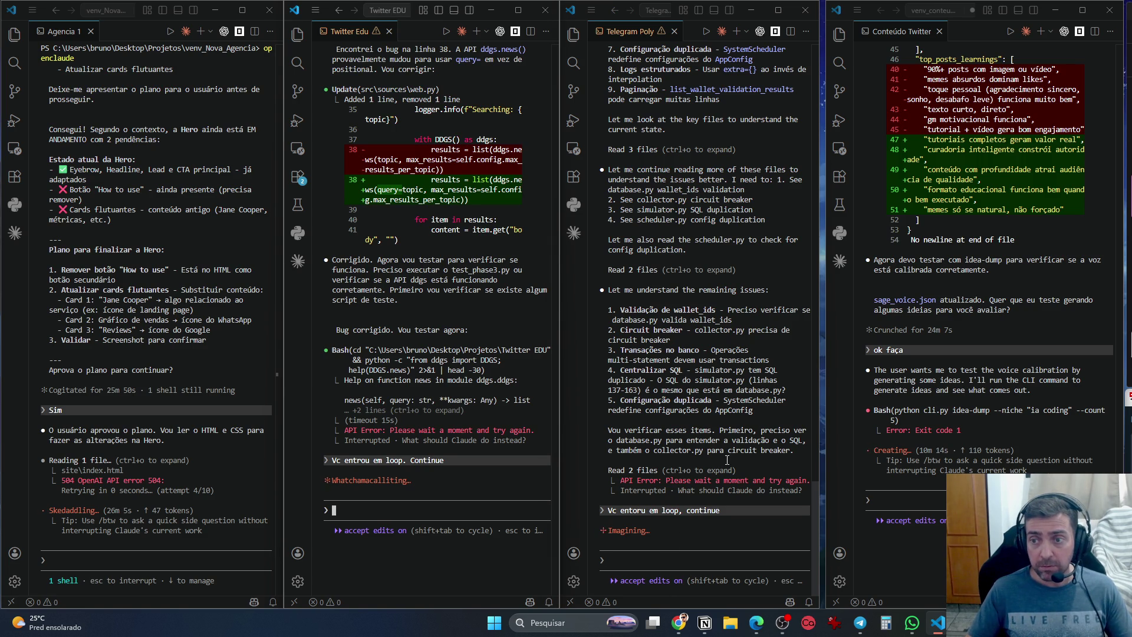
{"action": "left_click", "coordinate": [678, 628]}
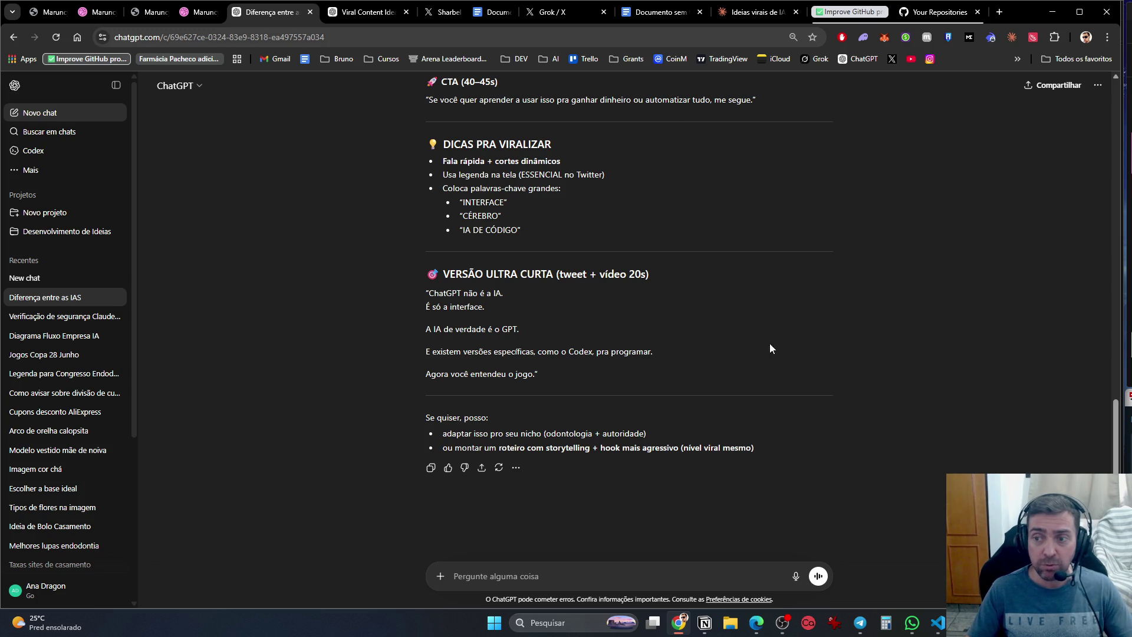
Select the original AI-differences video request in ChatGPT, then go to the 'Ideias virais de IA' Claude chat
{"action": "scroll", "coordinate": [581, 442], "scroll_direction": "up", "scroll_amount": 20}
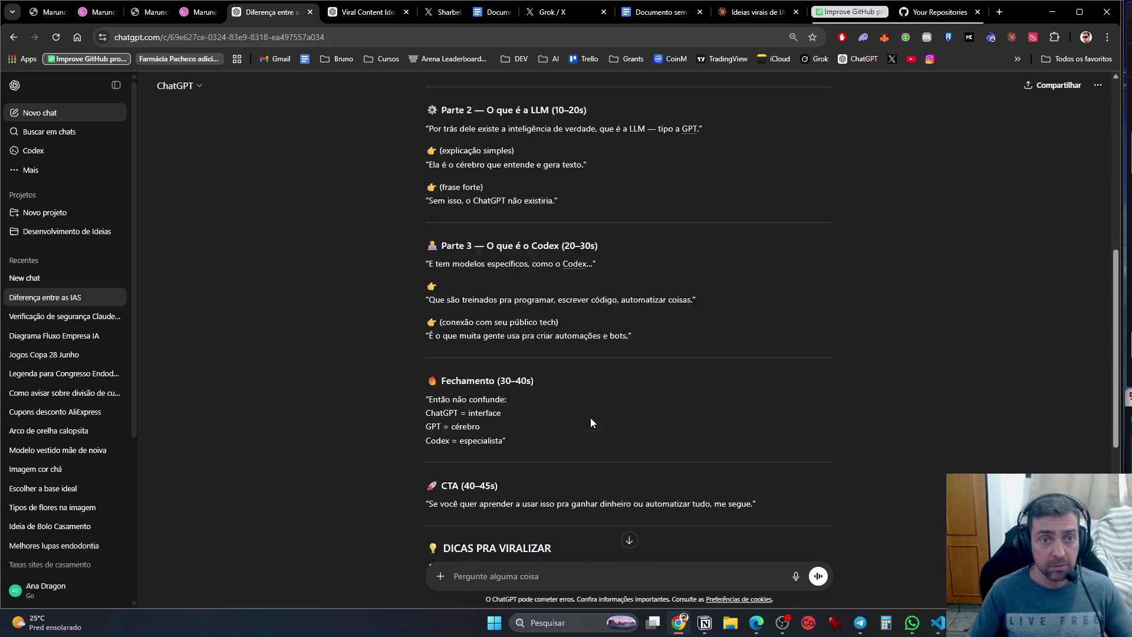
{"action": "left_click_drag", "start_coordinate": [659, 259], "coordinate": [554, 111]}
{"action": "key", "text": "ctrl+c"}
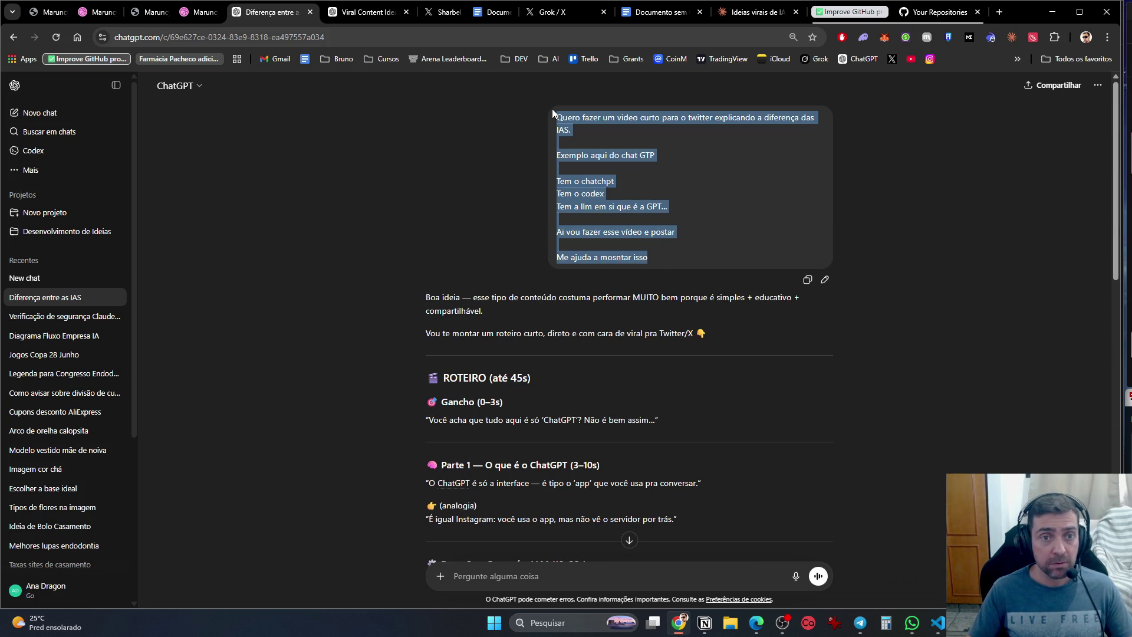
{"action": "left_click", "coordinate": [753, 13]}
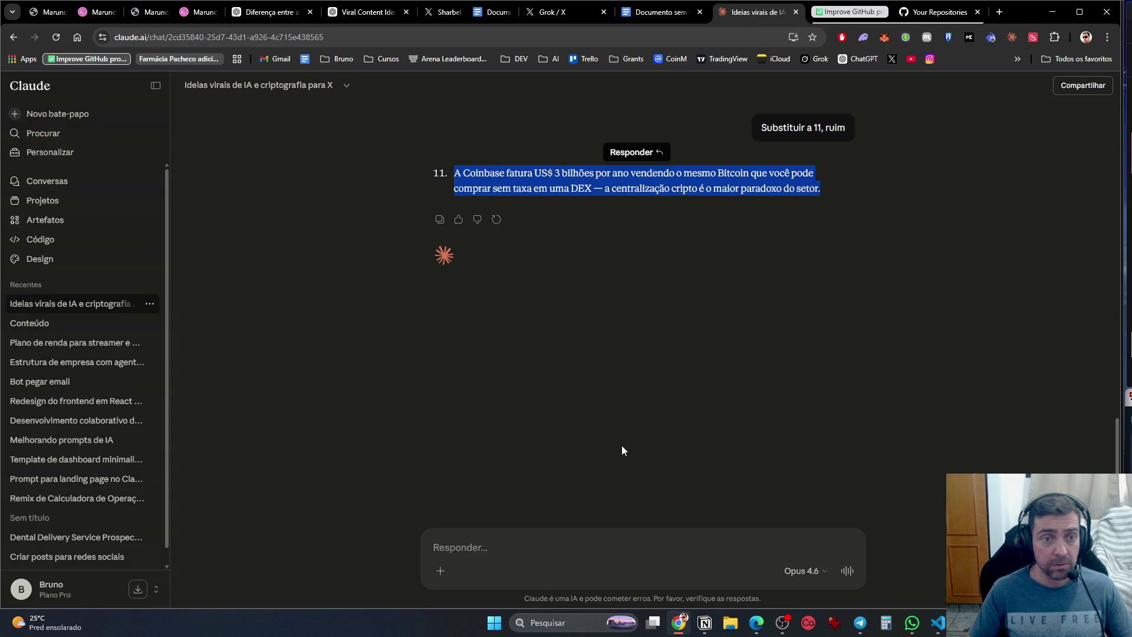
Paste the copied video request into the Conteúdo Claude conversation and send it
{"action": "left_click", "coordinate": [79, 329]}
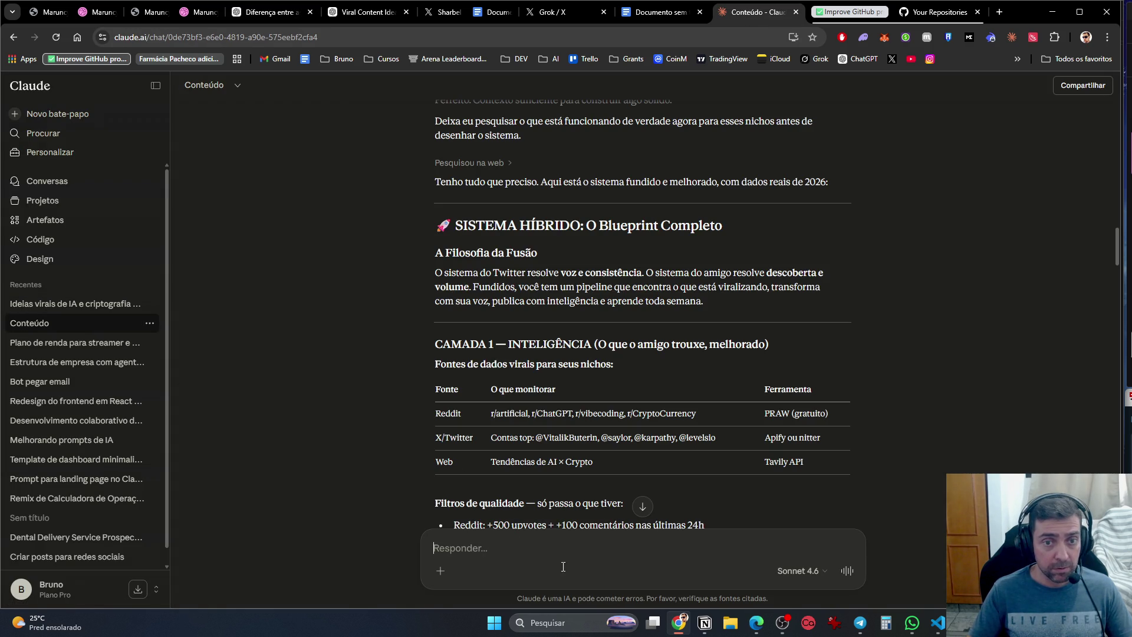
{"action": "left_click", "coordinate": [507, 554]}
{"action": "key", "text": "ctrl+v"}
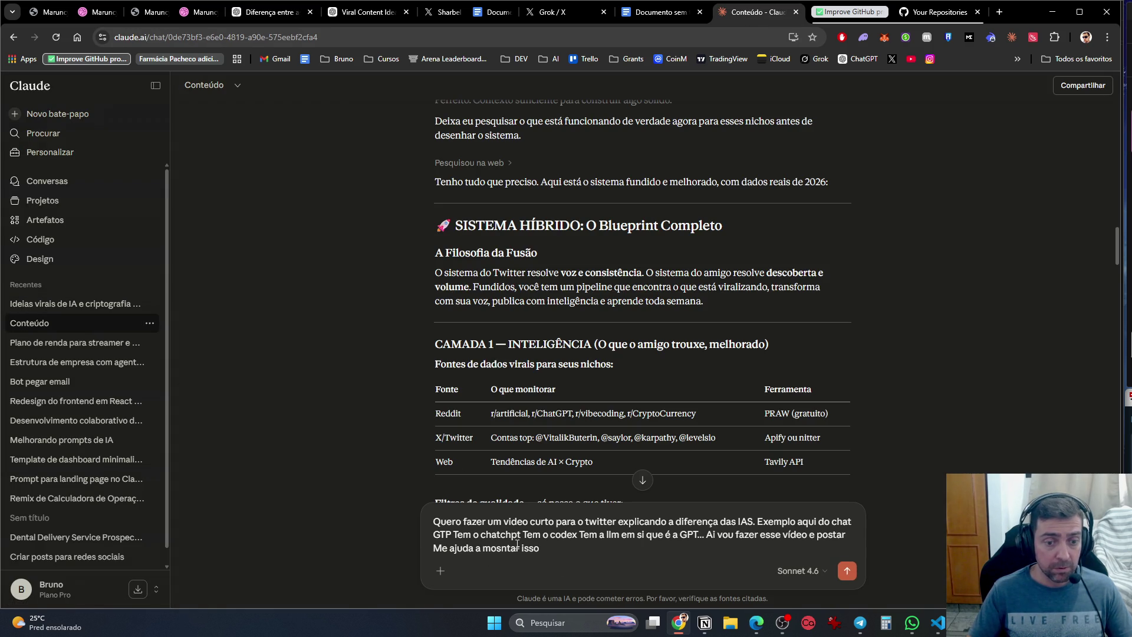
{"action": "key", "text": "Return"}
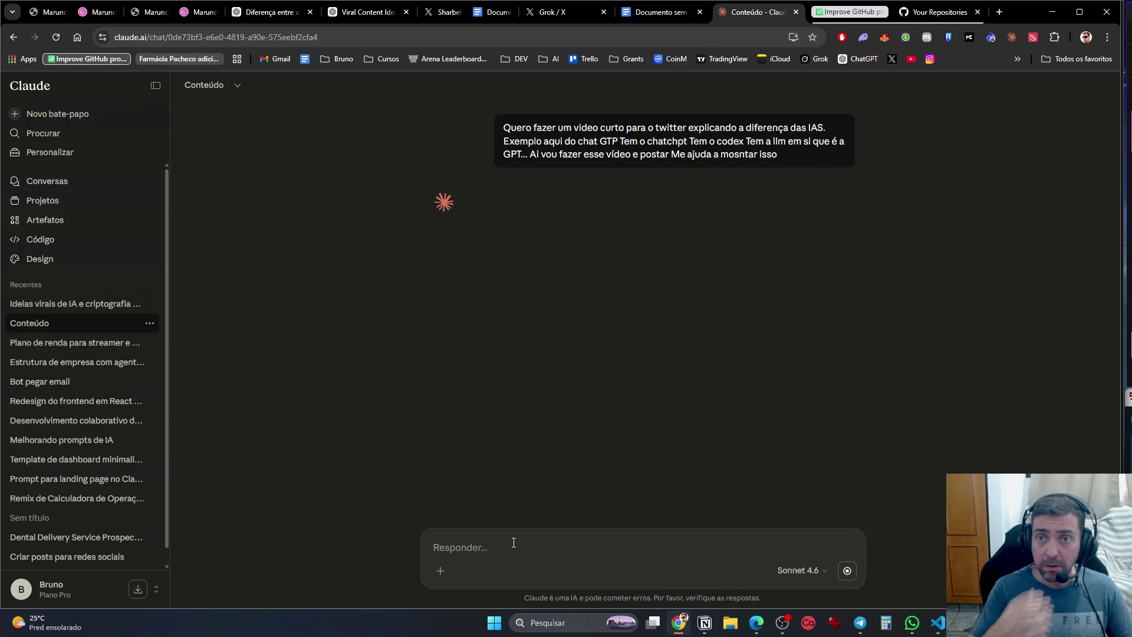
{"action": "left_click", "coordinate": [660, 12]}
{"action": "left_click", "coordinate": [755, 12]}
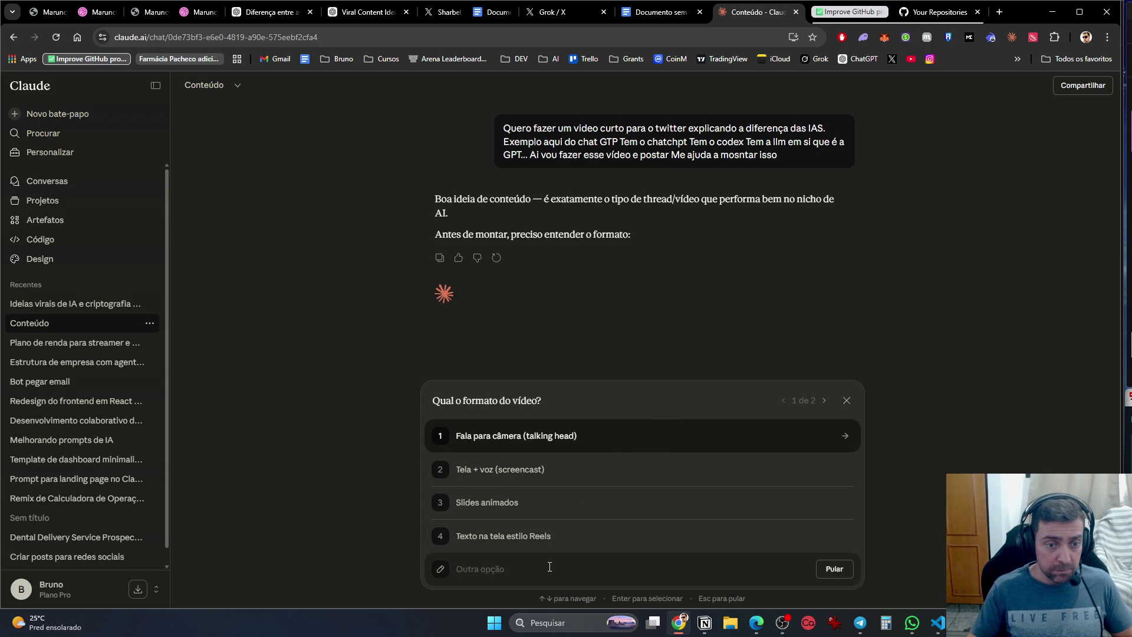
Answer the format question with 'vou gravar usando a minha imagem e mostrando a tela do meu computador'
{"action": "left_click", "coordinate": [526, 570]}
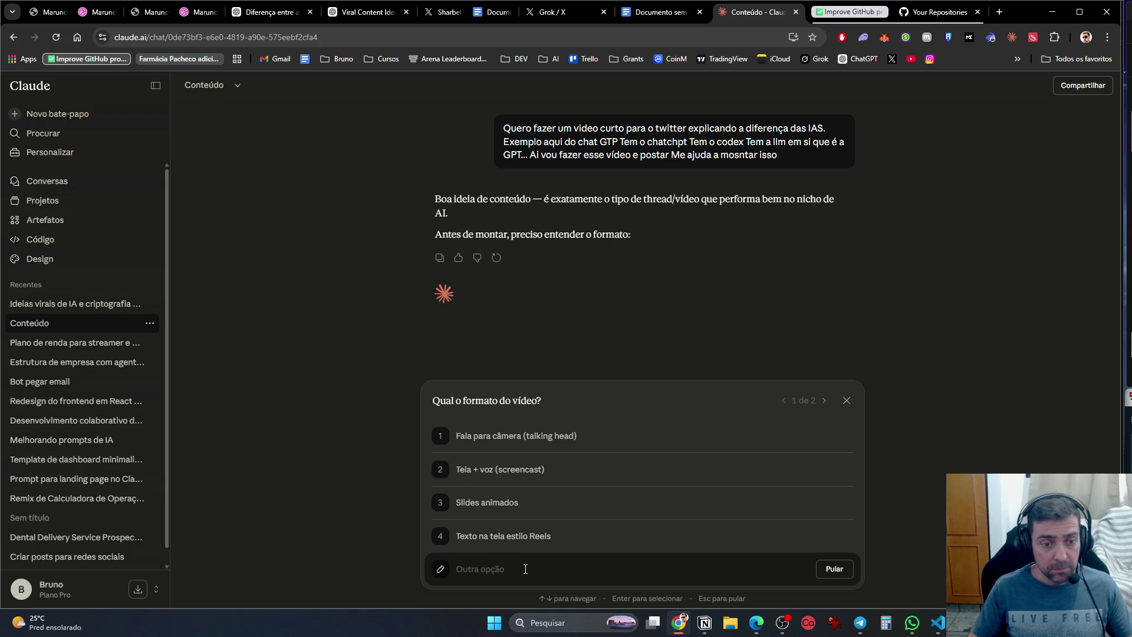
{"action": "type", "text": "V"}
{"action": "type", "text": "ravar usando minha mo"}
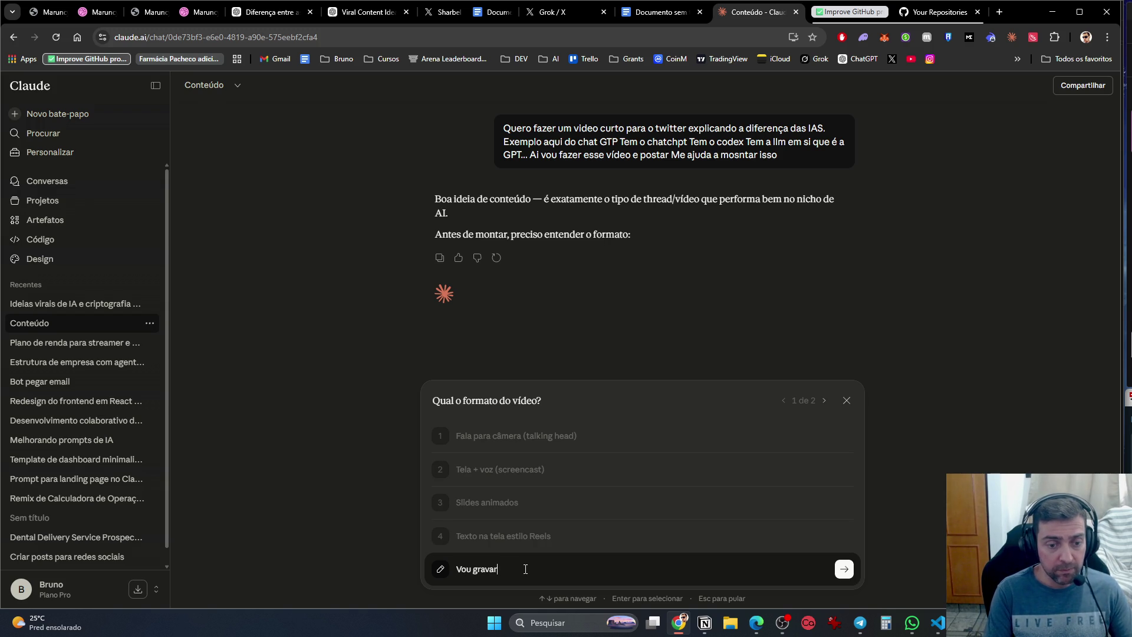
{"action": "key", "text": "BackSpace"}
{"action": "key", "text": "BackSpace"}
{"action": "key", "text": "BackSpace"}
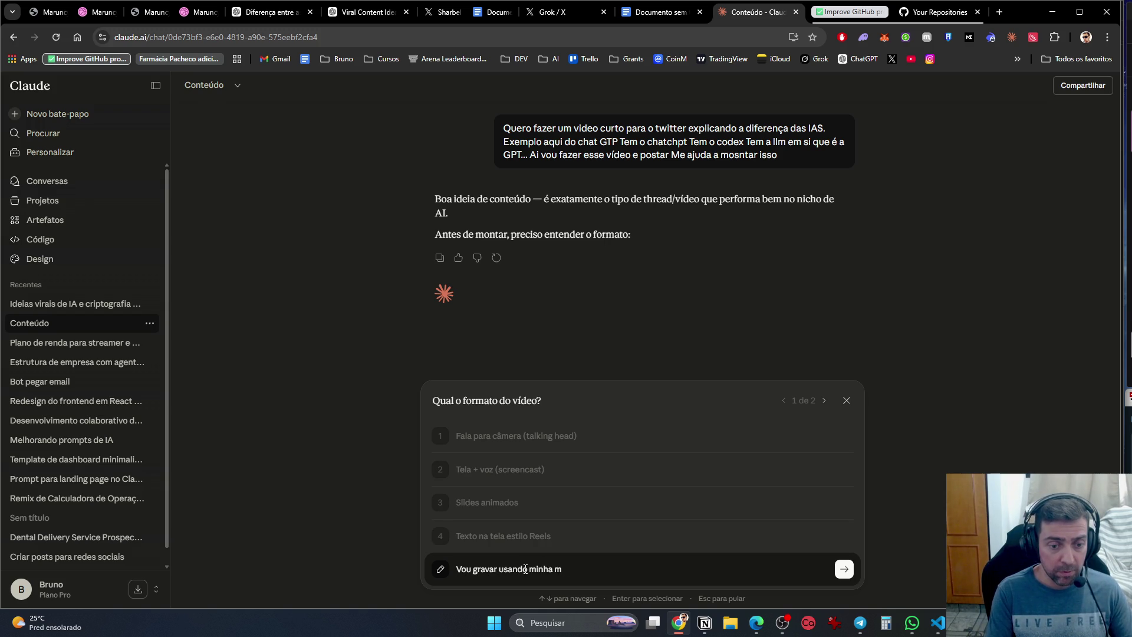
{"action": "type", "text": "vou gravar usando a min"}
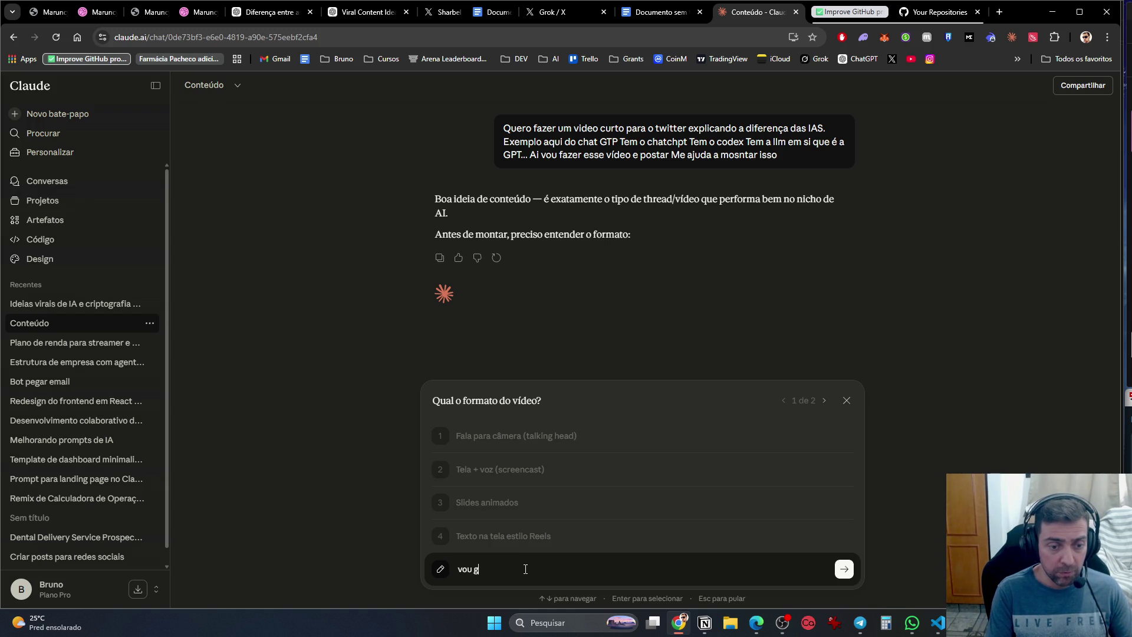
{"action": "type", "text": "ha imagem e mostra"}
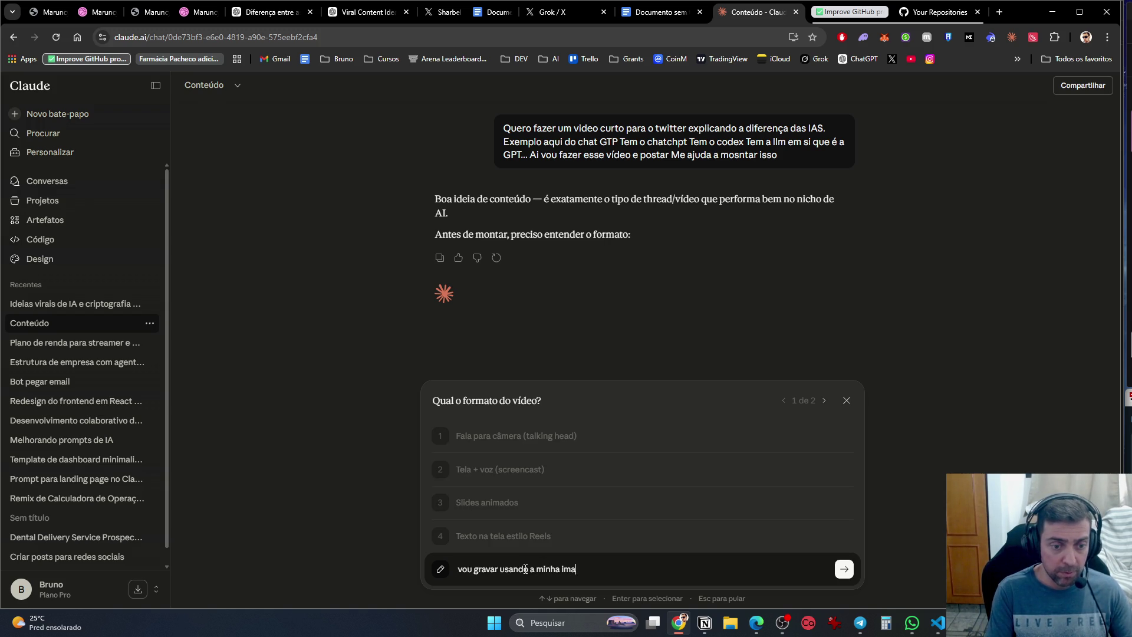
{"action": "type", "text": "ndo a tela do mue"}
{"action": "key", "text": "BackSpace"}
{"action": "key", "text": "BackSpace"}
{"action": "key", "text": "BackSpace"}
{"action": "type", "text": "meu computador"}
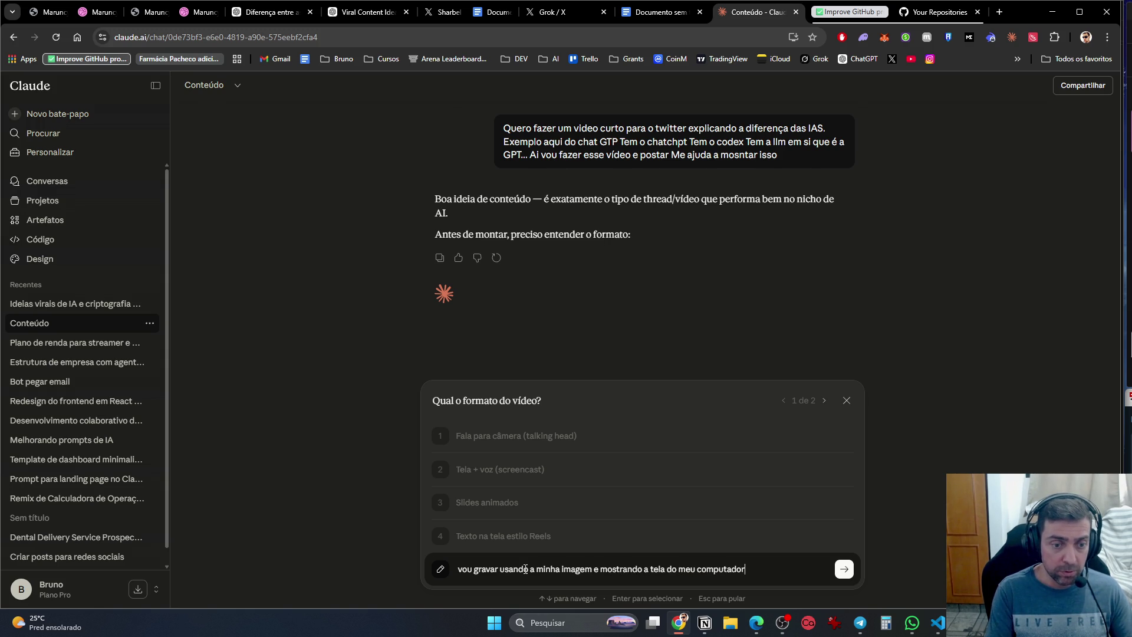
{"action": "key", "text": "Return"}
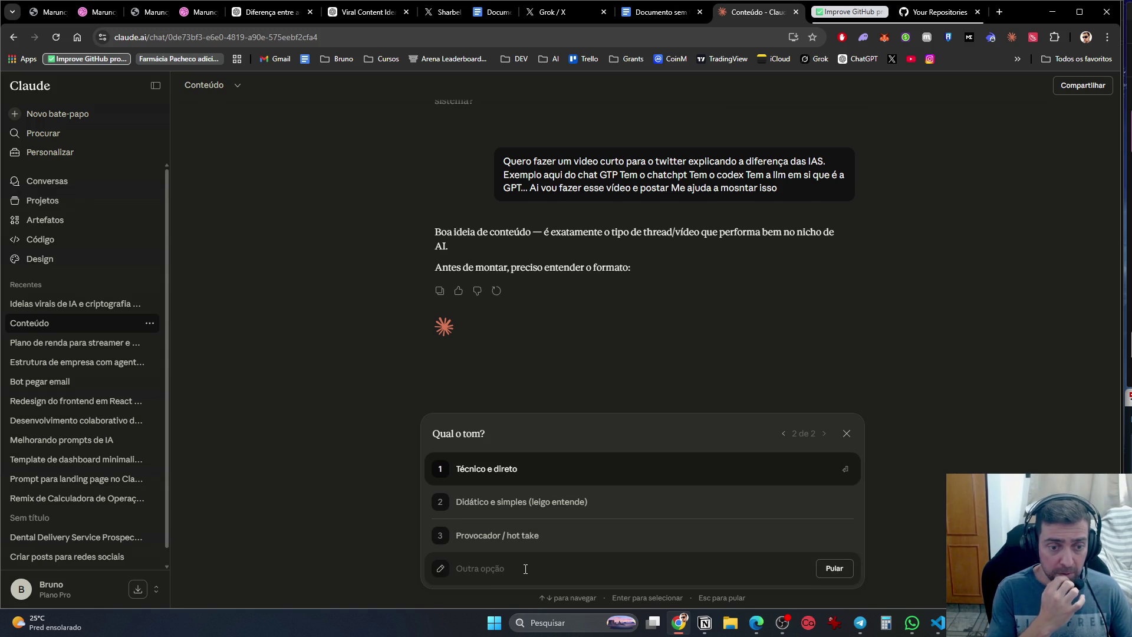
Choose the 'Didático e simples' tone, submit the answers, and minimize the browser
{"action": "key", "text": "Down"}
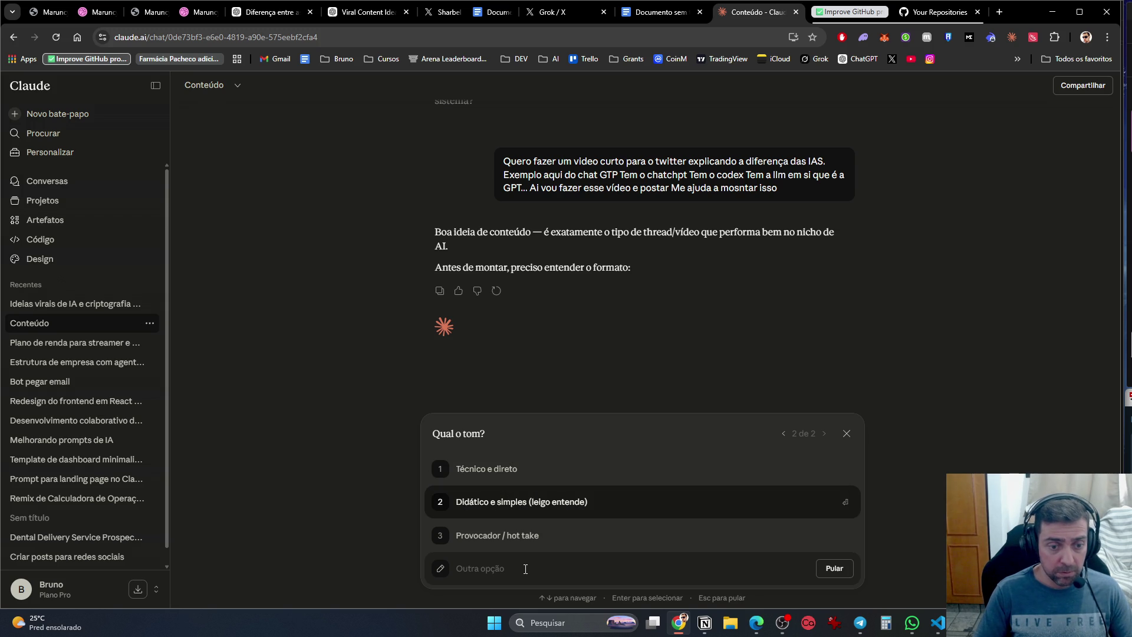
{"action": "key", "text": "Return"}
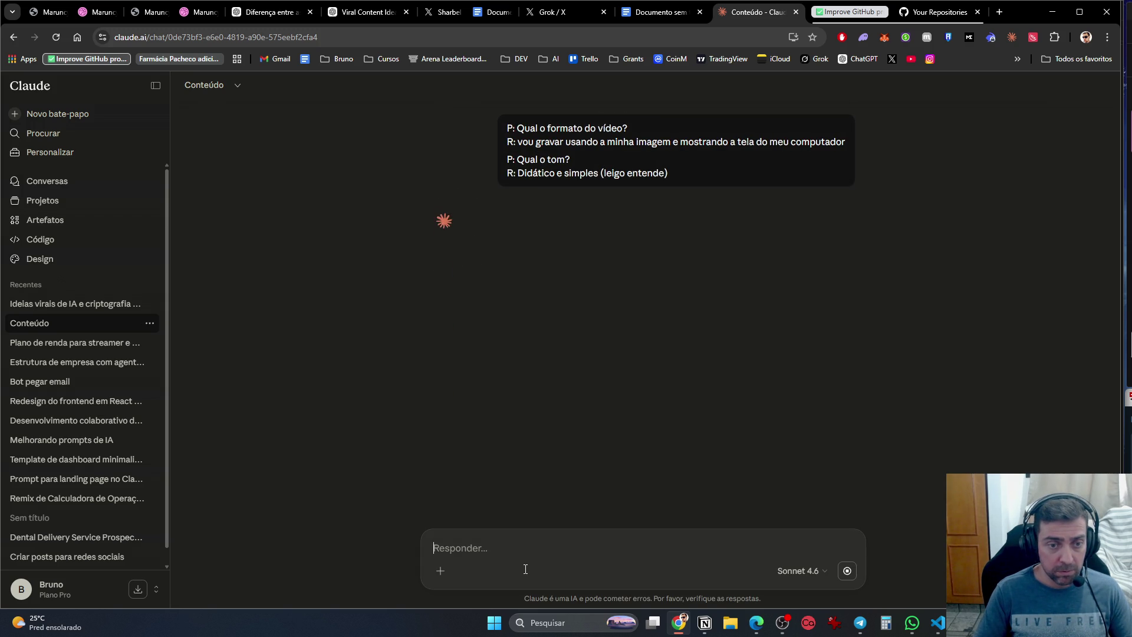
{"action": "left_click", "coordinate": [1052, 12]}
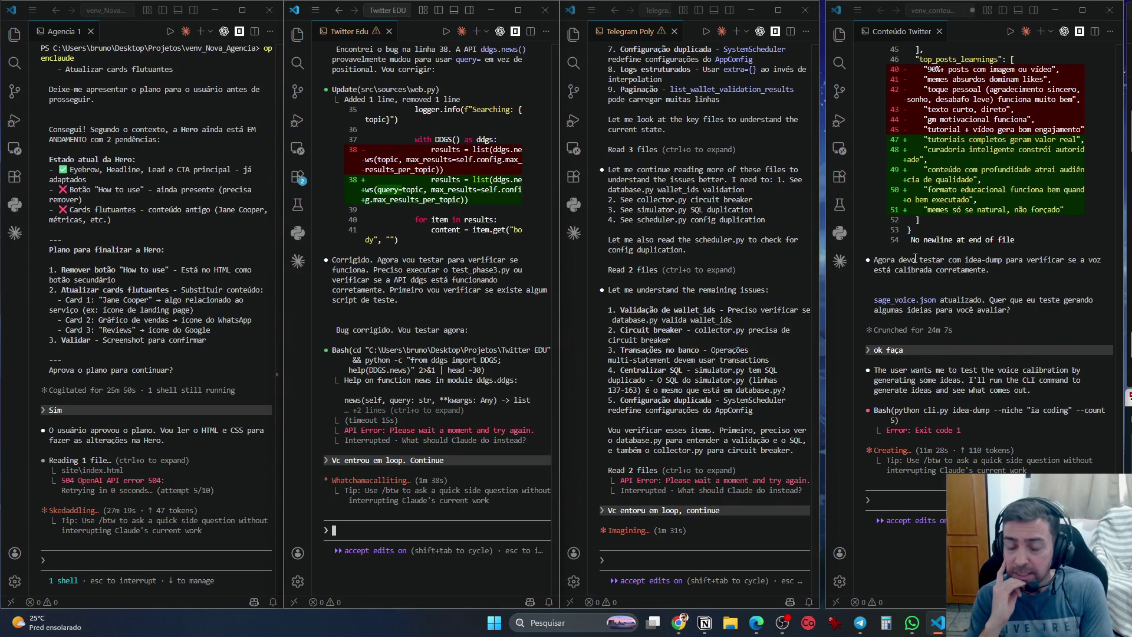
DM a friend on Discord 'o open claude ta lentao ai tb?', then return to Chrome
{"action": "left_click", "coordinate": [975, 628]}
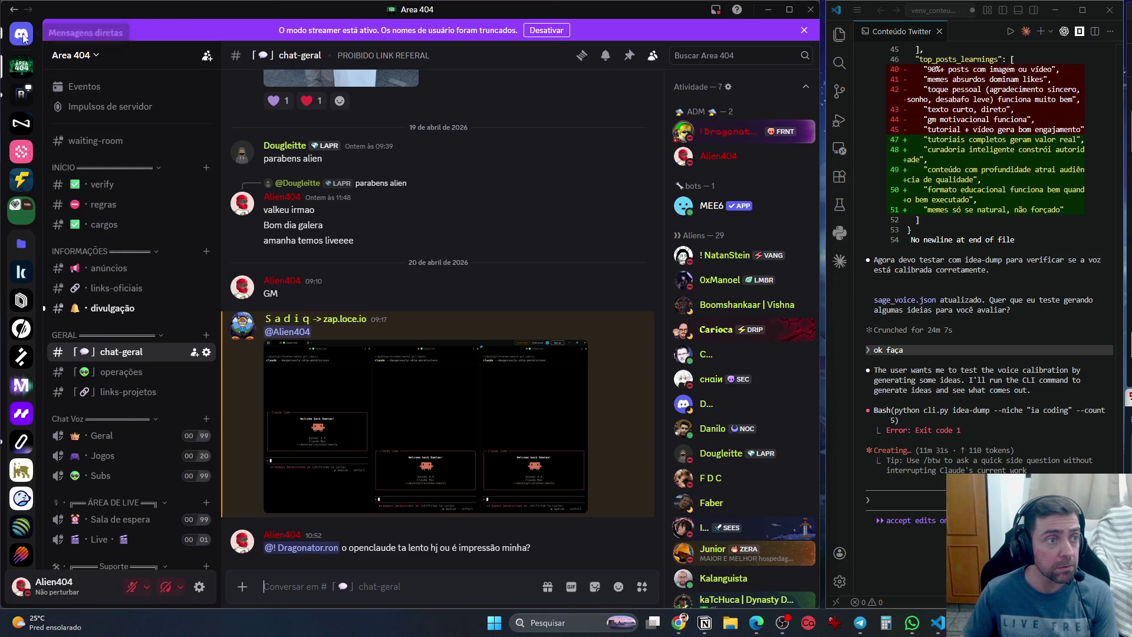
{"action": "left_click", "coordinate": [21, 33]}
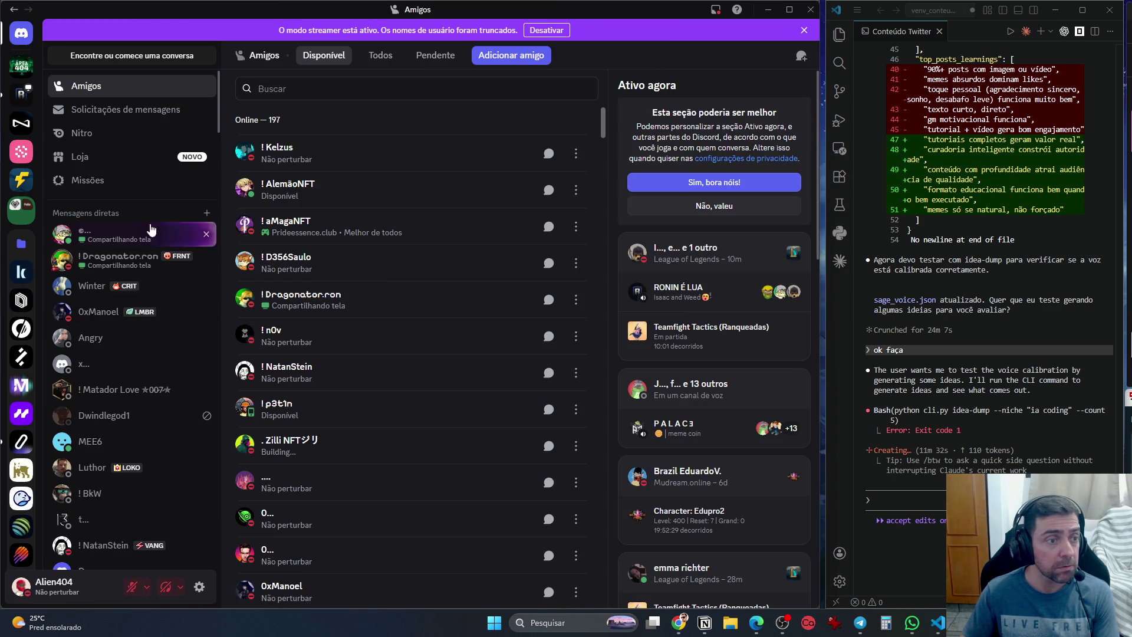
{"action": "left_click", "coordinate": [141, 269]}
{"action": "type", "text": "o open claude"}
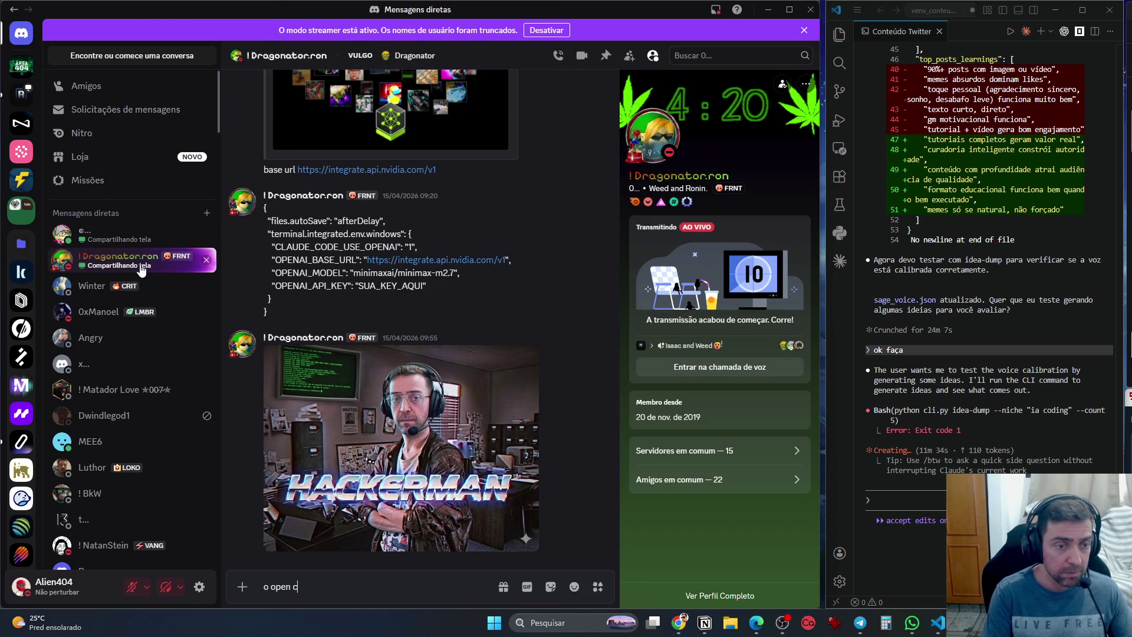
{"action": "type", "text": " ta lentao ai t"}
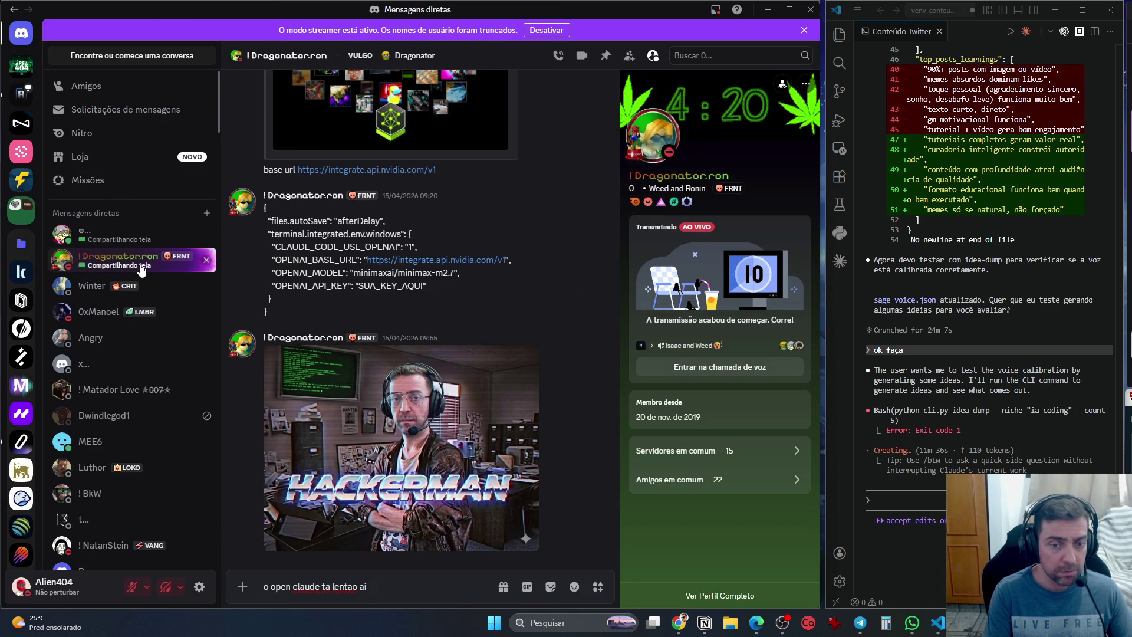
{"action": "type", "text": "b?"}
{"action": "key", "text": "Return"}
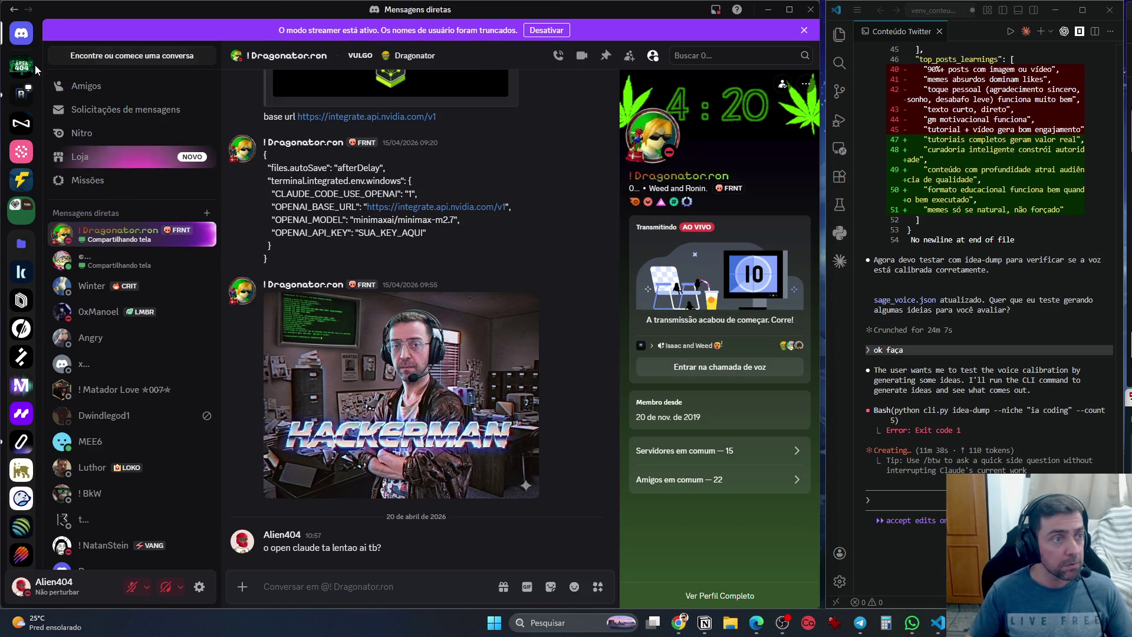
{"action": "left_click", "coordinate": [22, 66]}
{"action": "left_click", "coordinate": [767, 10]}
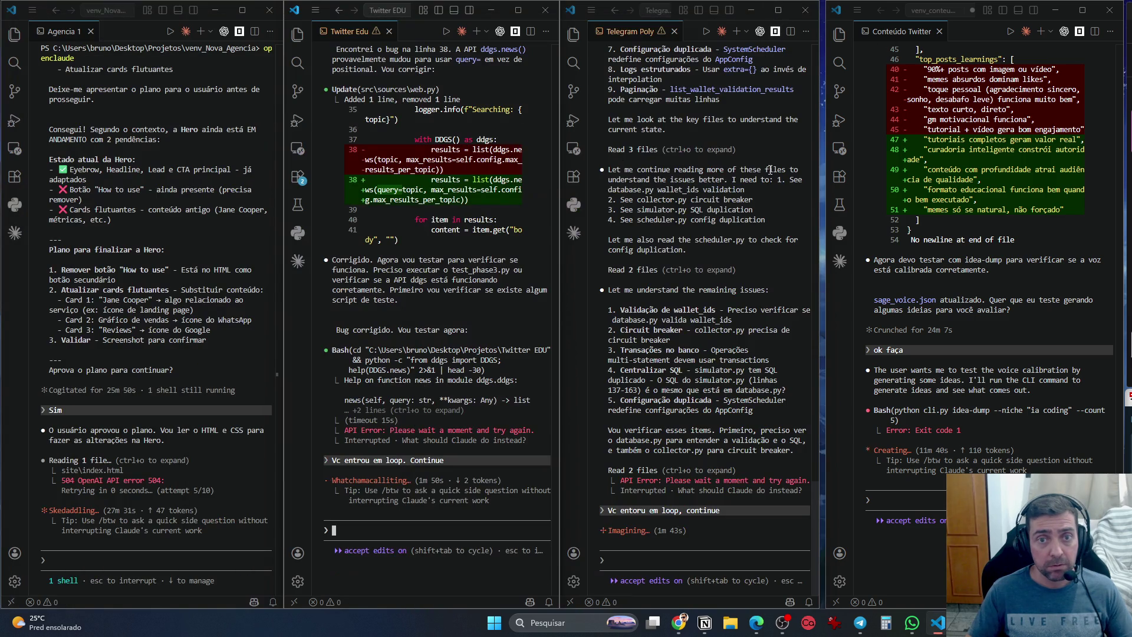
{"action": "left_click", "coordinate": [678, 622]}
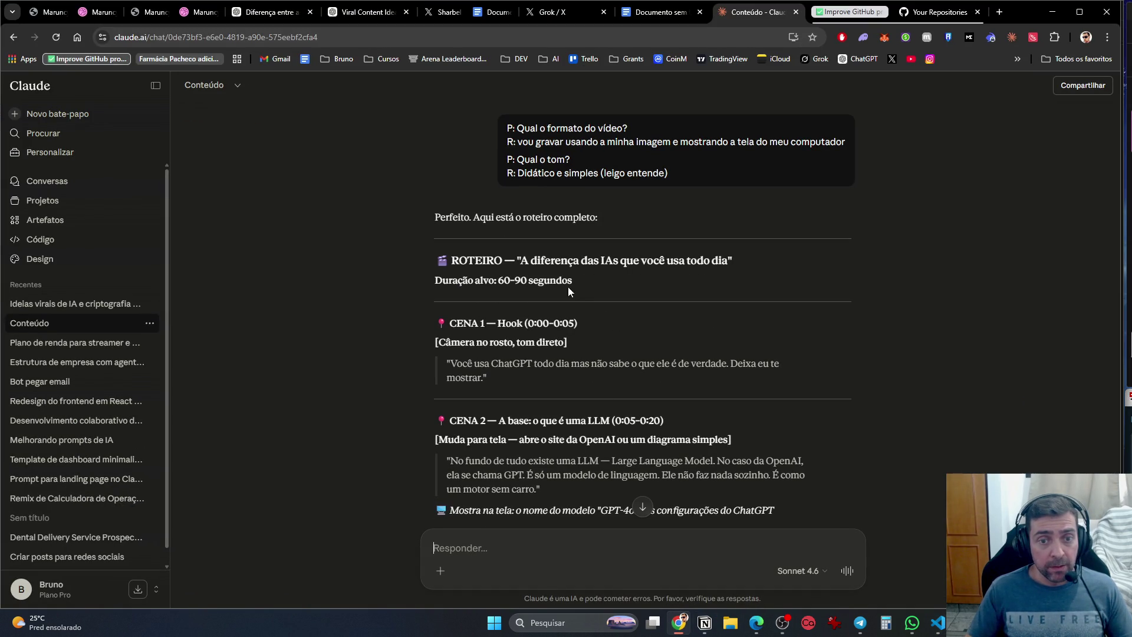
Read Claude's scene-by-scene video script down to CENA 7, the CTA, and open a new tab
{"action": "scroll", "coordinate": [536, 401], "scroll_direction": "down", "scroll_amount": 2}
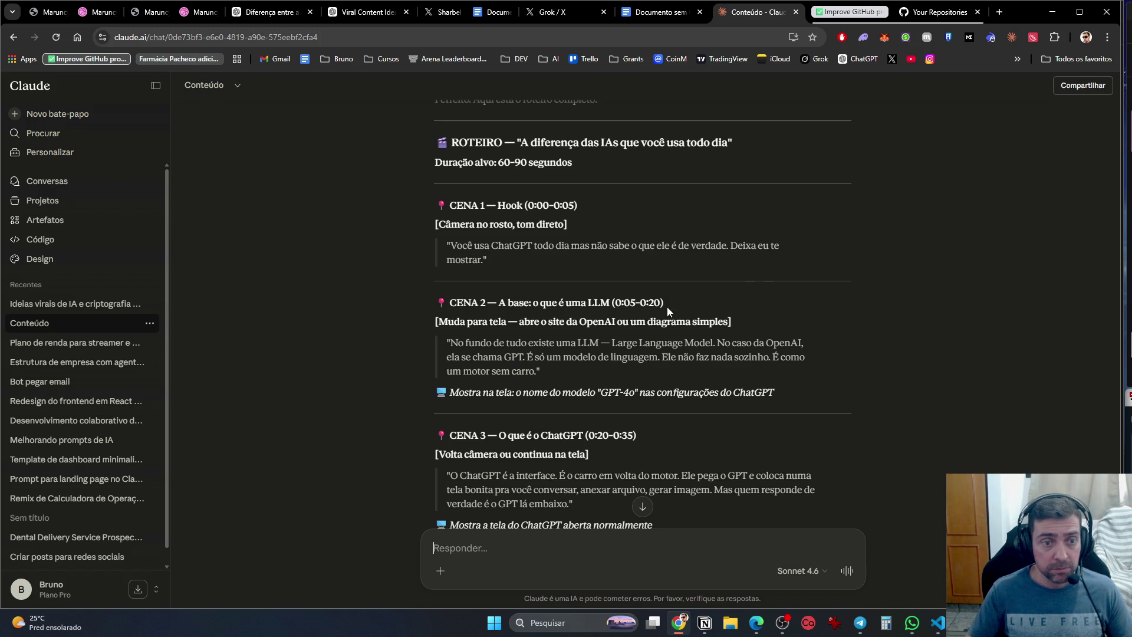
{"action": "scroll", "coordinate": [672, 308], "scroll_direction": "down", "scroll_amount": 2}
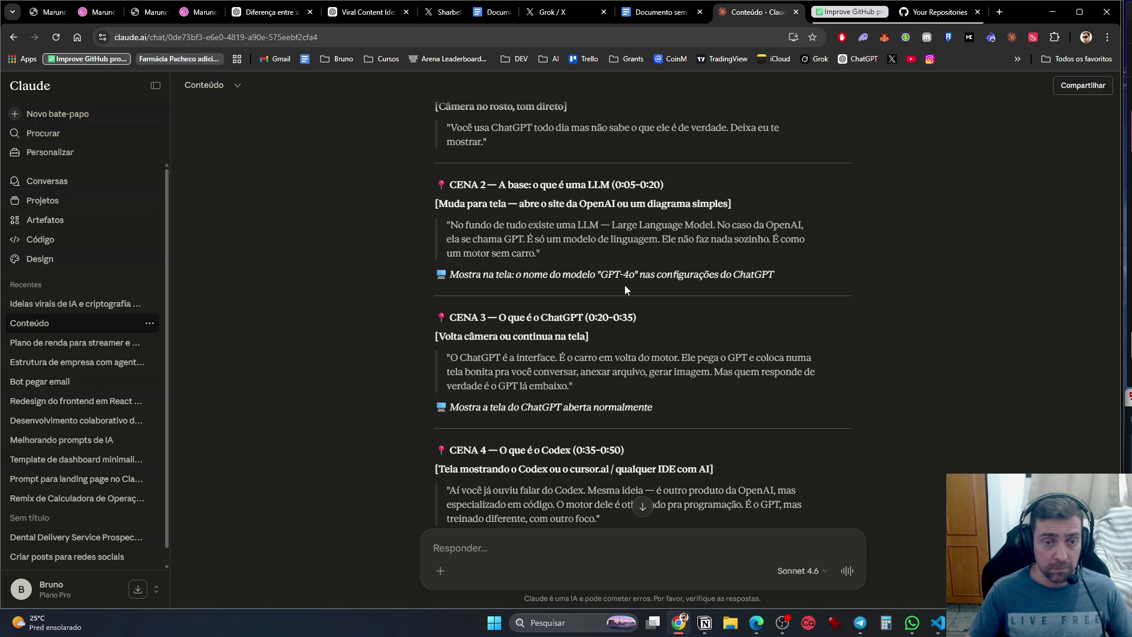
{"action": "scroll", "coordinate": [760, 310], "scroll_direction": "down", "scroll_amount": 3}
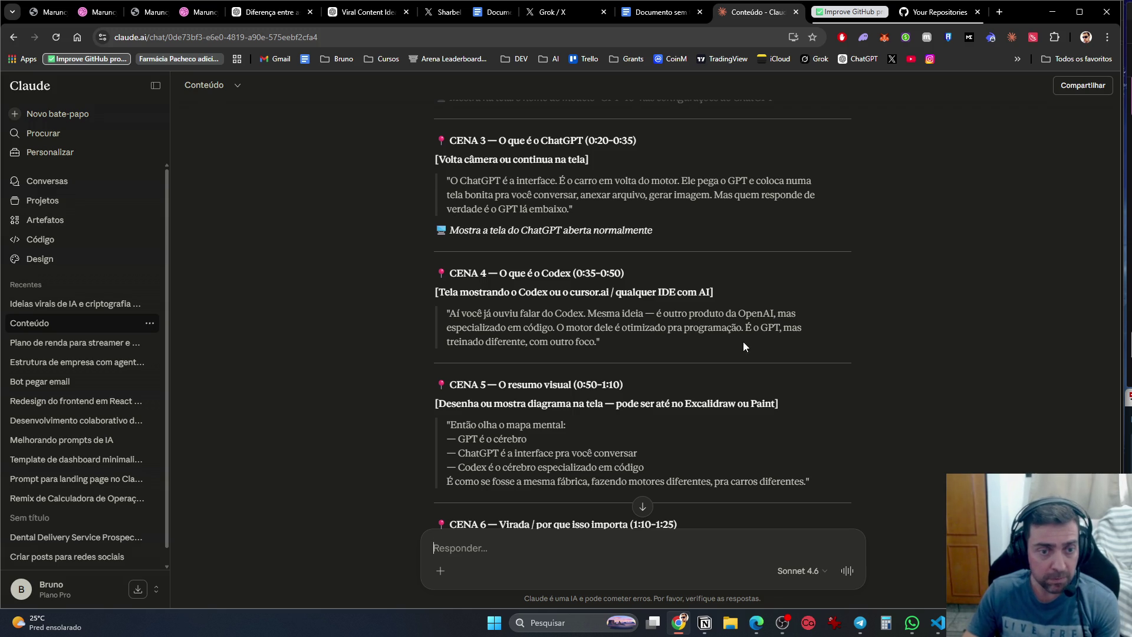
{"action": "scroll", "coordinate": [730, 396], "scroll_direction": "down", "scroll_amount": 3}
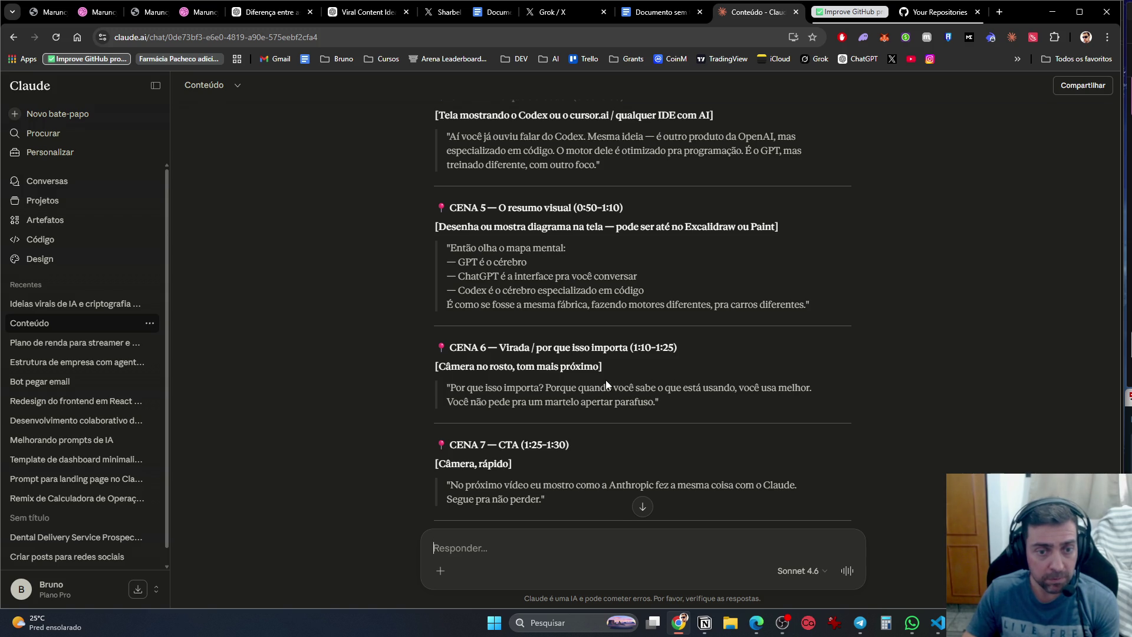
{"action": "left_click", "coordinate": [1000, 12]}
Load excalidraw.com and delete the old three-branch diagram, then go to the GitHub repositories tab
{"action": "type", "text": "ex"}
{"action": "key", "text": "Return"}
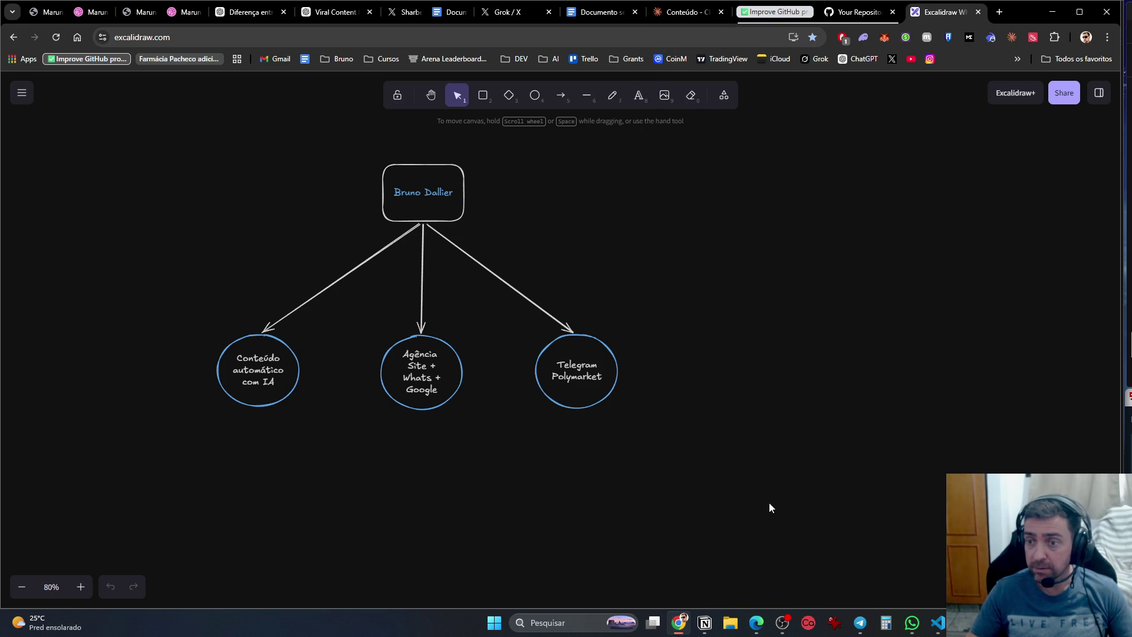
{"action": "mouse_move", "coordinate": [770, 518]}
{"action": "left_mouse_down"}
{"action": "mouse_move", "coordinate": [164, 141]}
{"action": "mouse_move", "coordinate": [293, 220]}
{"action": "mouse_move", "coordinate": [207, 157]}
{"action": "left_mouse_up"}
{"action": "key", "text": "Delete"}
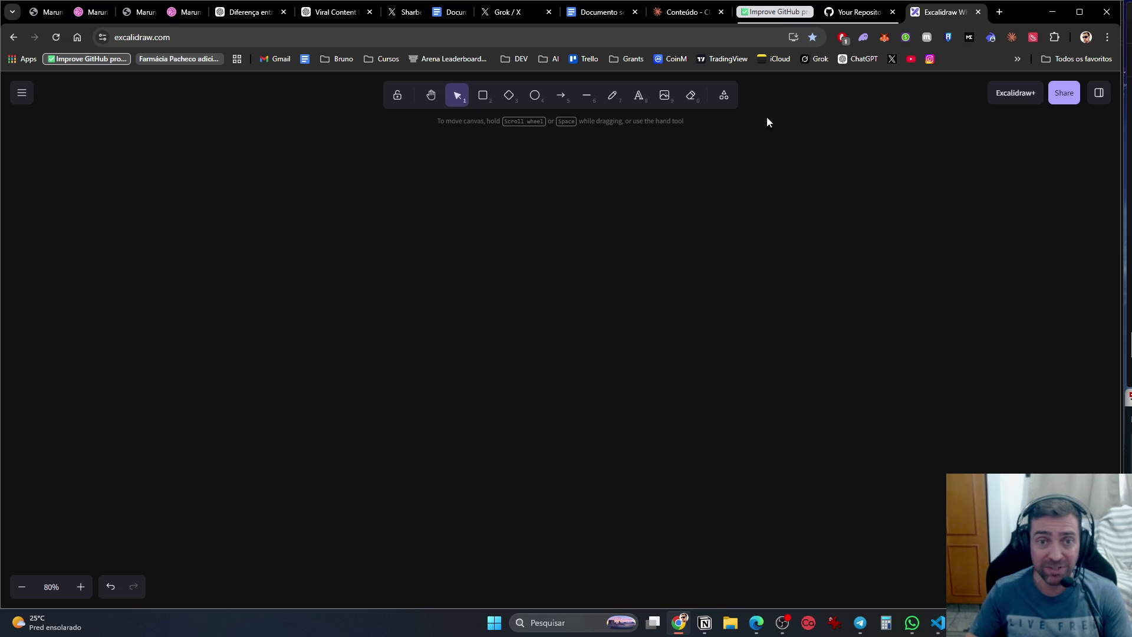
{"action": "left_click", "coordinate": [847, 16]}
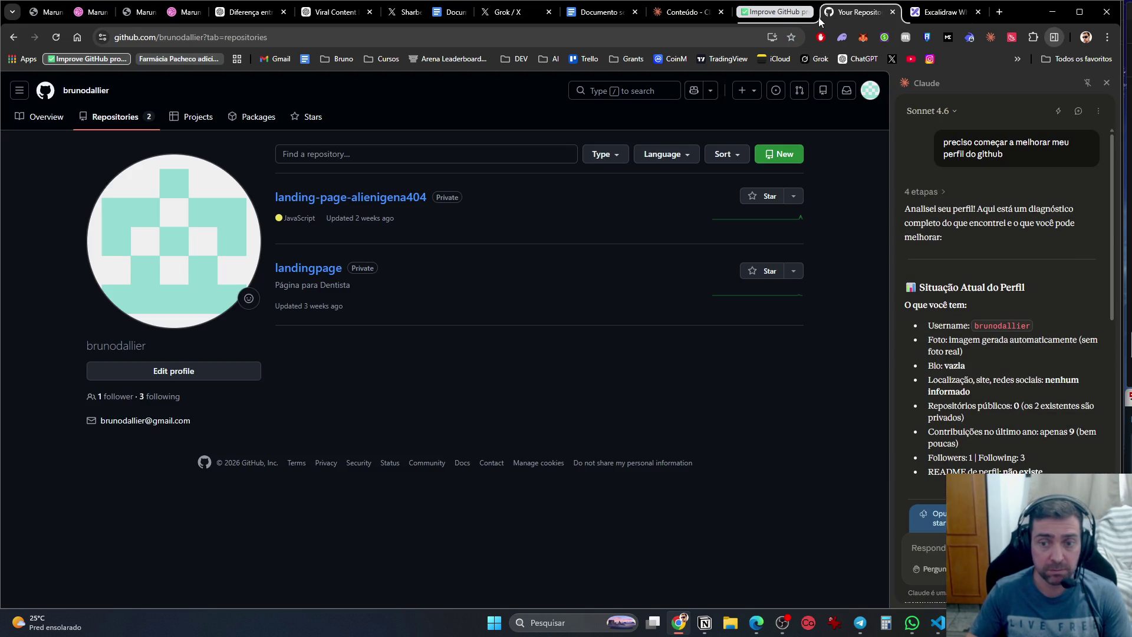
{"action": "scroll", "coordinate": [994, 408], "scroll_direction": "down", "scroll_amount": 5}
{"action": "scroll", "coordinate": [993, 407], "scroll_direction": "down", "scroll_amount": 1}
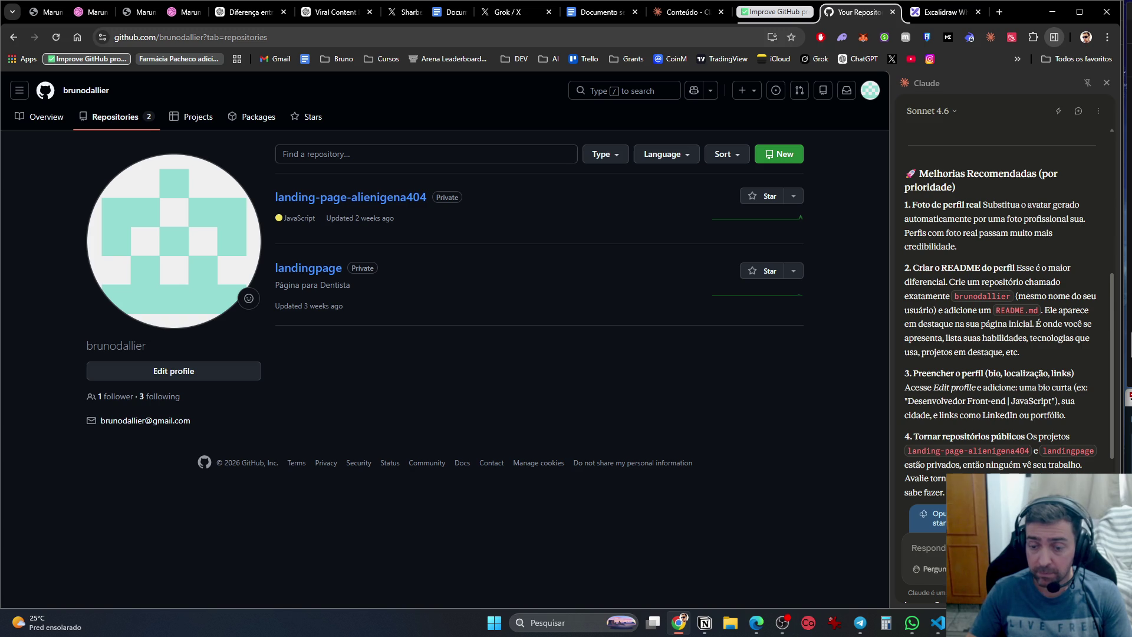
{"action": "left_click", "coordinate": [782, 622]}
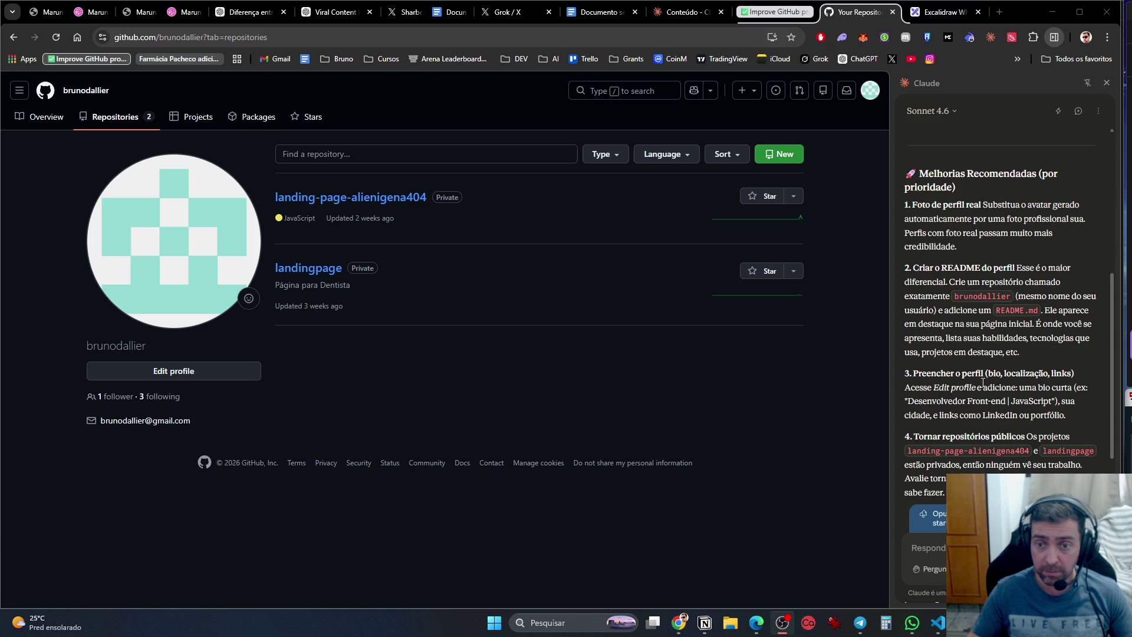
{"action": "scroll", "coordinate": [1025, 419], "scroll_direction": "down", "scroll_amount": 3}
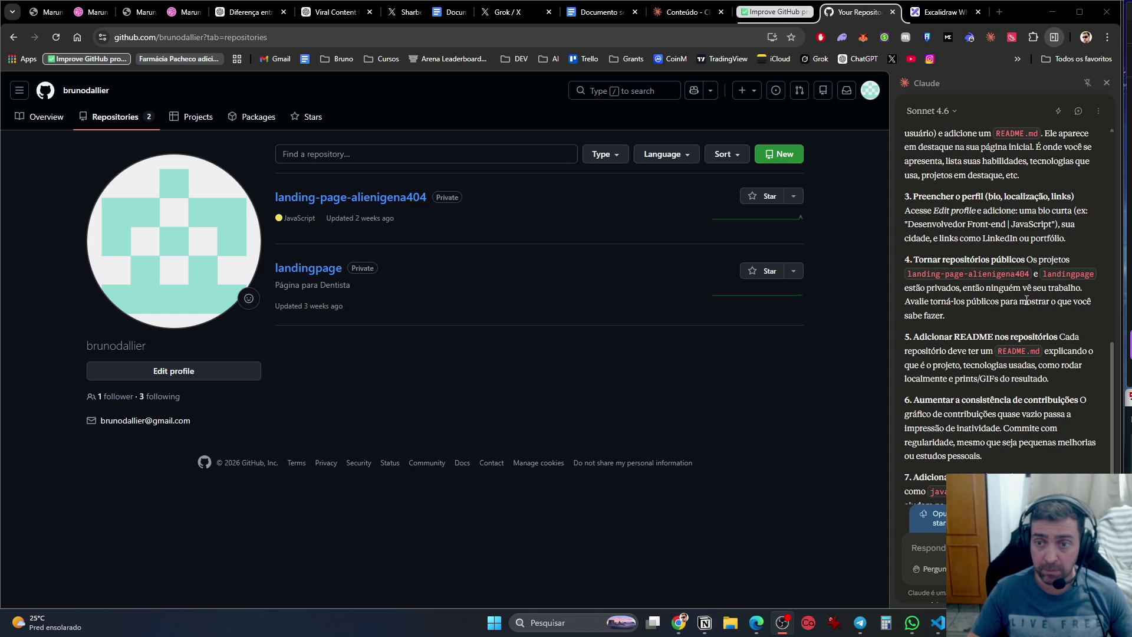
Send the Claude side panel a multi-line reply declining recommendations 4 through 7, then go to Conteúdo
{"action": "key", "text": "alt+Tab"}
{"action": "type", "text": "Vamos fa "}
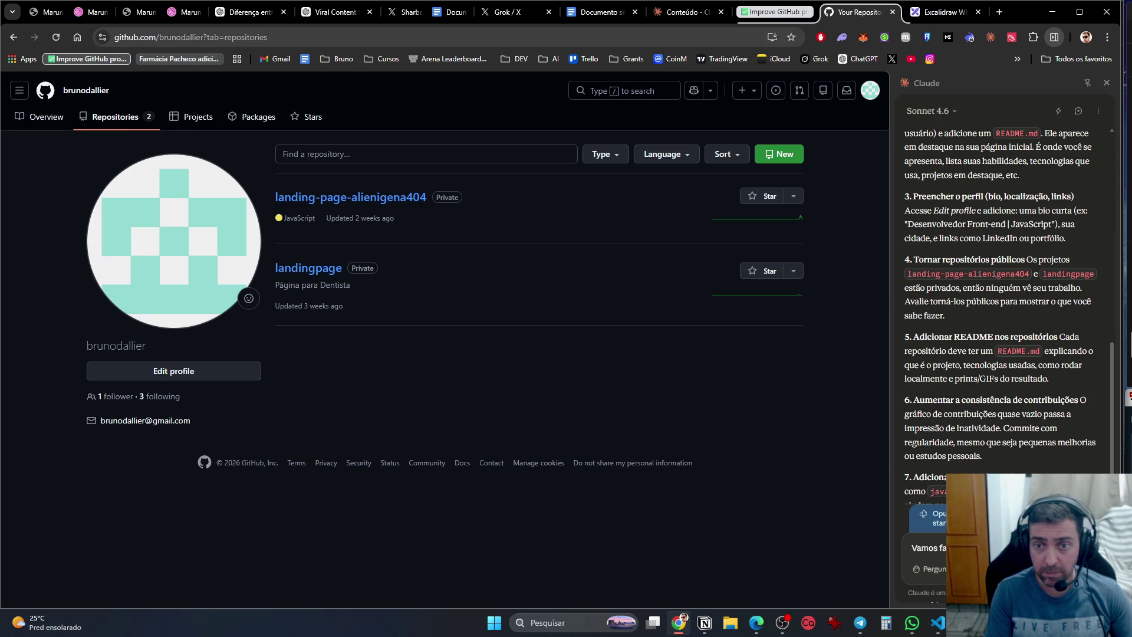
{"action": "type", "text": "A 4 não, r"}
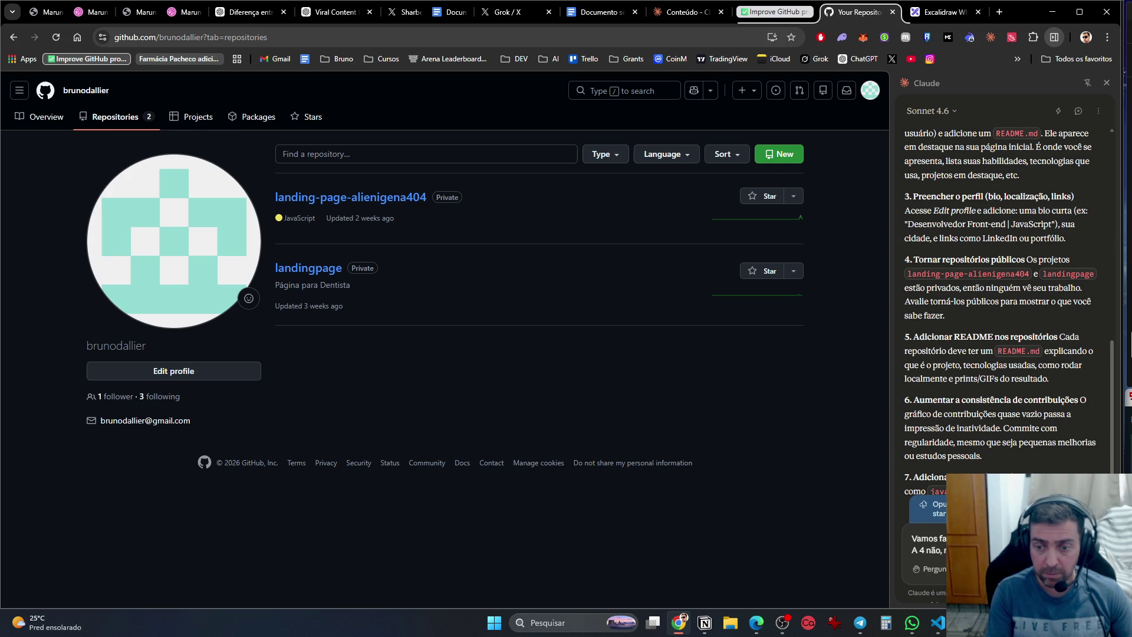
{"action": "type", "text": "hora."}
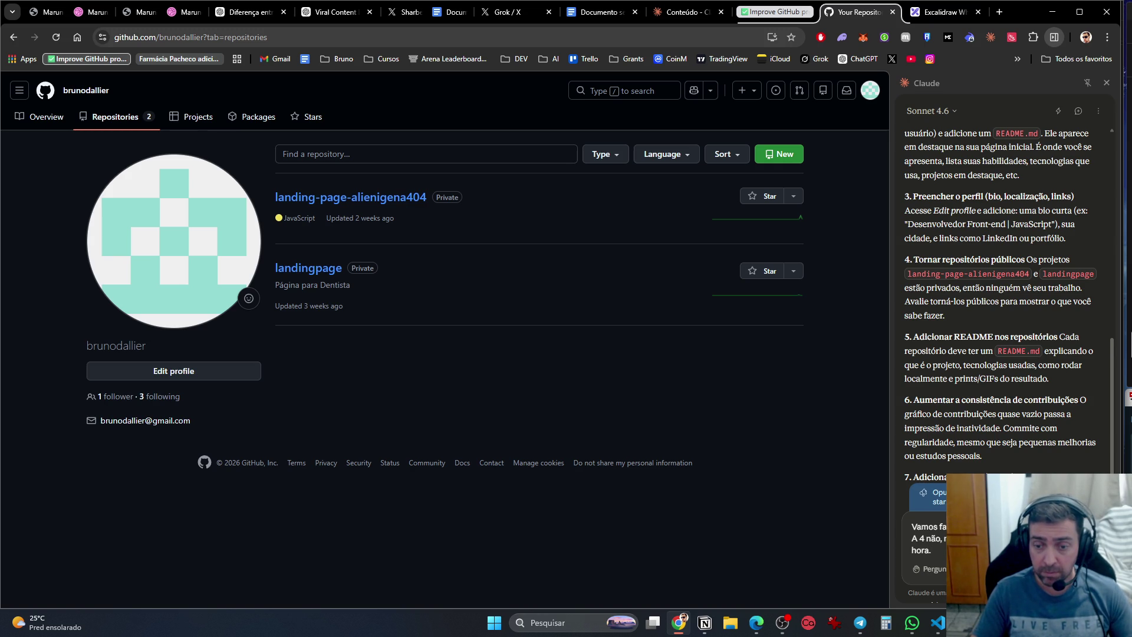
{"action": "key", "text": "shift+Return"}
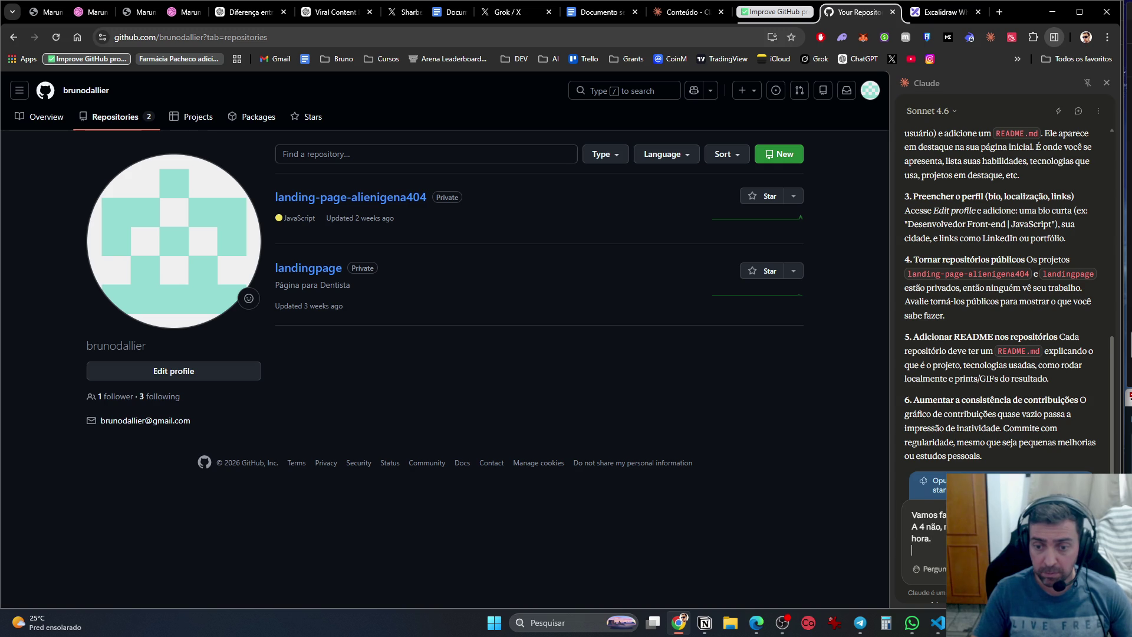
{"action": "type", "text": "Tambem"}
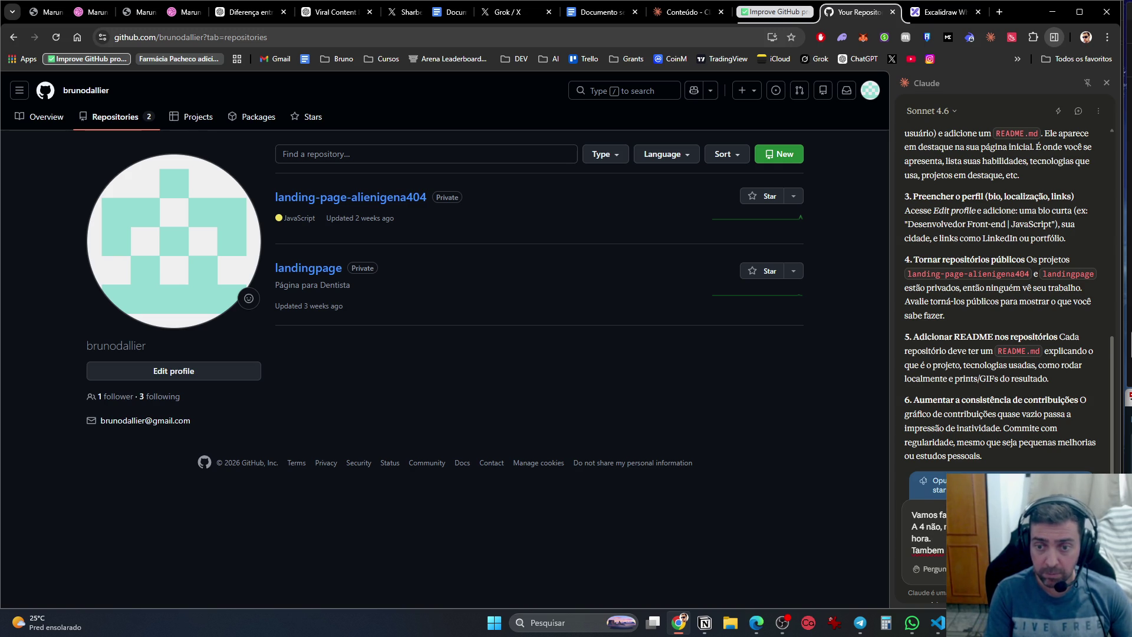
{"action": "scroll", "coordinate": [1043, 375], "scroll_direction": "down", "scroll_amount": 2}
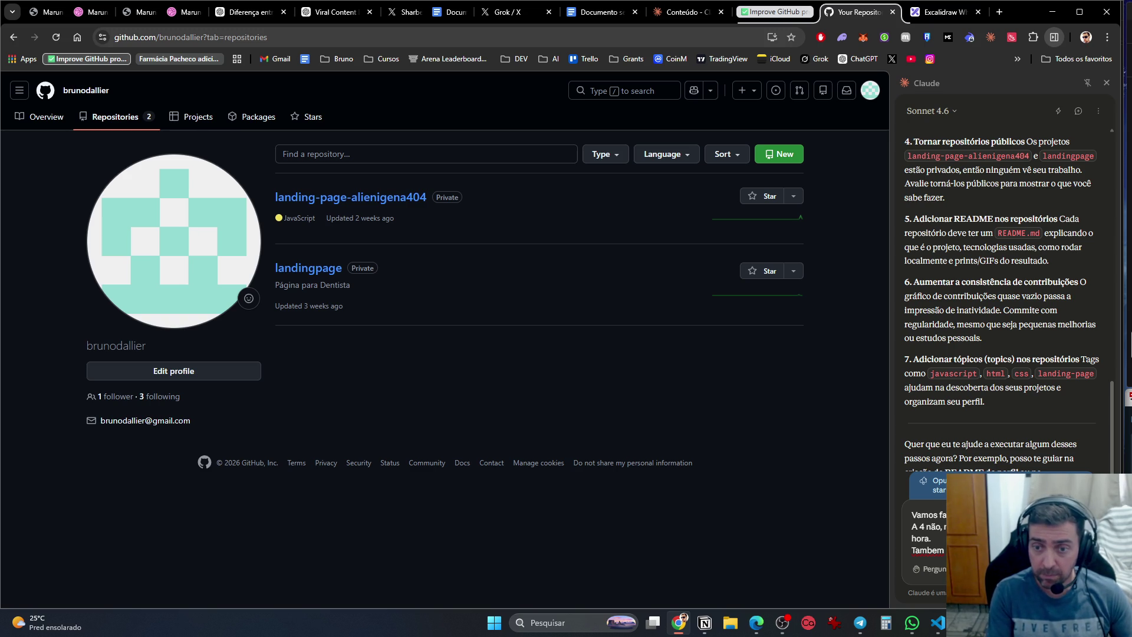
{"action": "scroll", "coordinate": [1065, 344], "scroll_direction": "down", "scroll_amount": 2}
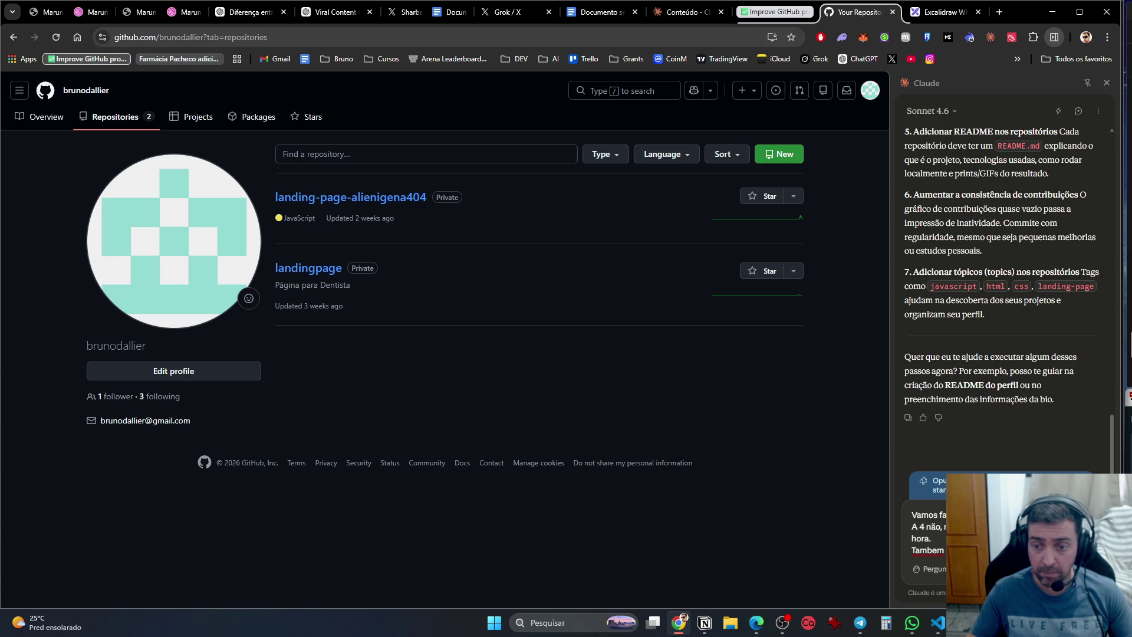
{"action": "key", "text": "Return"}
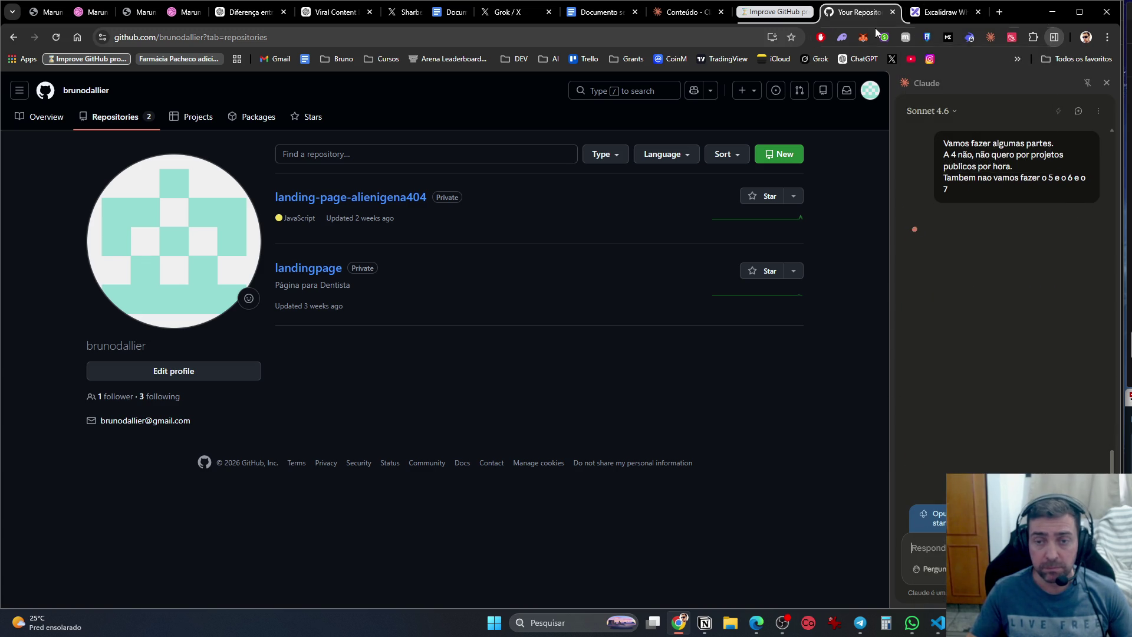
{"action": "left_click", "coordinate": [667, 16]}
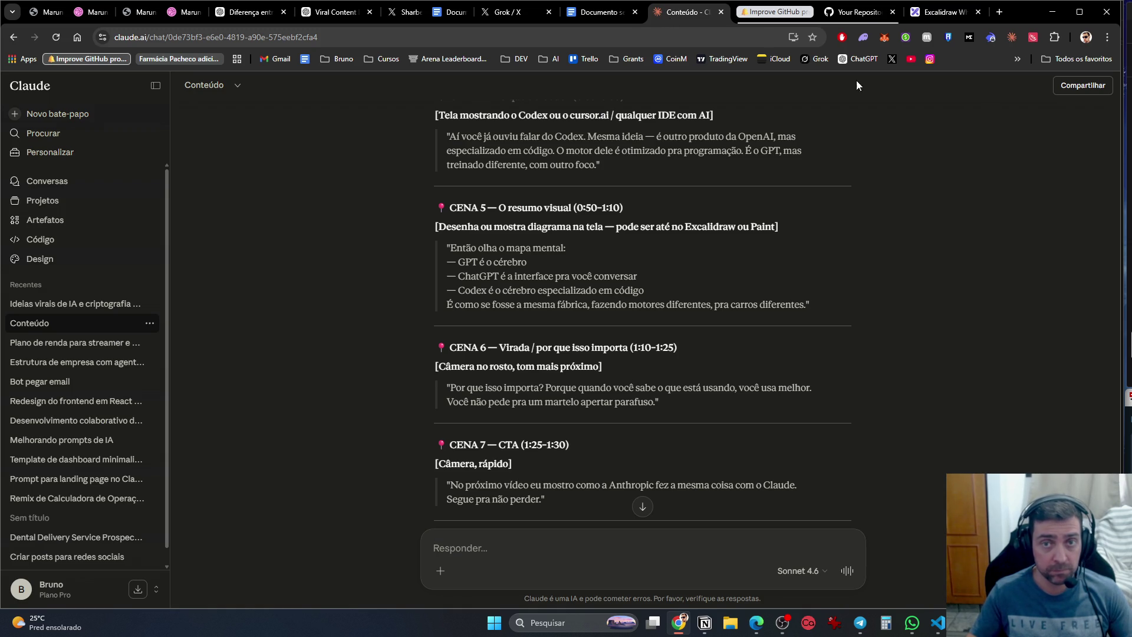
Check progress on the GitHub tab, then scroll to the end of the Conteúdo script
{"action": "left_click", "coordinate": [768, 17]}
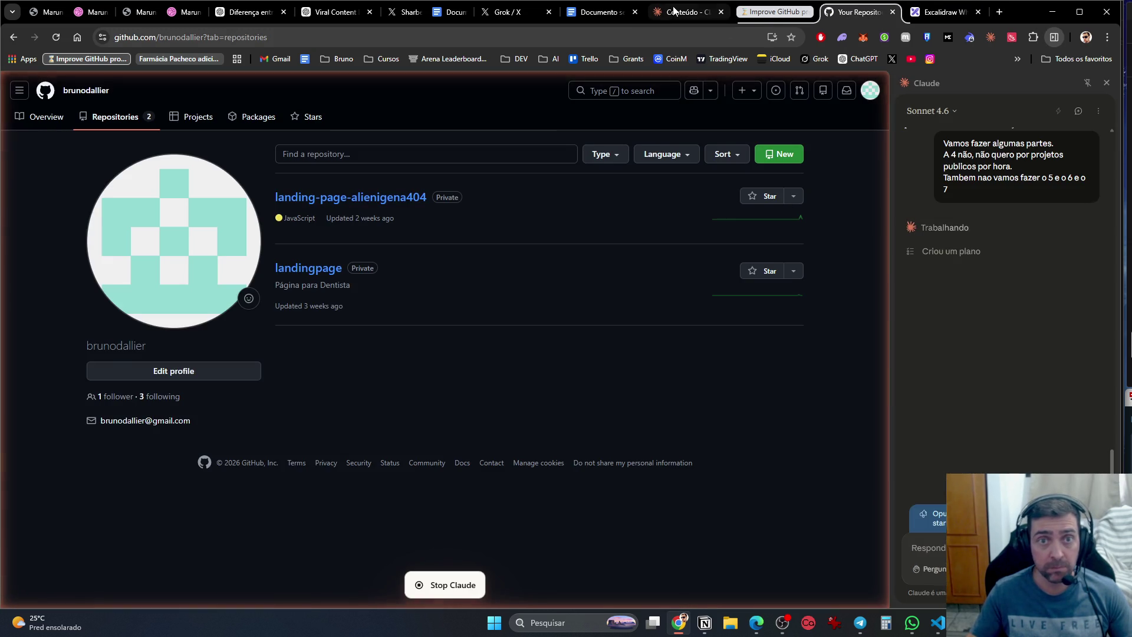
{"action": "left_click", "coordinate": [674, 12]}
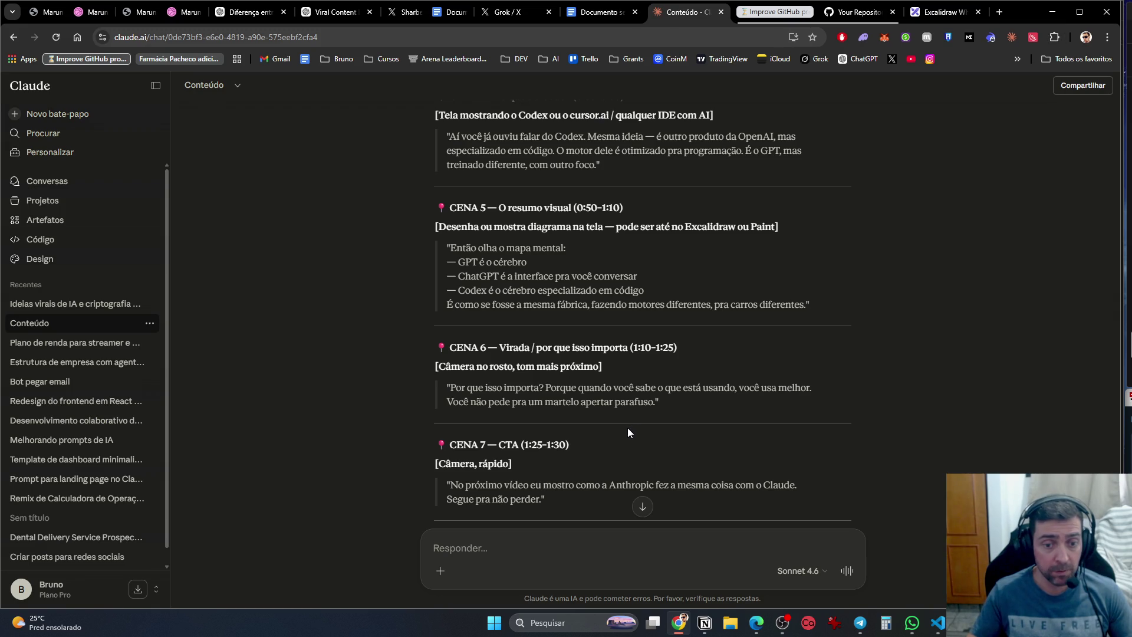
{"action": "scroll", "coordinate": [627, 434], "scroll_direction": "down", "scroll_amount": 2}
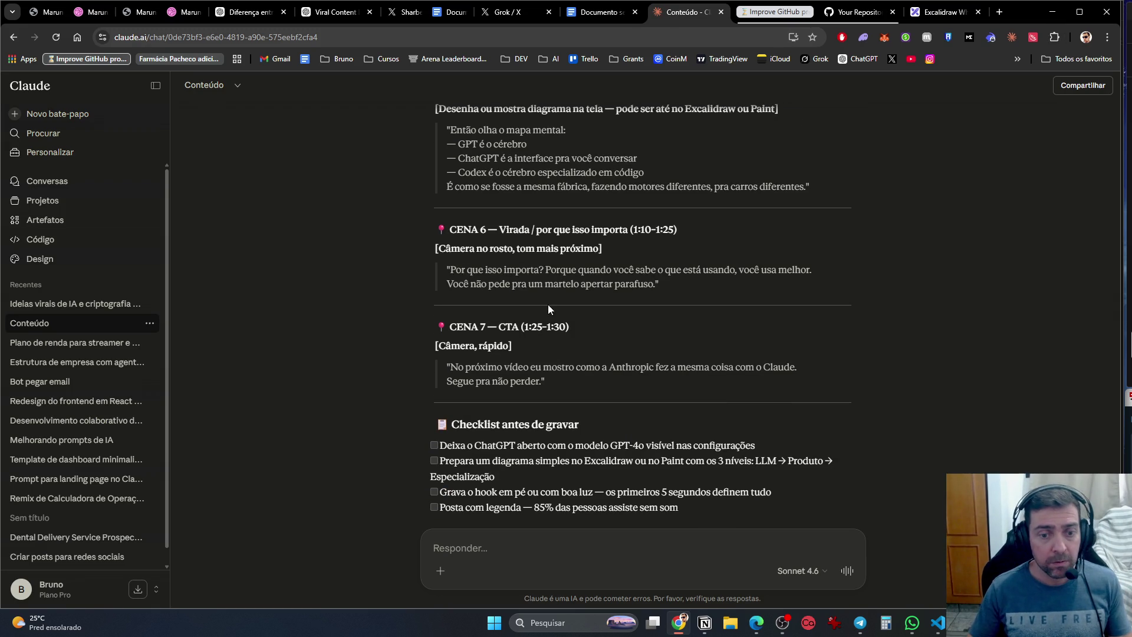
{"action": "scroll", "coordinate": [548, 307], "scroll_direction": "down", "scroll_amount": 3}
Ask Claude to write a prompt for the extension to draw the suggested scenes in Excalidraw
{"action": "left_click", "coordinate": [547, 539]}
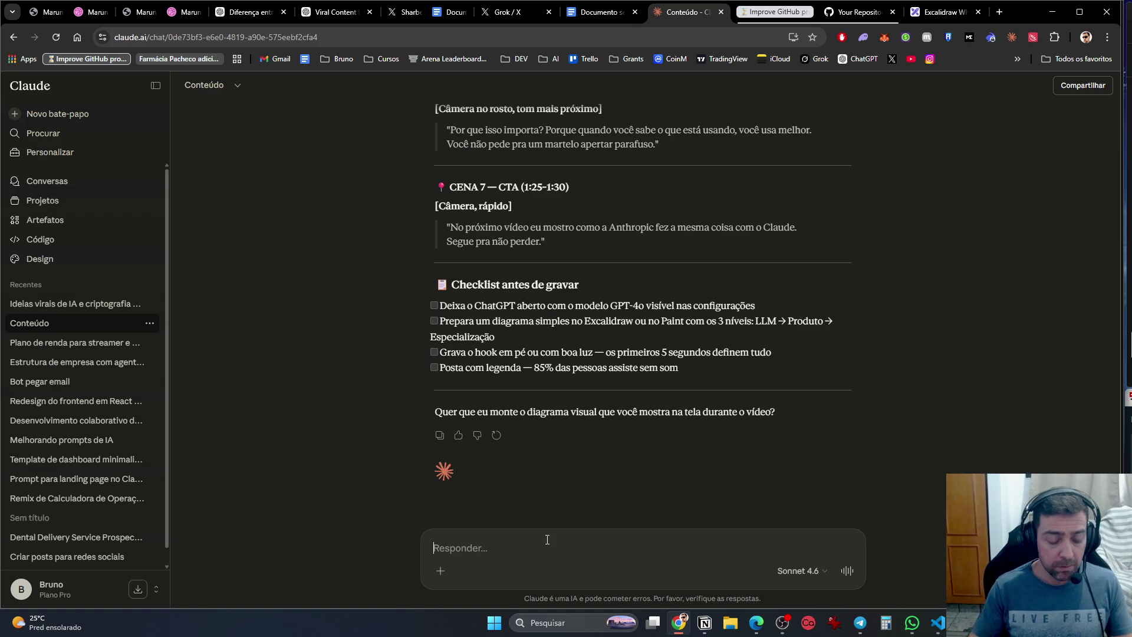
{"action": "type", "text": "Eu vou pedir a exta"}
{"action": "key", "text": "BackSpace"}
{"action": "type", "text": "ens"}
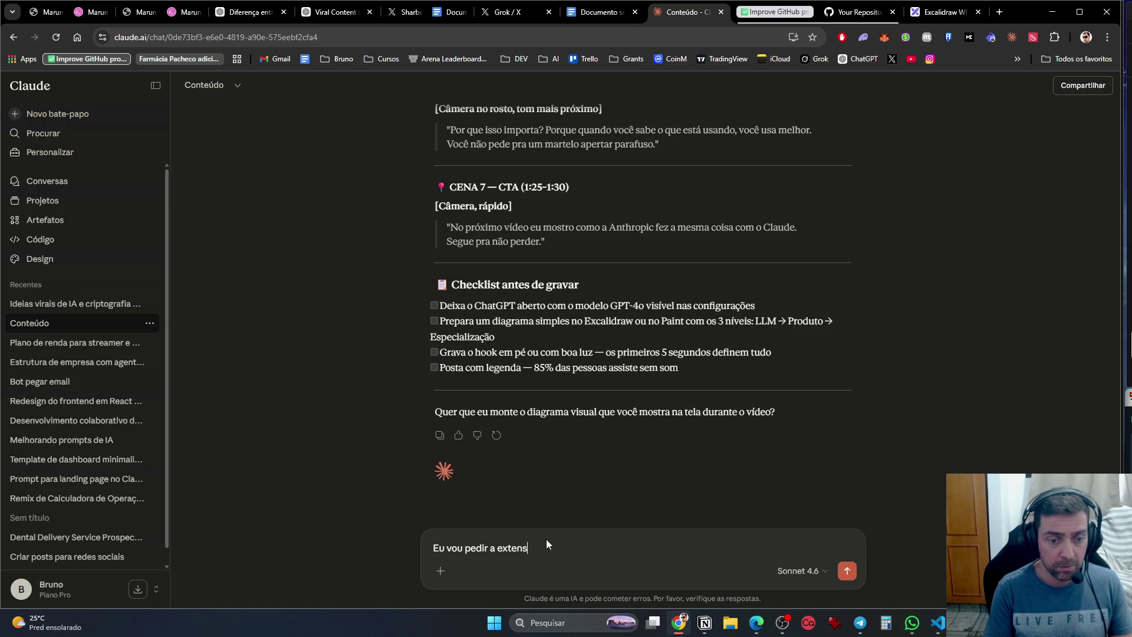
{"action": "type", "text": "de "}
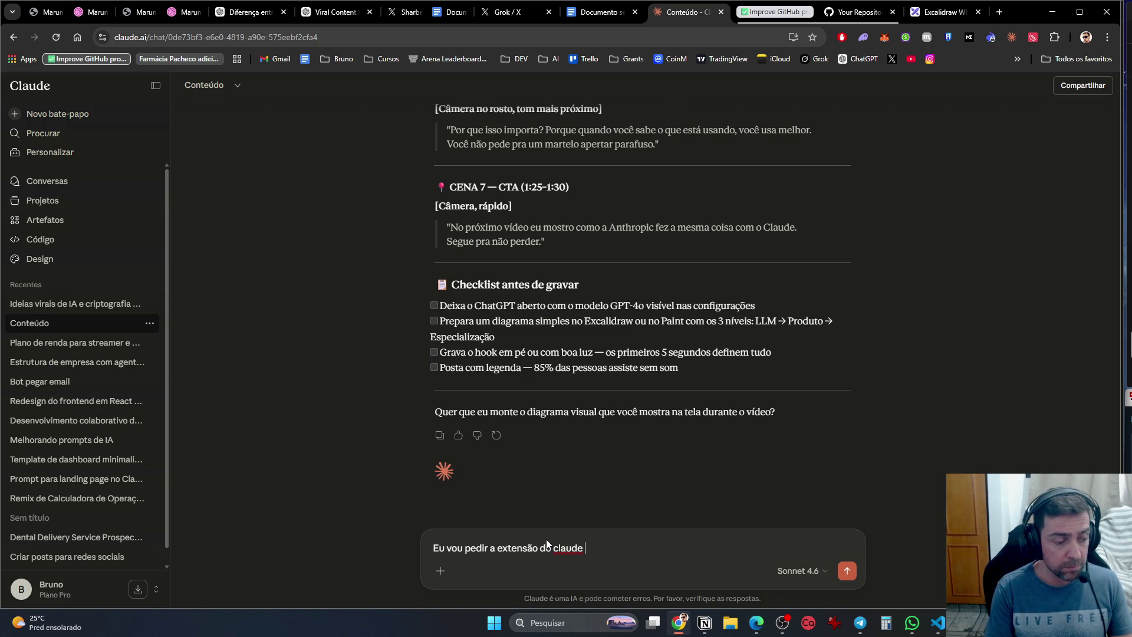
{"action": "type", "text": "para"}
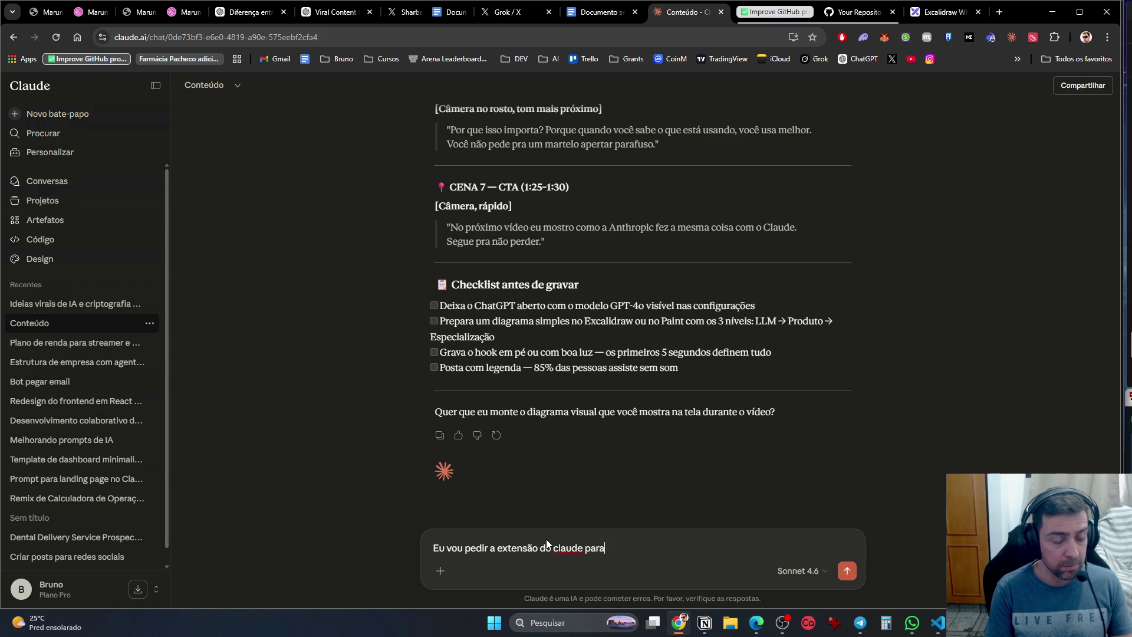
{"action": "type", "text": "fazer o d"}
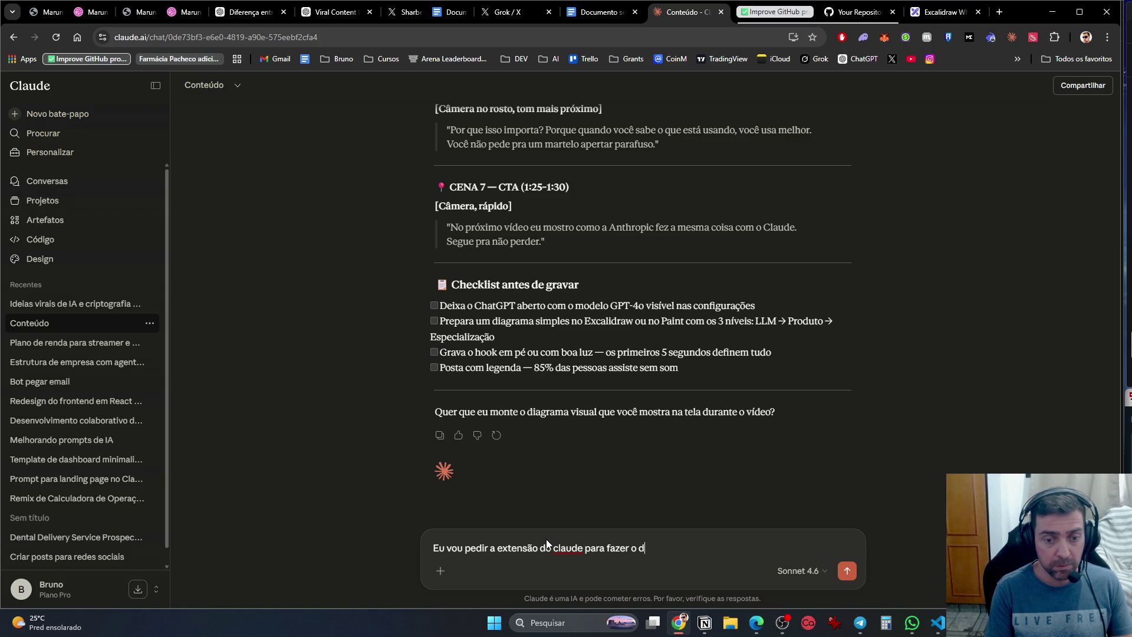
{"action": "type", "text": "s desenhos no"}
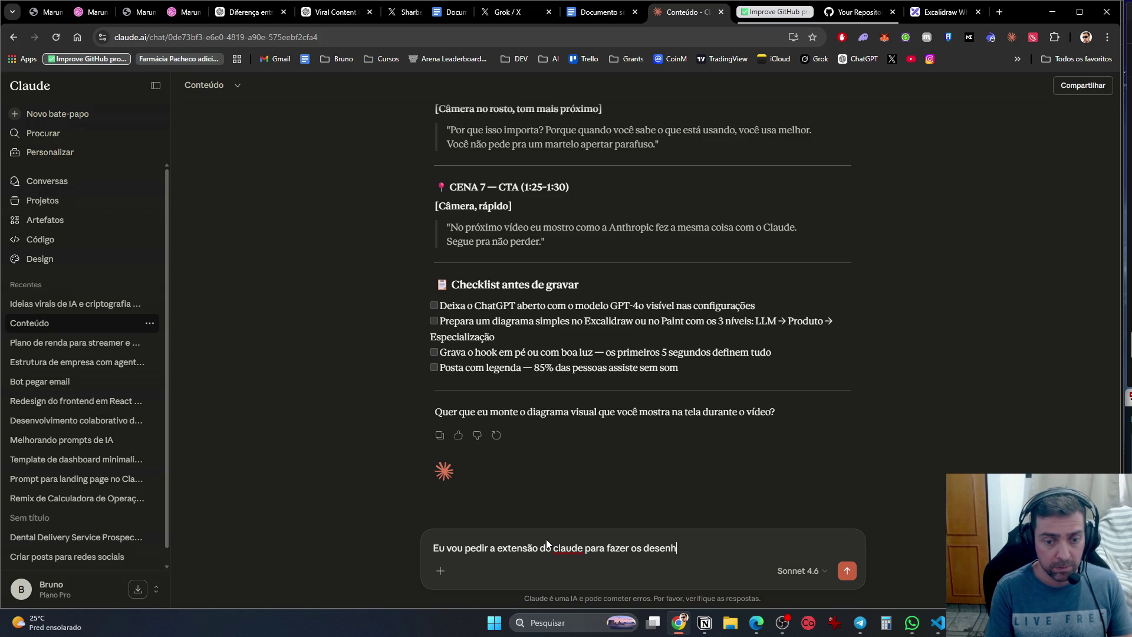
{"action": "type", "text": "excalidrwww"}
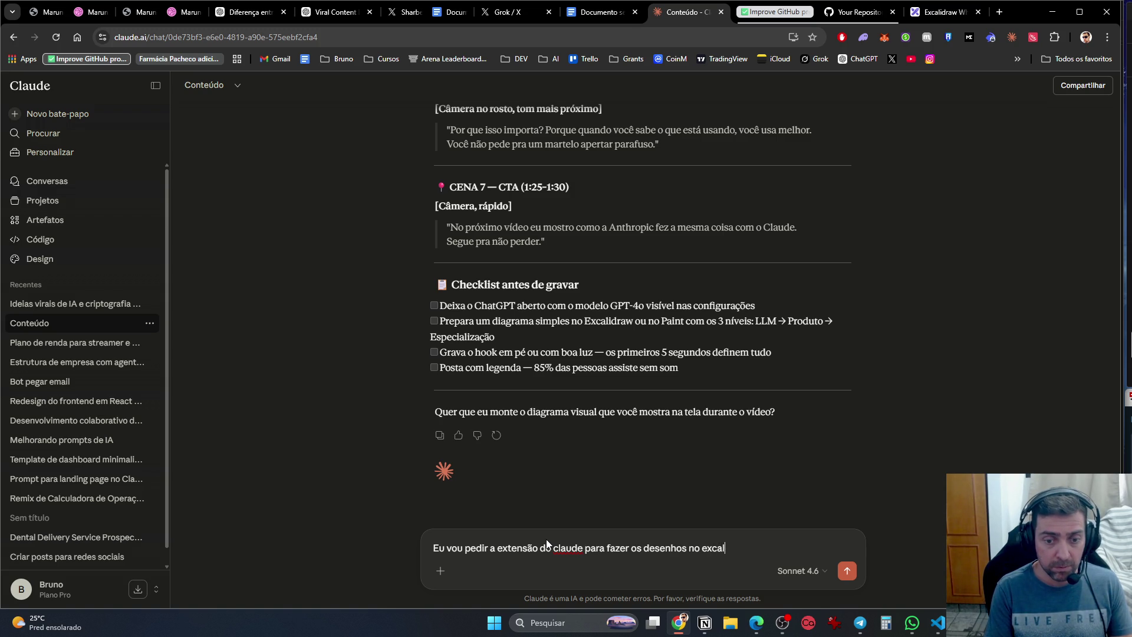
{"action": "key", "text": "BackSpace"}
{"action": "key", "text": "BackSpace"}
{"action": "key", "text": "BackSpace"}
{"action": "type", "text": "aw pra mi"}
{"action": "type", "text": "m."}
{"action": "key", "text": "shift+Return"}
{"action": "key", "text": "shift+Return"}
{"action": "type", "text": "Escreve "}
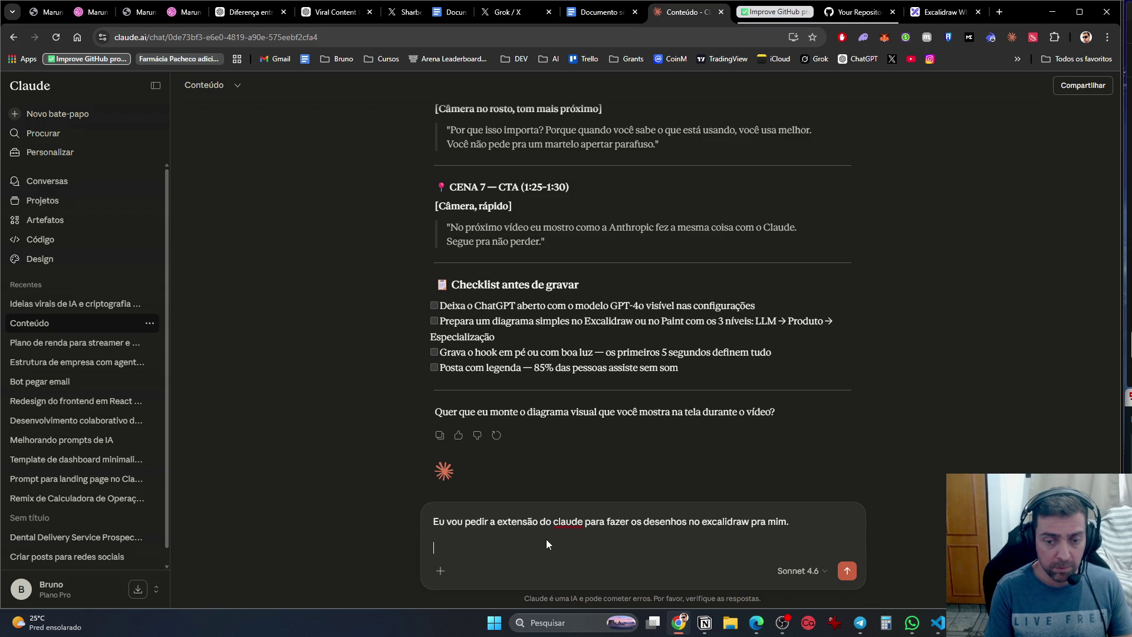
{"action": "type", "text": "um prompt para eu ma"}
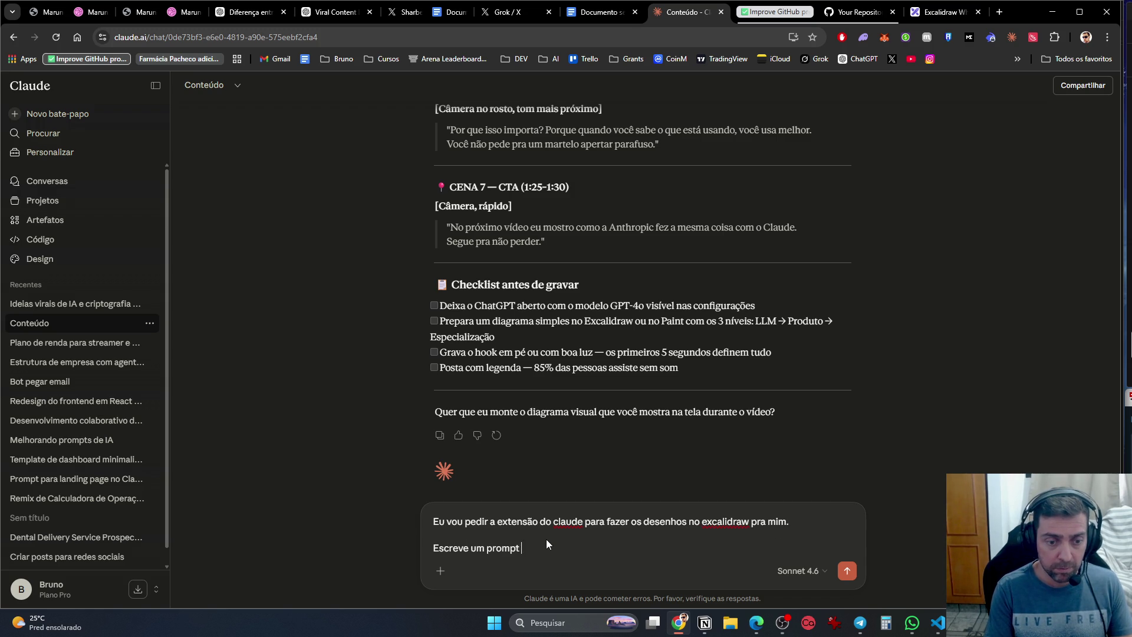
{"action": "type", "text": "dnar pra ela"}
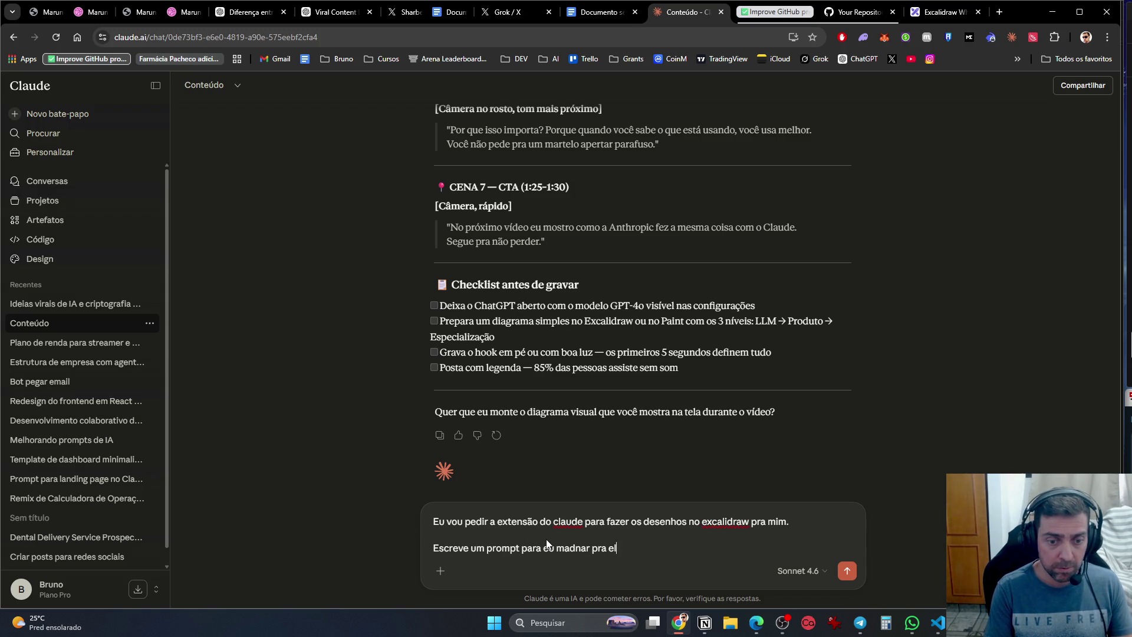
{"action": "type", "text": " para "}
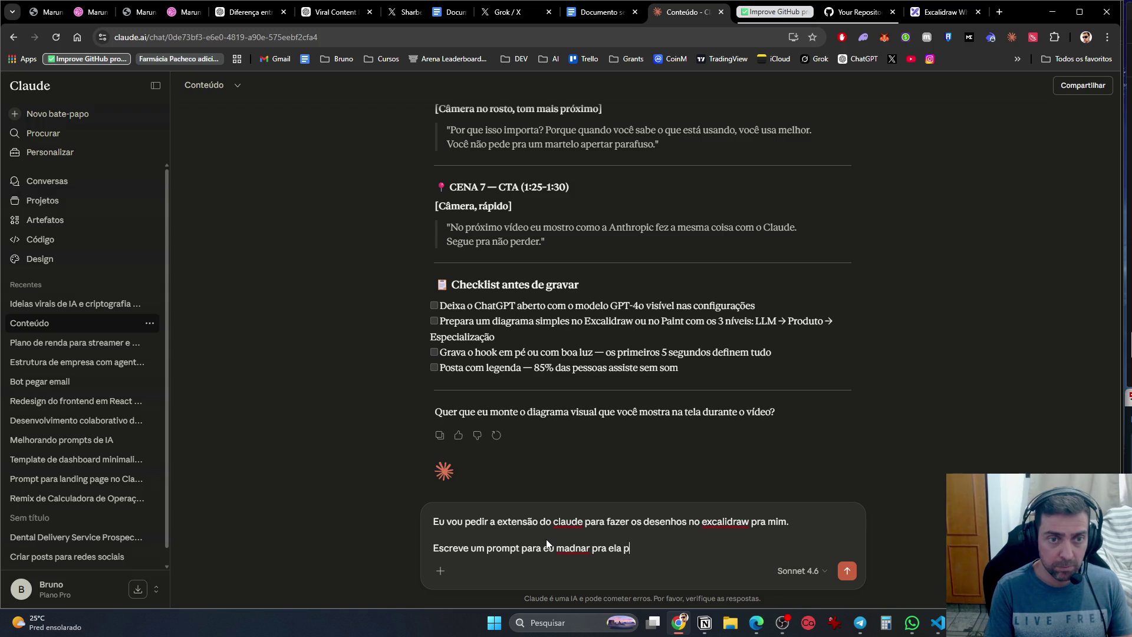
{"action": "type", "text": "essa"}
{"action": "key", "text": "BackSpace"}
{"action": "type", "text": "cenas que vc sugeriu"}
{"action": "key", "text": "Return"}
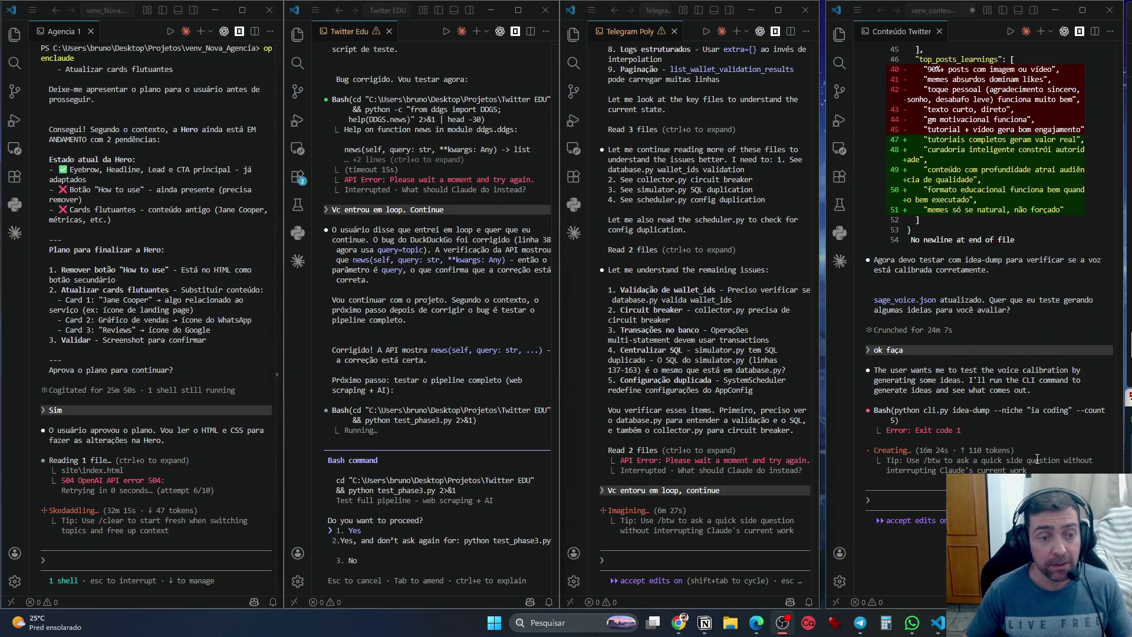
Approve running the test_phase3.py pipeline test with '1. Yes', then cycle desktops back to Discord
{"action": "left_click", "coordinate": [495, 506]}
{"action": "key", "text": "Return"}
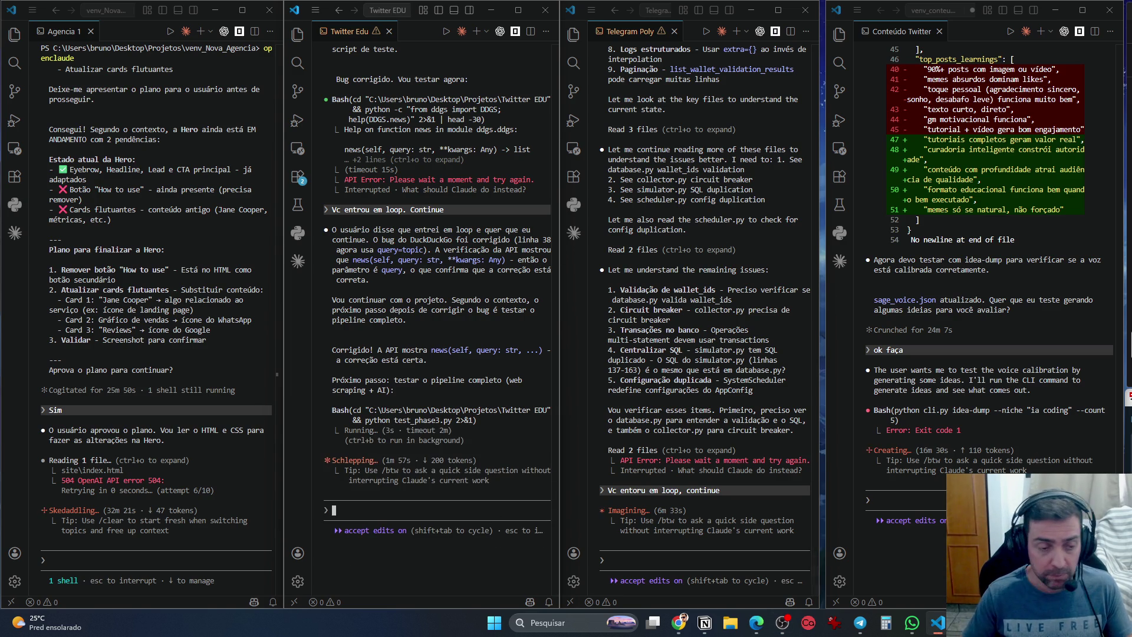
{"action": "key", "text": "ctrl+super+Right"}
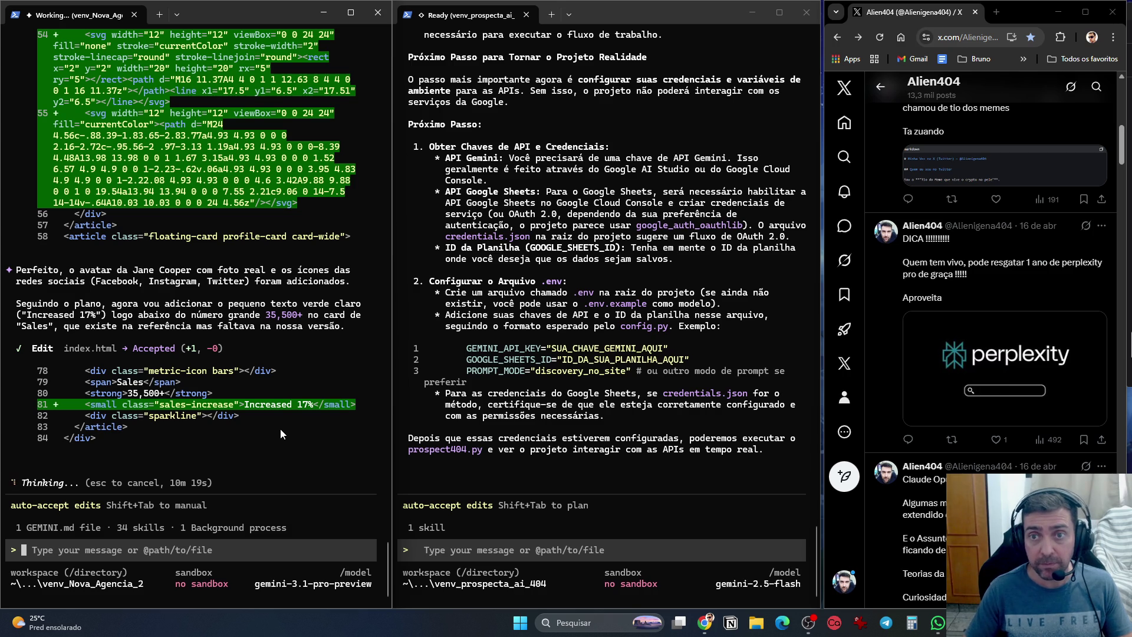
{"action": "key", "text": "ctrl+super+Left"}
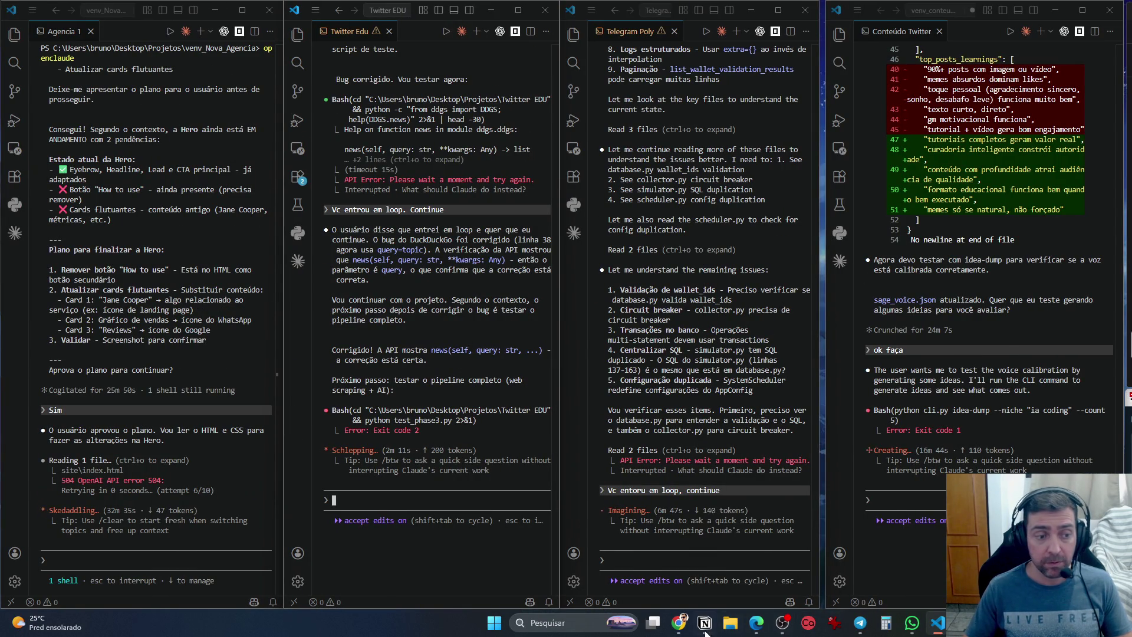
{"action": "key", "text": "alt+Tab"}
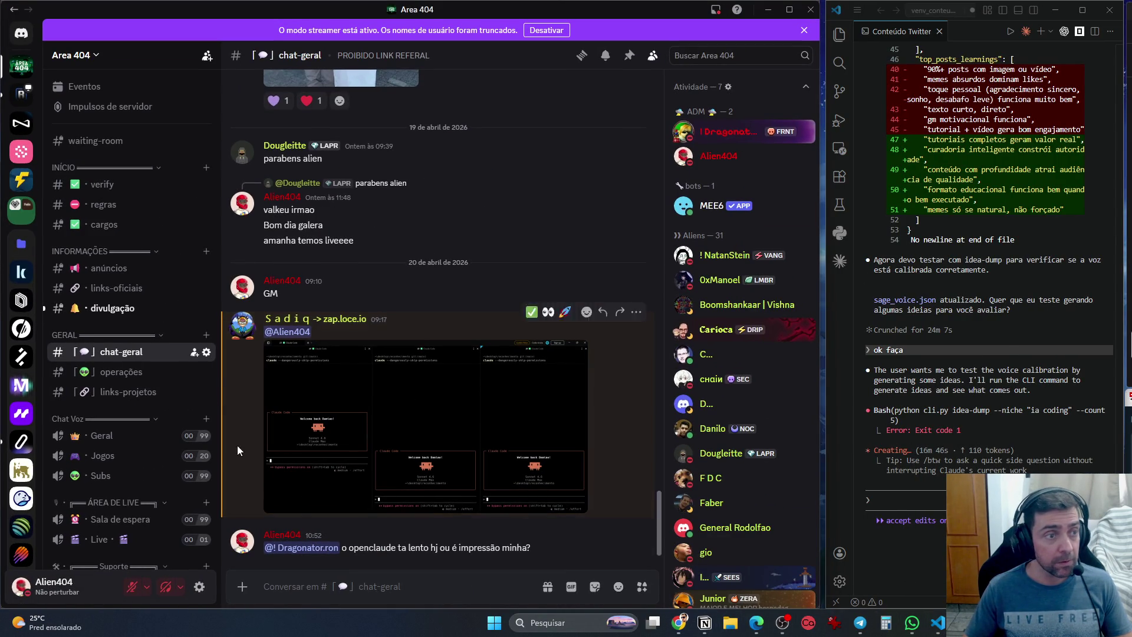
Scroll the Discord channel list, then return to the Claude chat in Chrome
{"action": "scroll", "coordinate": [177, 265], "scroll_direction": "down", "scroll_amount": 3}
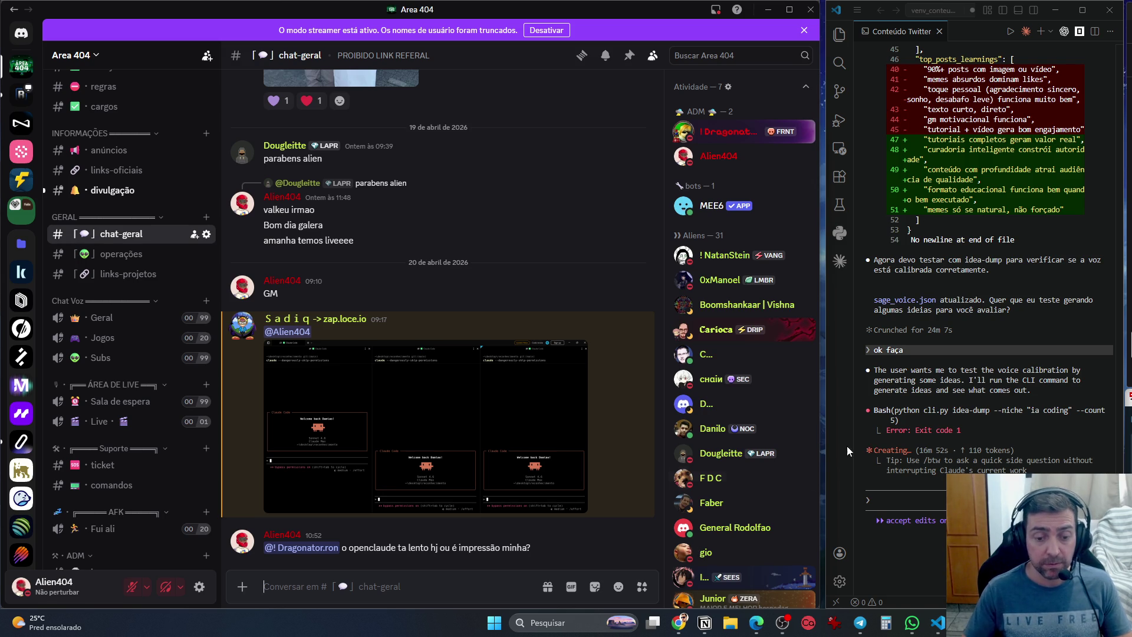
{"action": "left_click", "coordinate": [678, 623]}
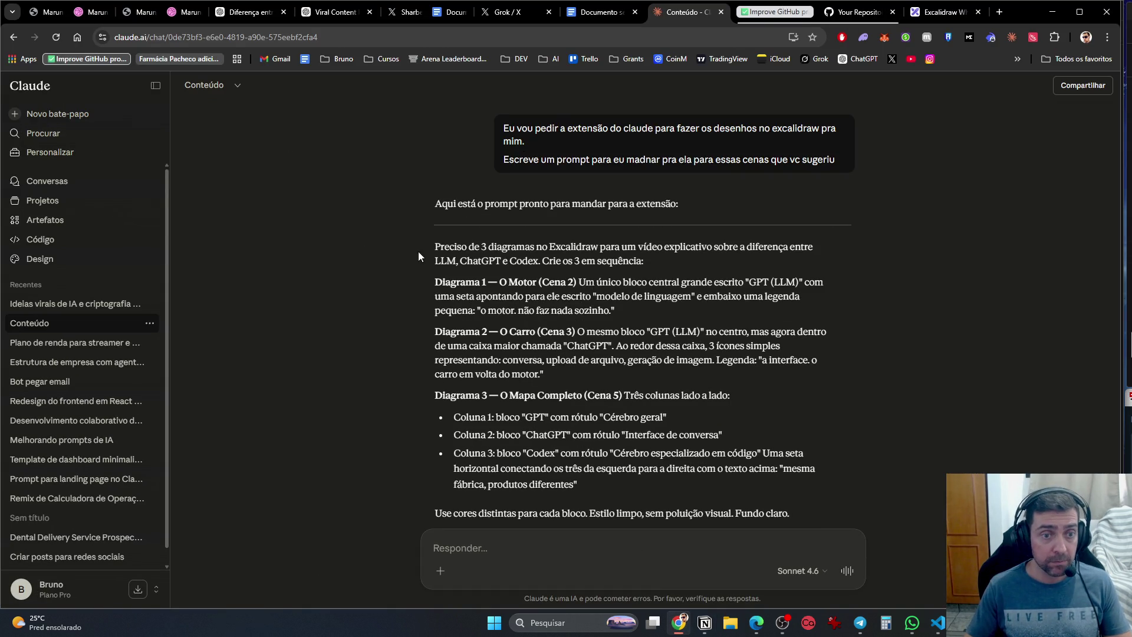
Paste the Motor/Carro/Mapa Completo diagram prompt into Excalidraw's Claude panel and approve its plan
{"action": "mouse_move", "coordinate": [435, 246]}
{"action": "left_mouse_down"}
{"action": "mouse_move", "coordinate": [669, 338]}
{"action": "mouse_move", "coordinate": [726, 390]}
{"action": "left_mouse_up"}
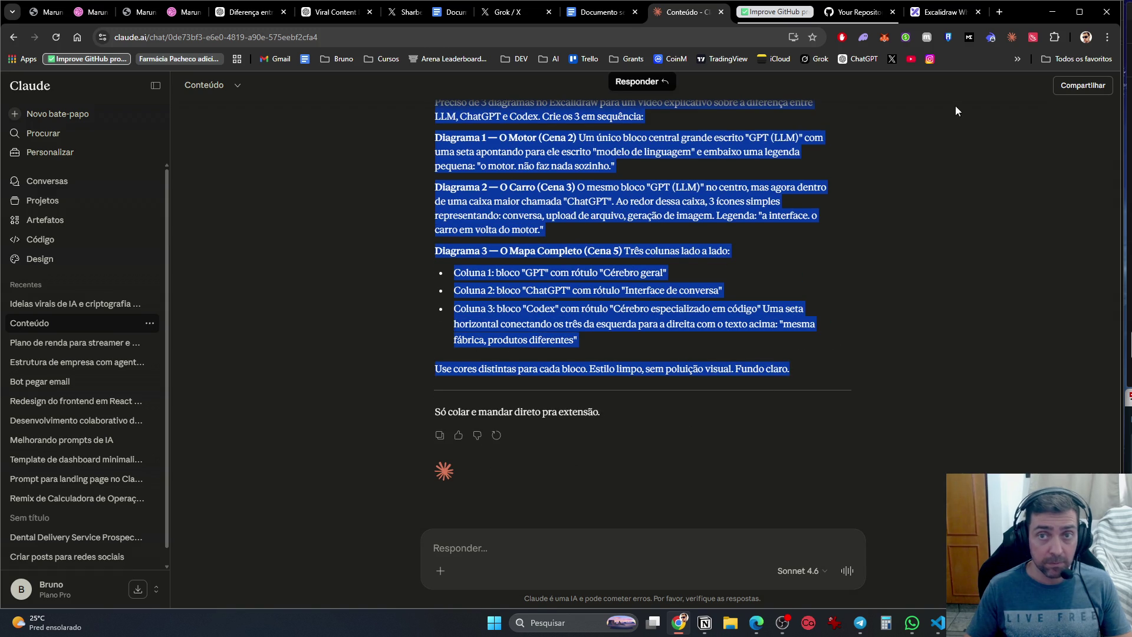
{"action": "left_click", "coordinate": [936, 13]}
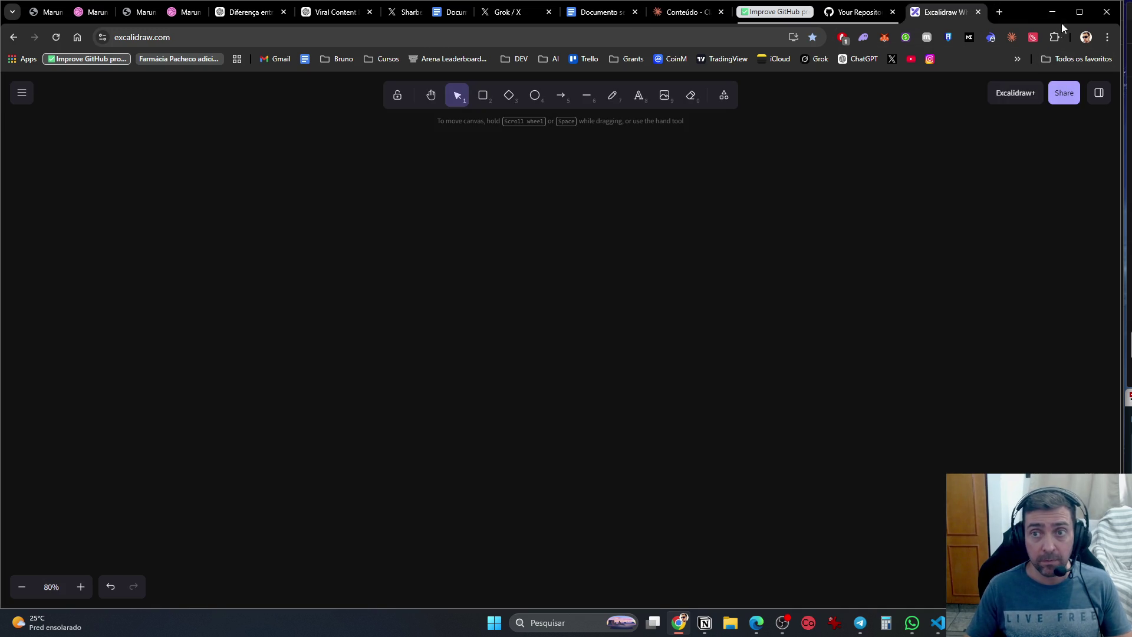
{"action": "left_click", "coordinate": [1013, 38]}
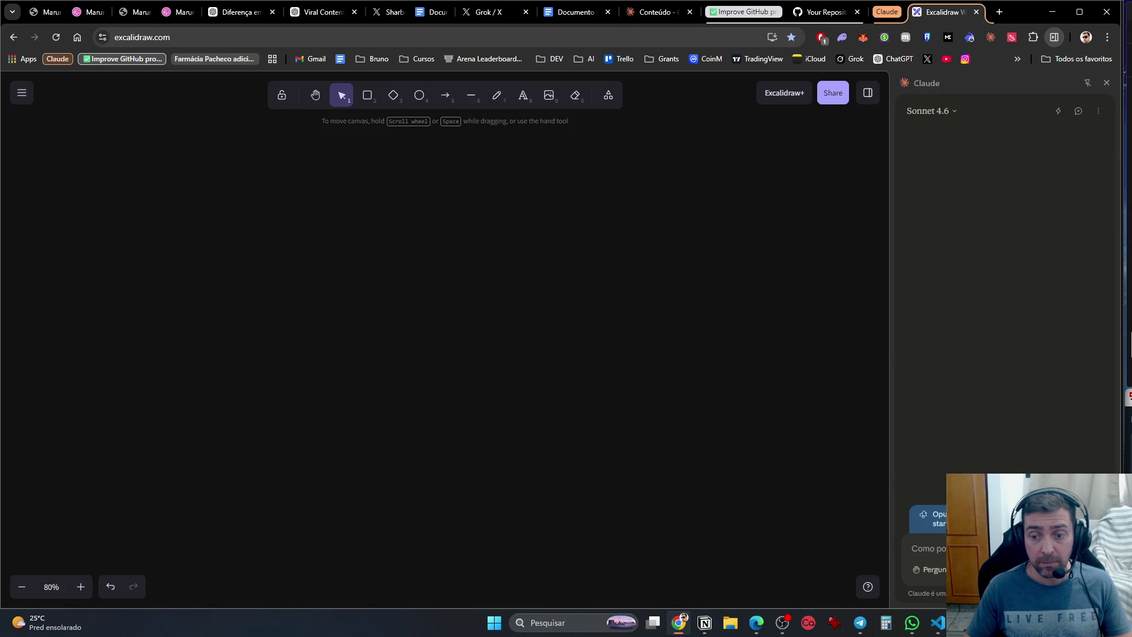
{"action": "key", "text": "ctrl+v"}
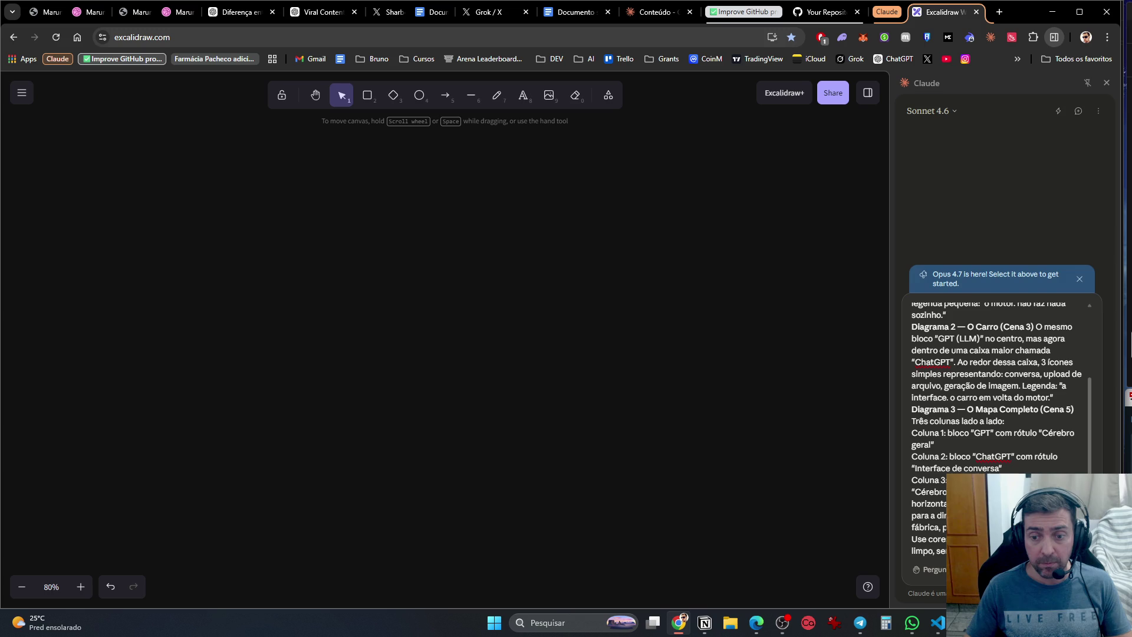
{"action": "key", "text": "Return"}
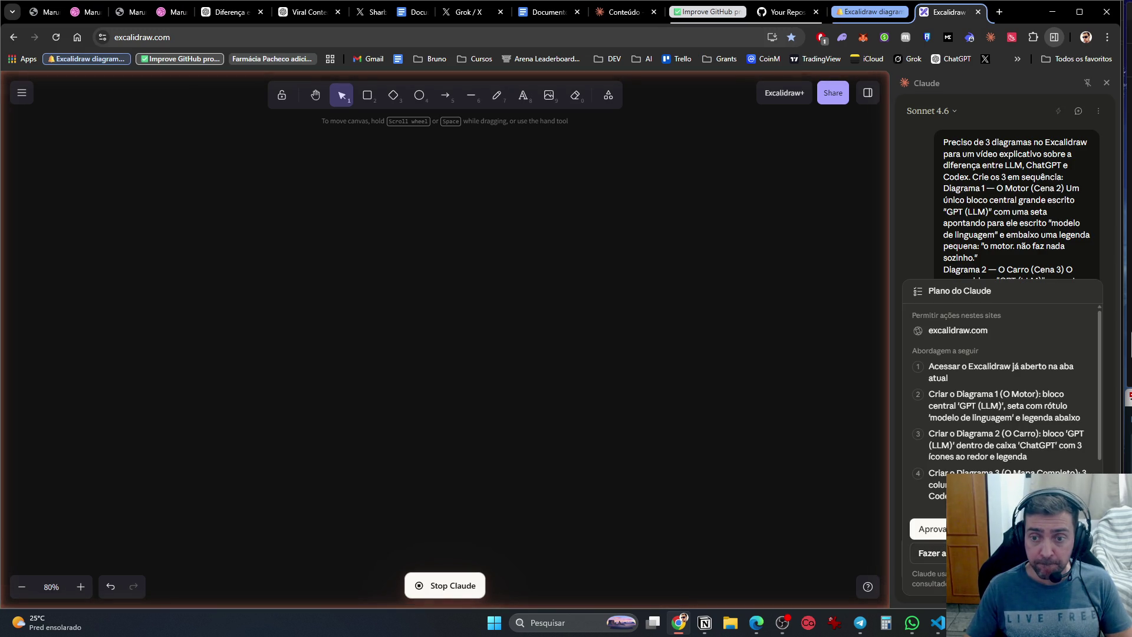
{"action": "left_click", "coordinate": [931, 528]}
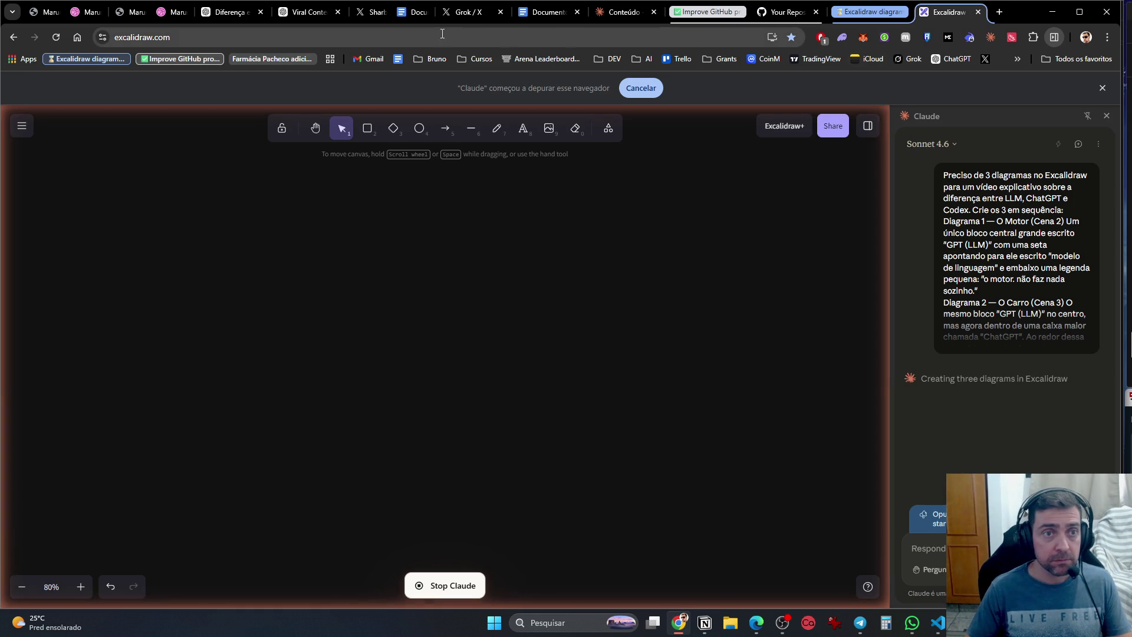
{"action": "left_click", "coordinate": [469, 12]}
{"action": "left_click", "coordinate": [377, 10]}
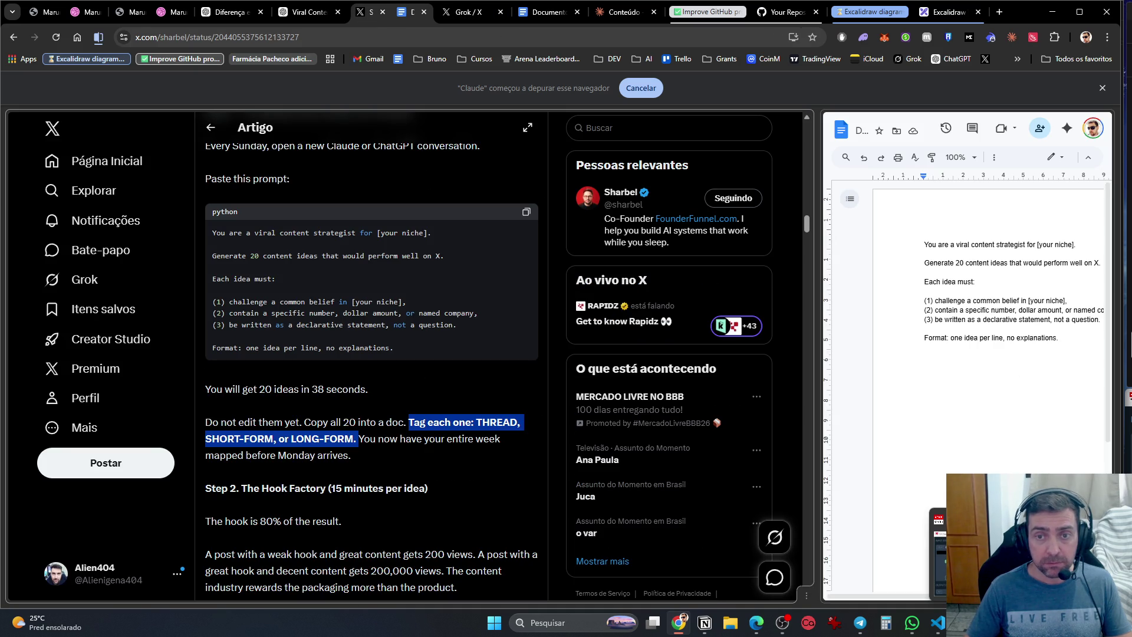
Switch to the second virtual desktop and reload the X profile page
{"action": "key", "text": "ctrl+super+Right"}
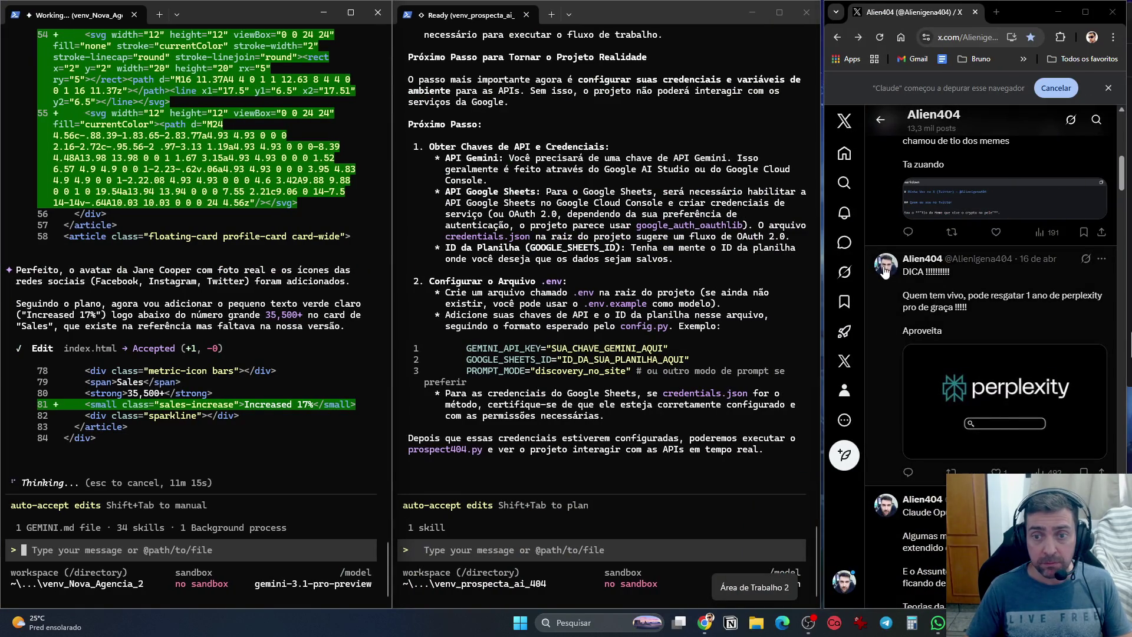
{"action": "scroll", "coordinate": [889, 274], "scroll_direction": "up", "scroll_amount": 8}
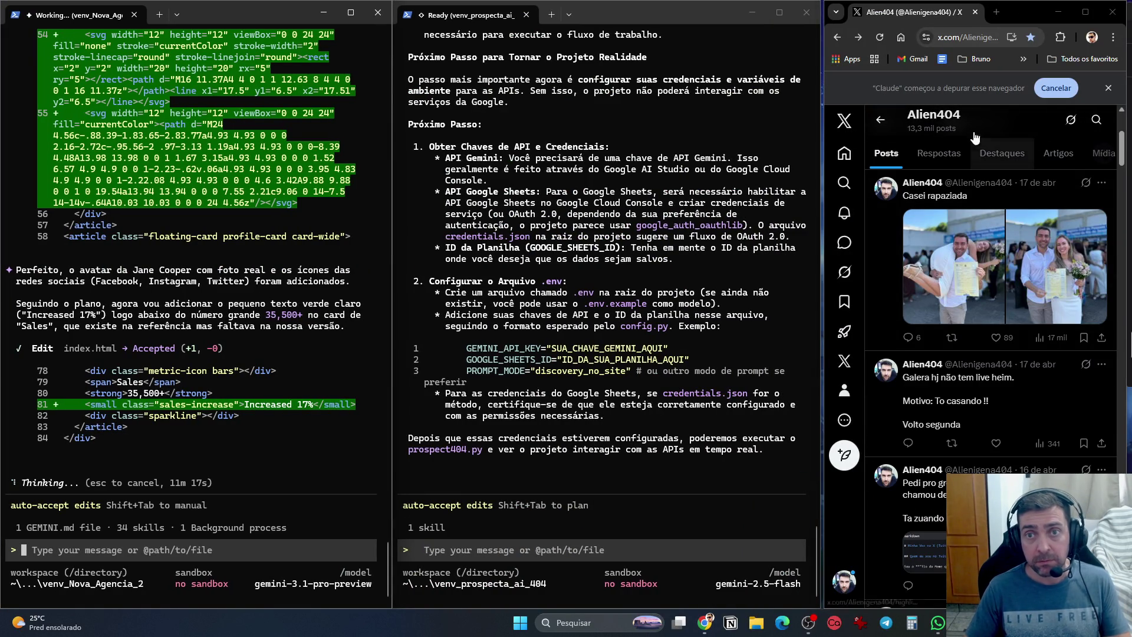
{"action": "left_click", "coordinate": [975, 36]}
{"action": "key", "text": "Return"}
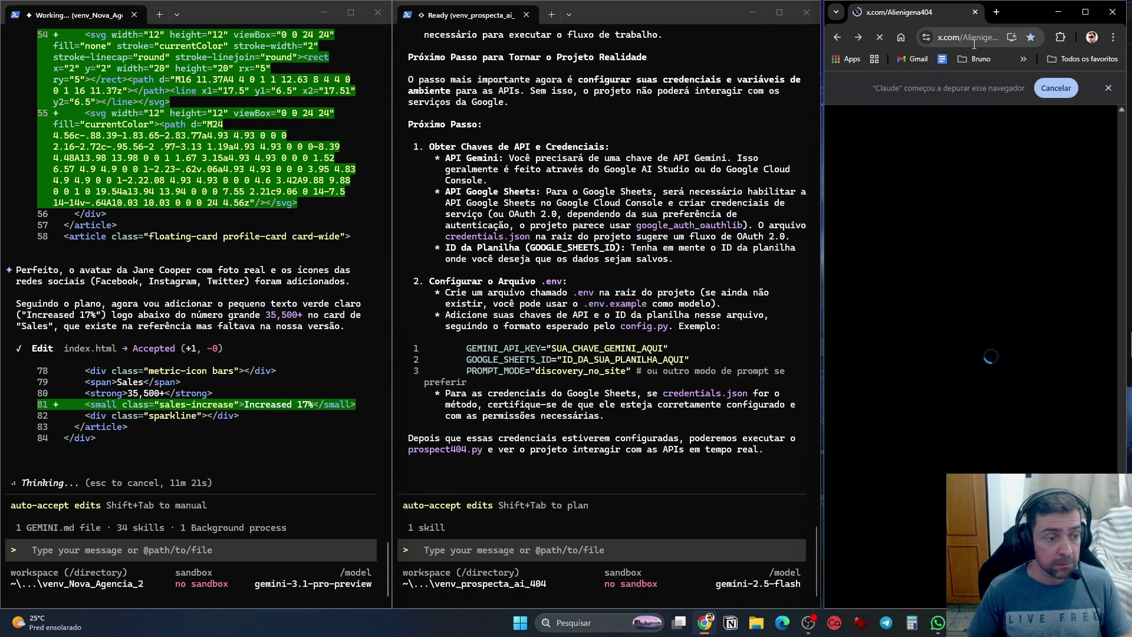
{"action": "scroll", "coordinate": [995, 192], "scroll_direction": "down", "scroll_amount": 5}
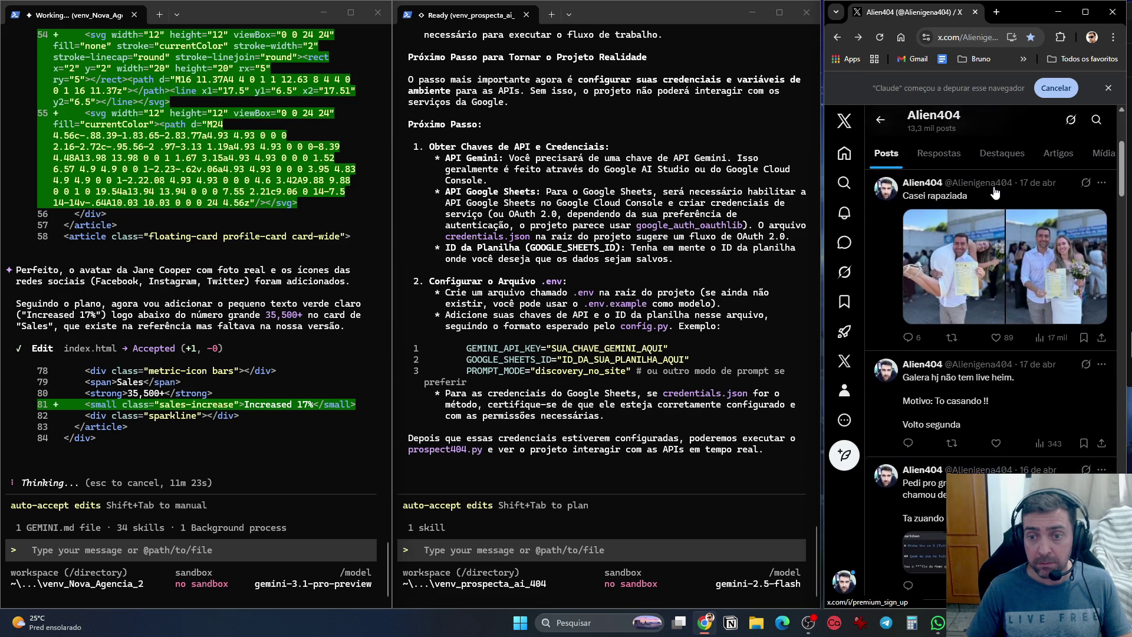
View the analytics for the 'Casei rapaziada' post, then return to the profile timeline
{"action": "left_click", "coordinate": [994, 187]}
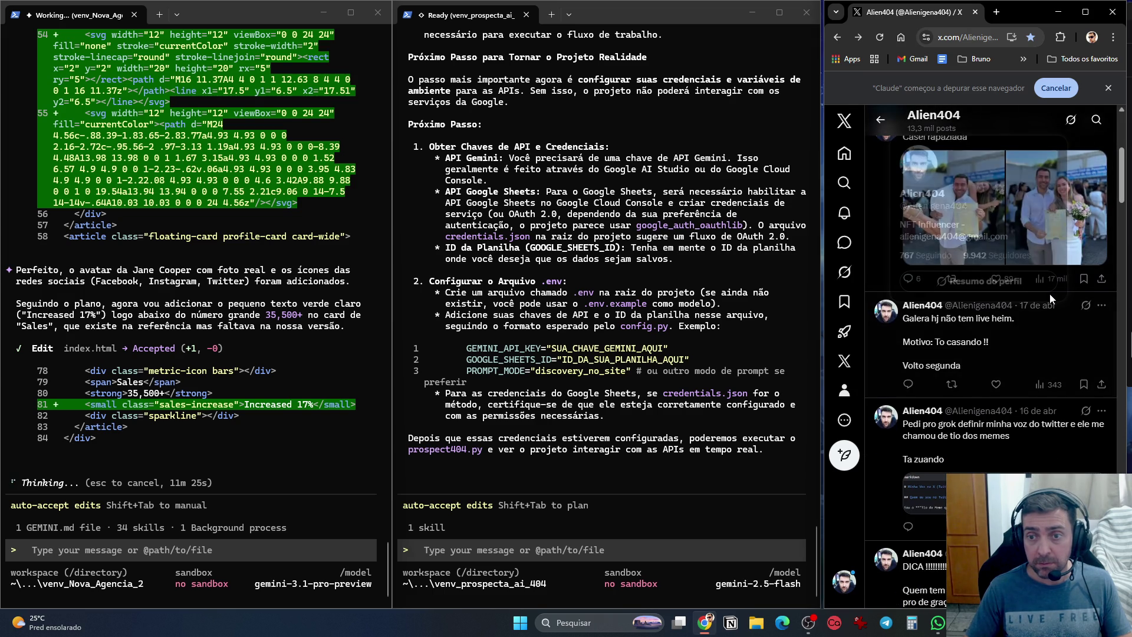
{"action": "left_click", "coordinate": [1037, 348]}
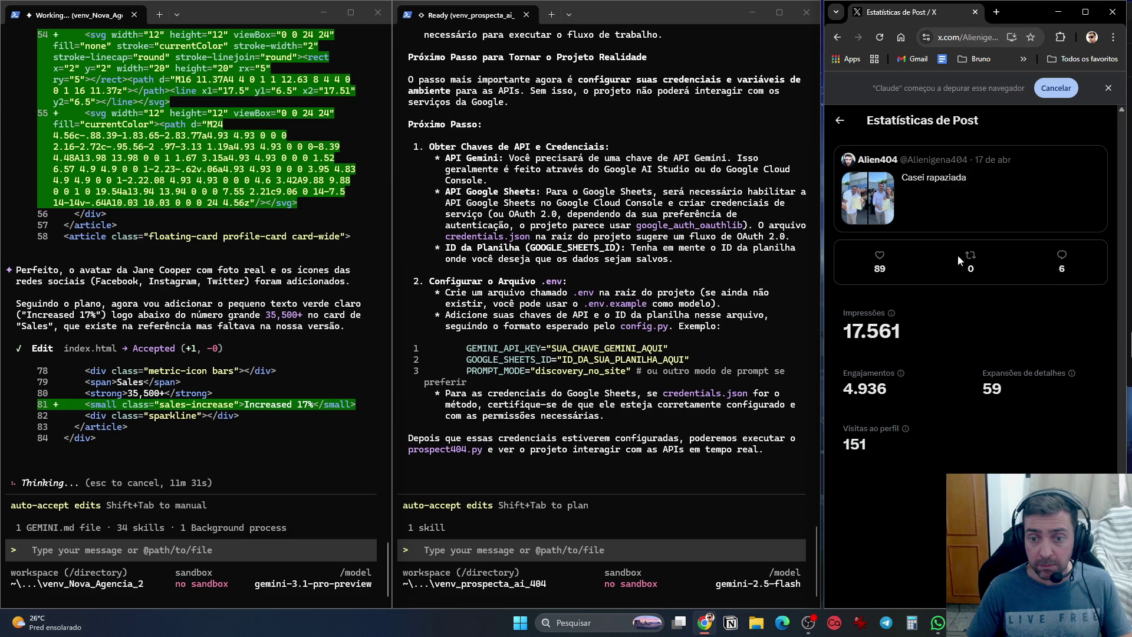
{"action": "left_click", "coordinate": [847, 129]}
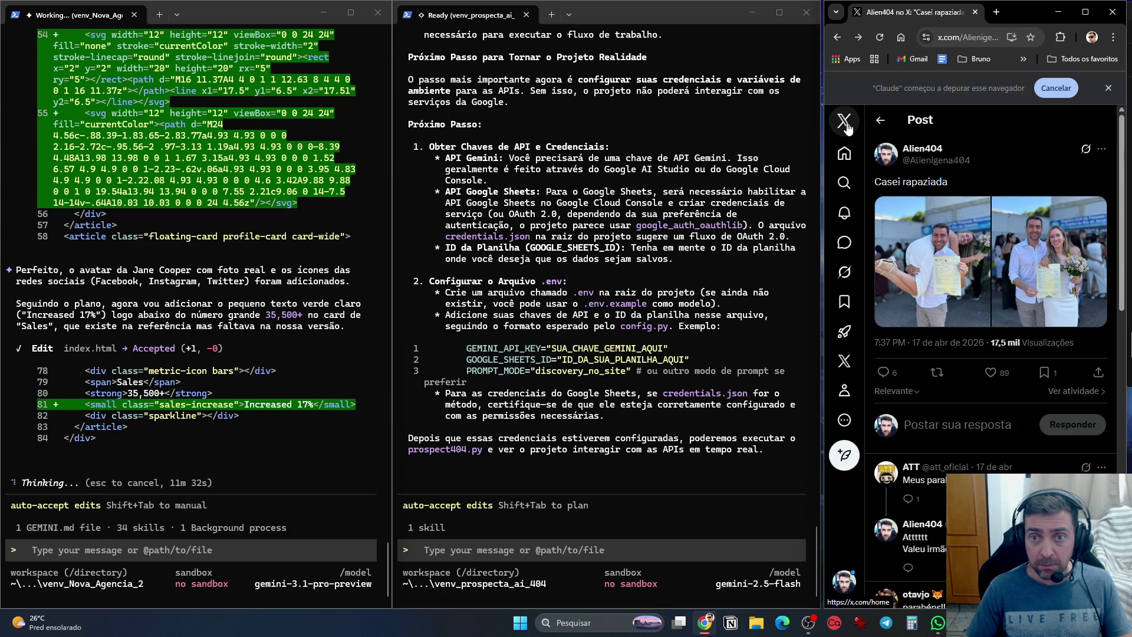
{"action": "left_click", "coordinate": [880, 122]}
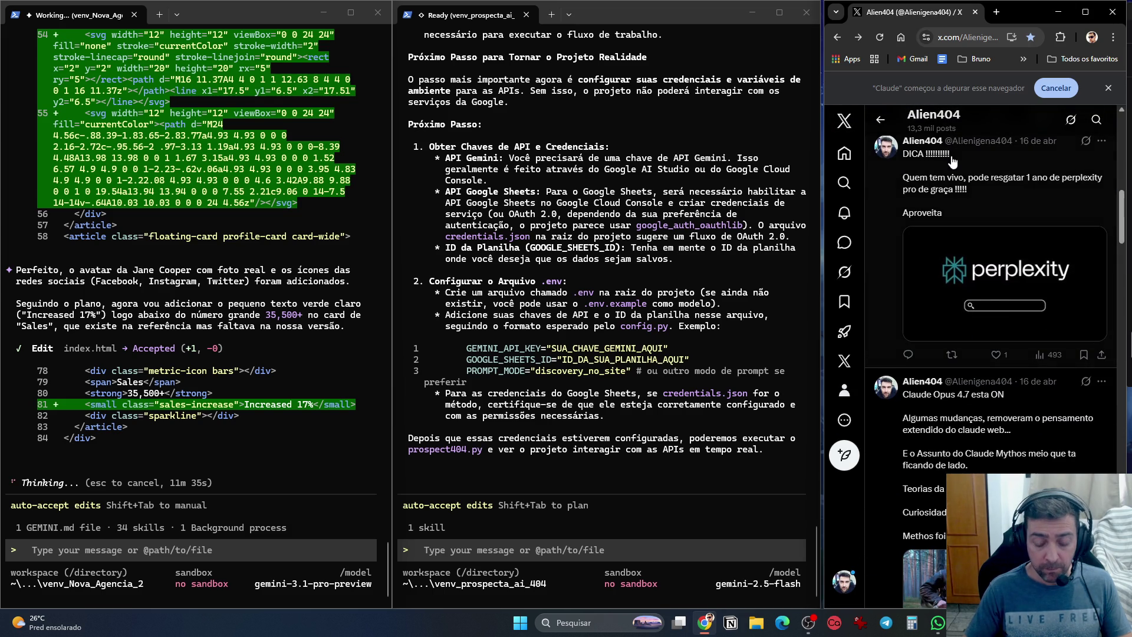
Go back to the other desktop and move from the Excalidraw tab to the GitHub repositories tab
{"action": "key", "text": "ctrl+super+Left"}
{"action": "left_click", "coordinate": [943, 13]}
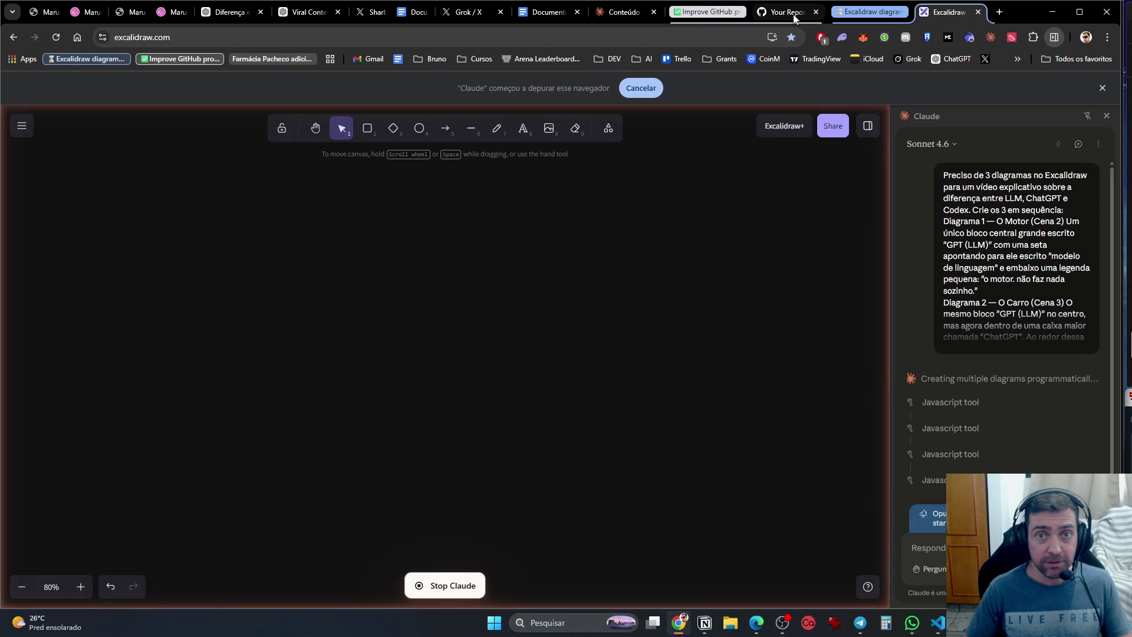
{"action": "left_click", "coordinate": [862, 14]}
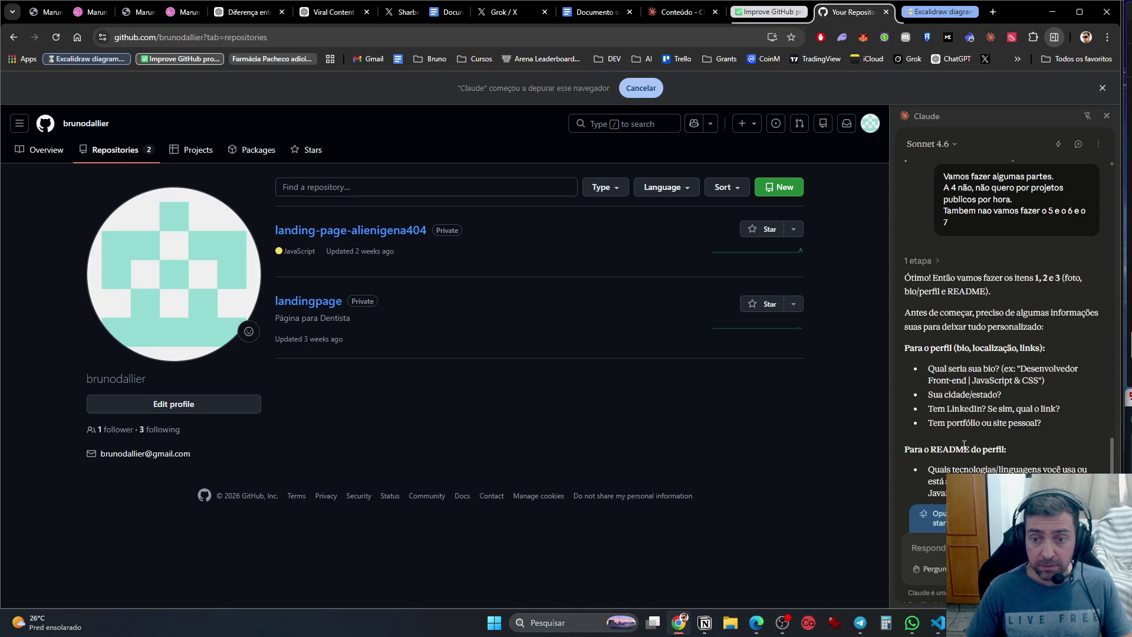
Read Claude's questions about the bio, location and README in the GitHub side panel
{"action": "scroll", "coordinate": [991, 394], "scroll_direction": "down", "scroll_amount": 3}
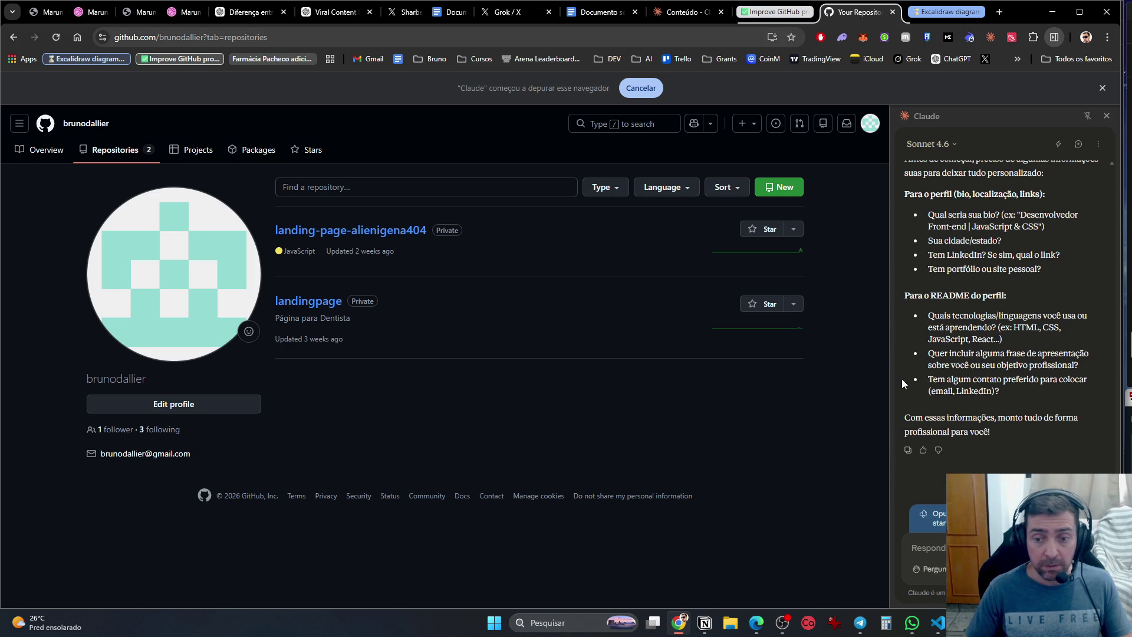
{"action": "scroll", "coordinate": [999, 439], "scroll_direction": "up", "scroll_amount": 4}
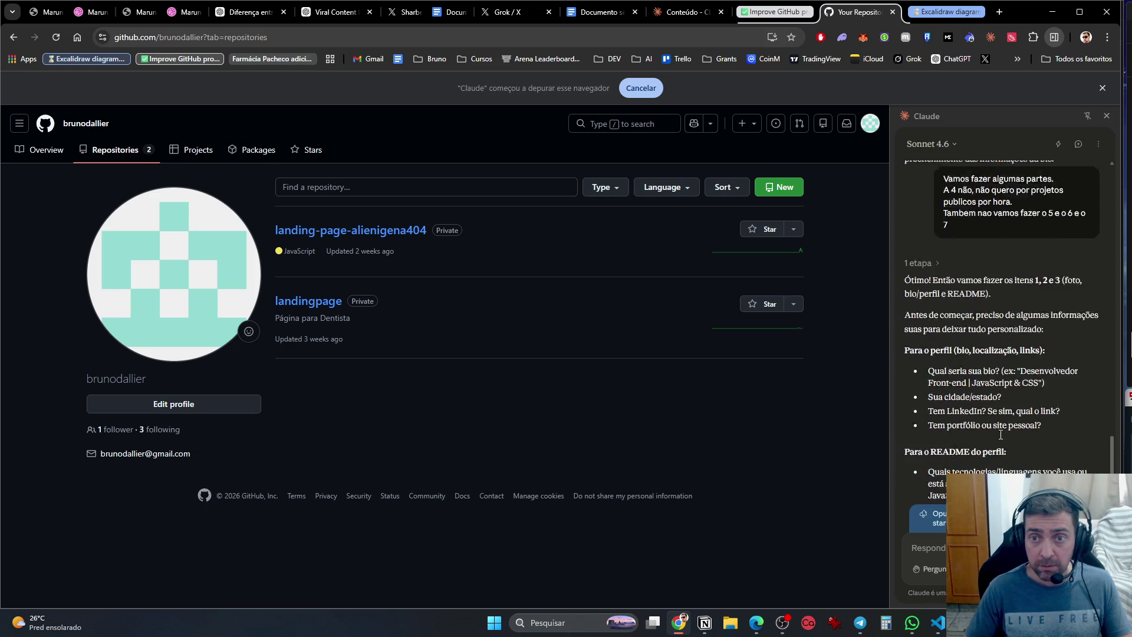
{"action": "scroll", "coordinate": [1002, 441], "scroll_direction": "down", "scroll_amount": 5}
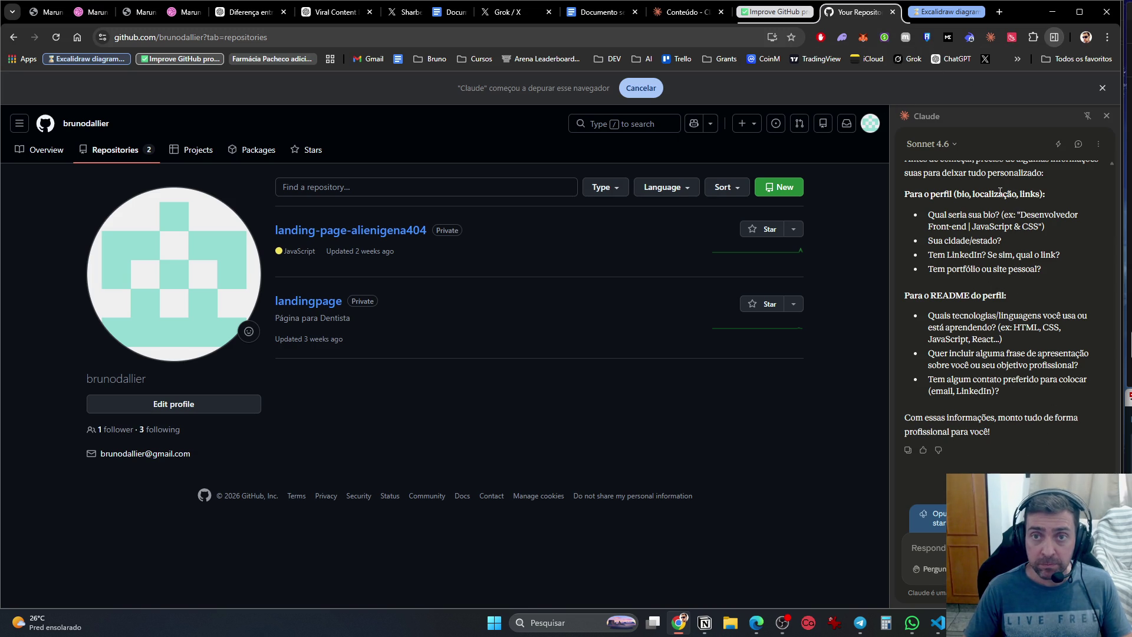
Expand the tab group, return to the Excalidraw canvas, and open a new browser tab
{"action": "left_click", "coordinate": [950, 6]}
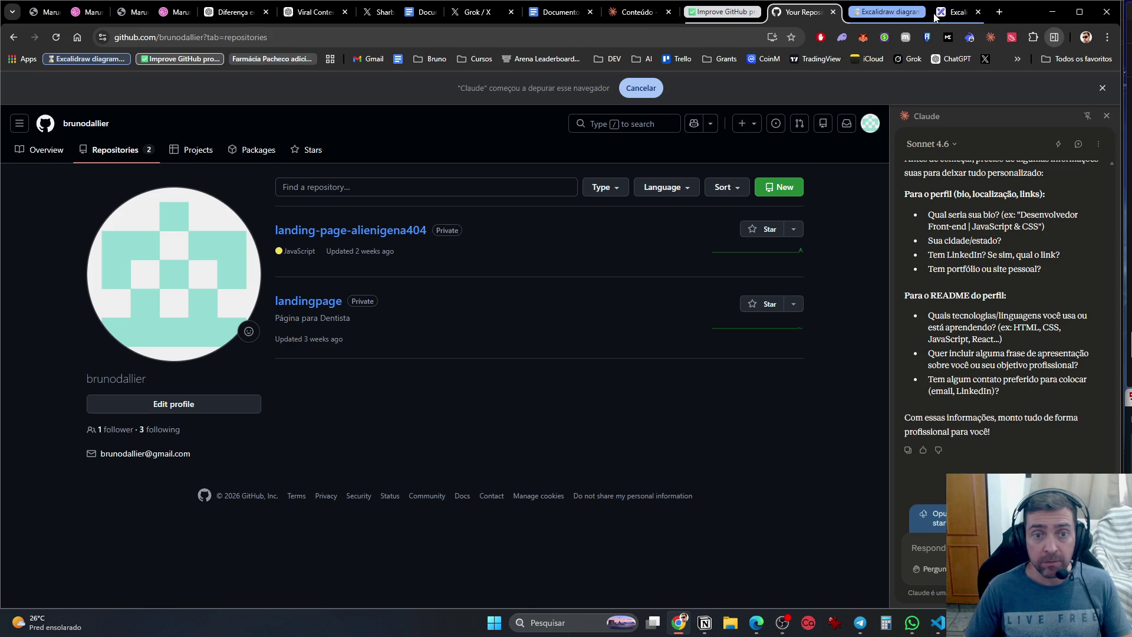
{"action": "left_click", "coordinate": [954, 13]}
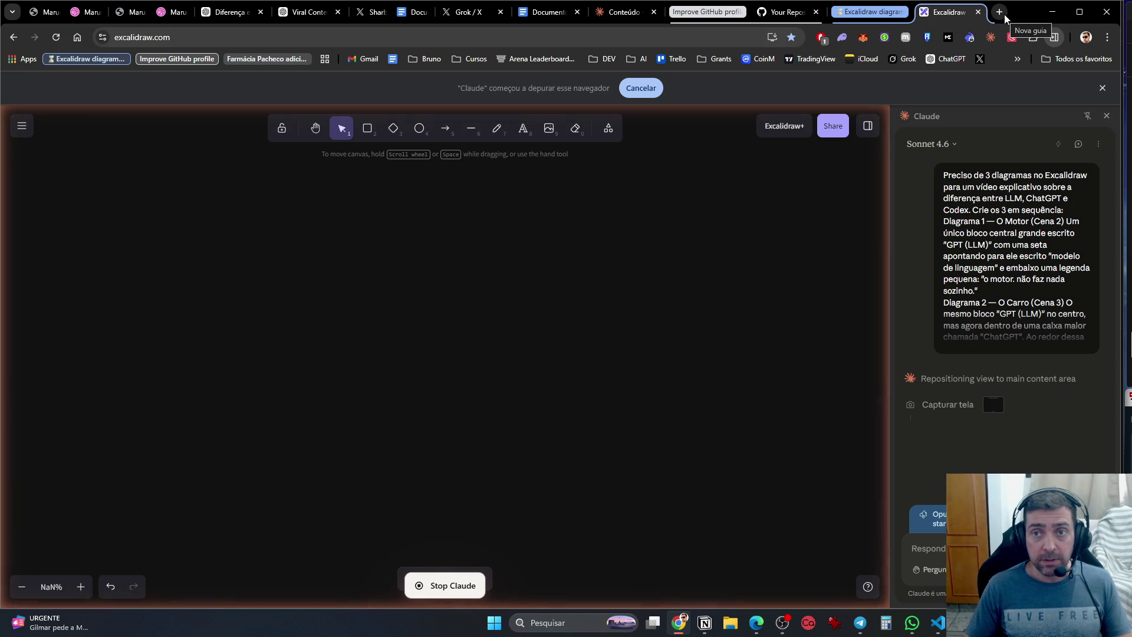
{"action": "left_click", "coordinate": [1005, 16]}
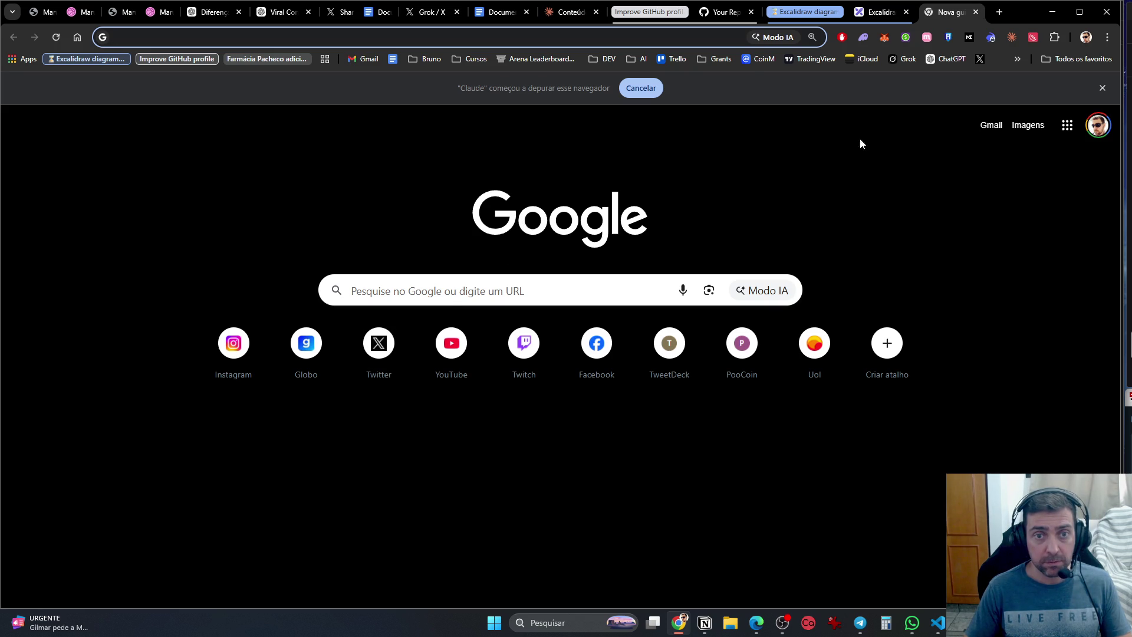
Load the X home feed and drag it into a narrow window on the left
{"action": "left_click", "coordinate": [980, 59]}
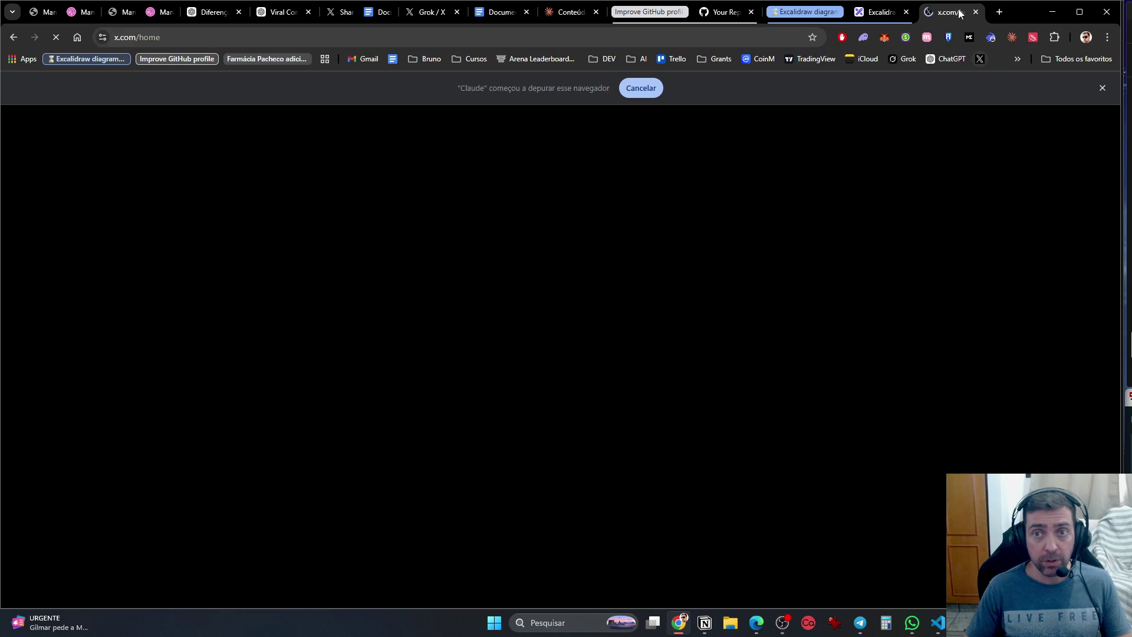
{"action": "left_click_drag", "start_coordinate": [963, 38], "coordinate": [963, 19]}
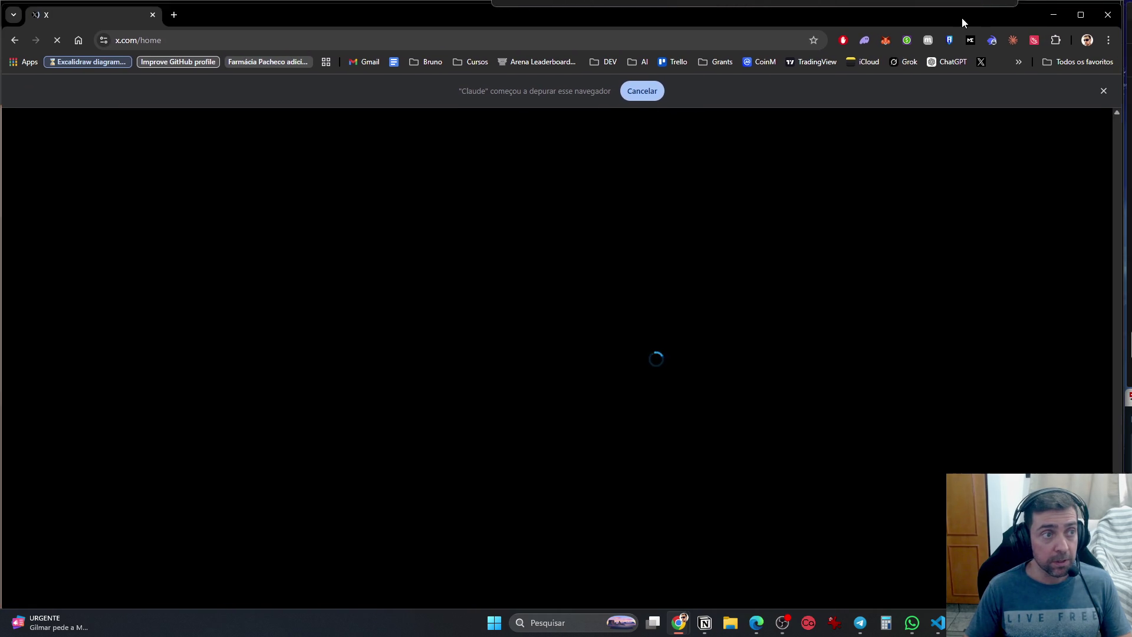
{"action": "left_click_drag", "start_coordinate": [1118, 106], "coordinate": [295, 108]}
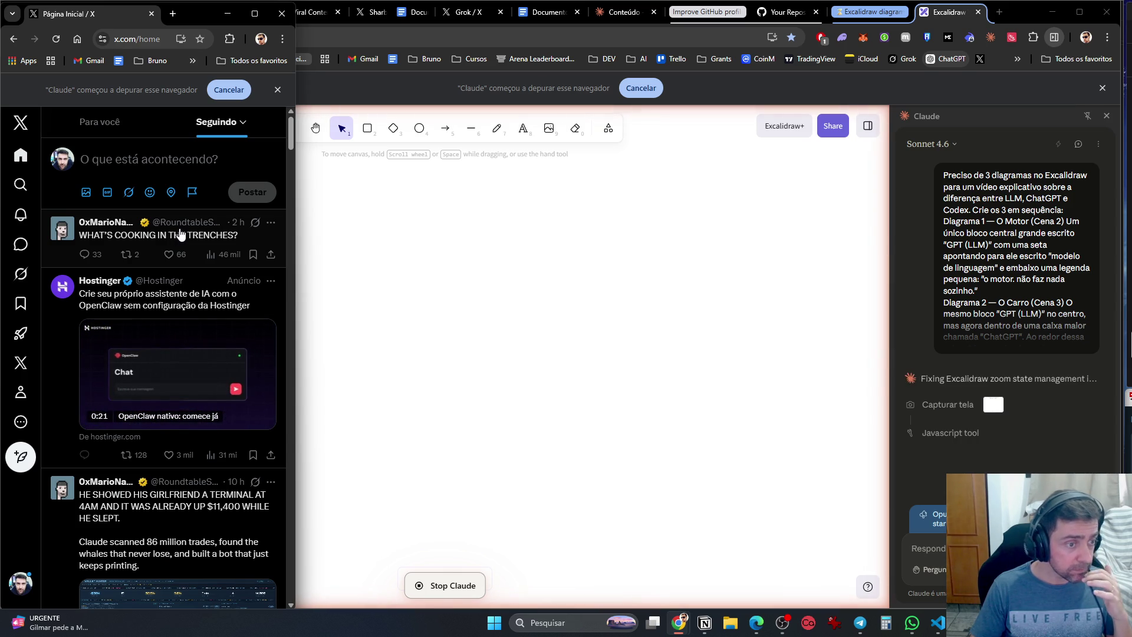
{"action": "mouse_move", "coordinate": [186, 232]}
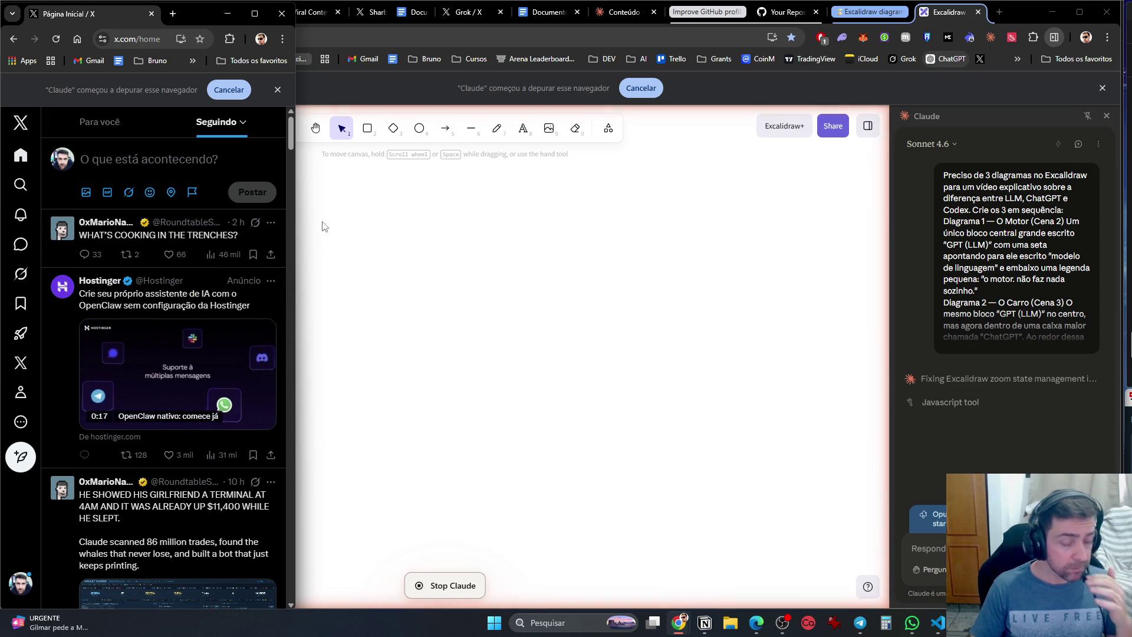
Open Terminal, cd into Desktop\projetos, and launch Claude Code, trusting the folder
{"action": "key", "text": "super"}
{"action": "type", "text": "ter"}
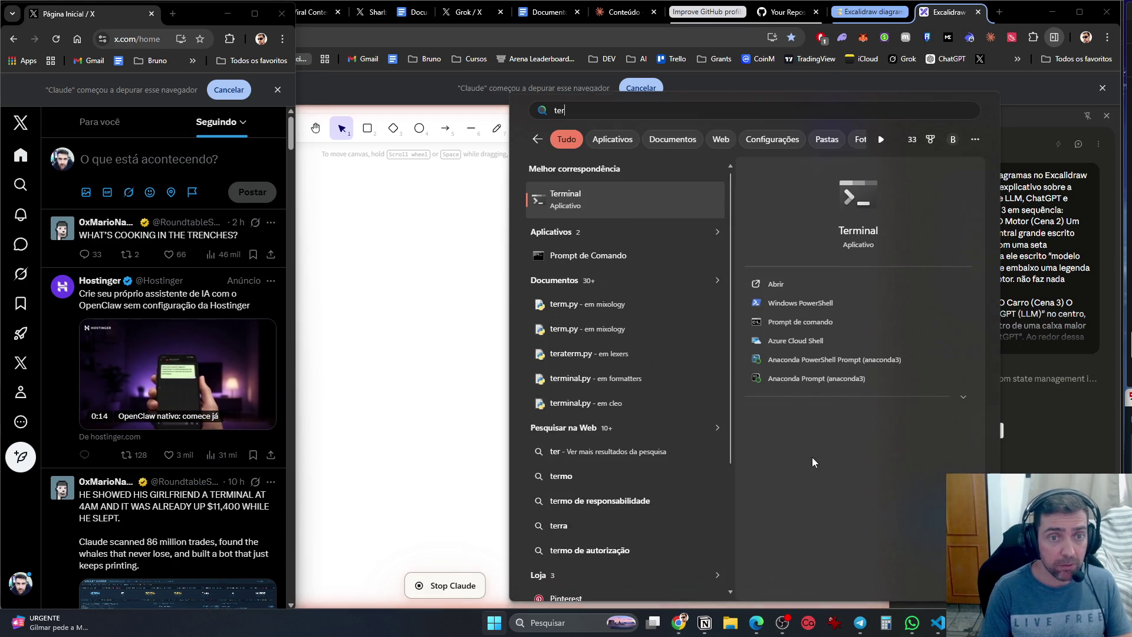
{"action": "key", "text": "Return"}
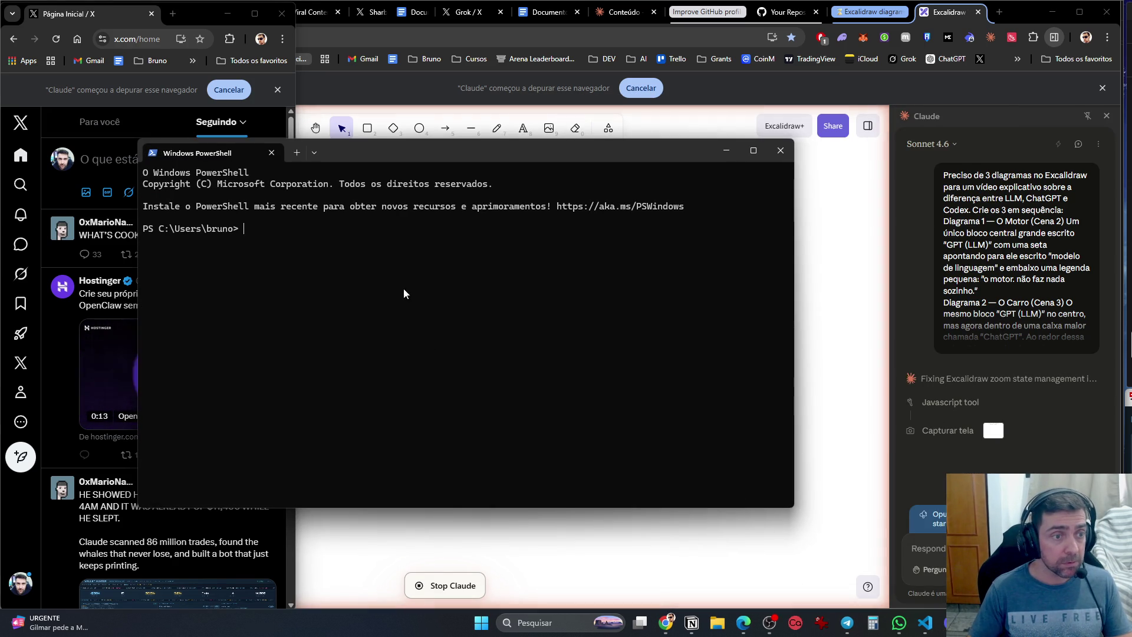
{"action": "type", "text": "cd desk"}
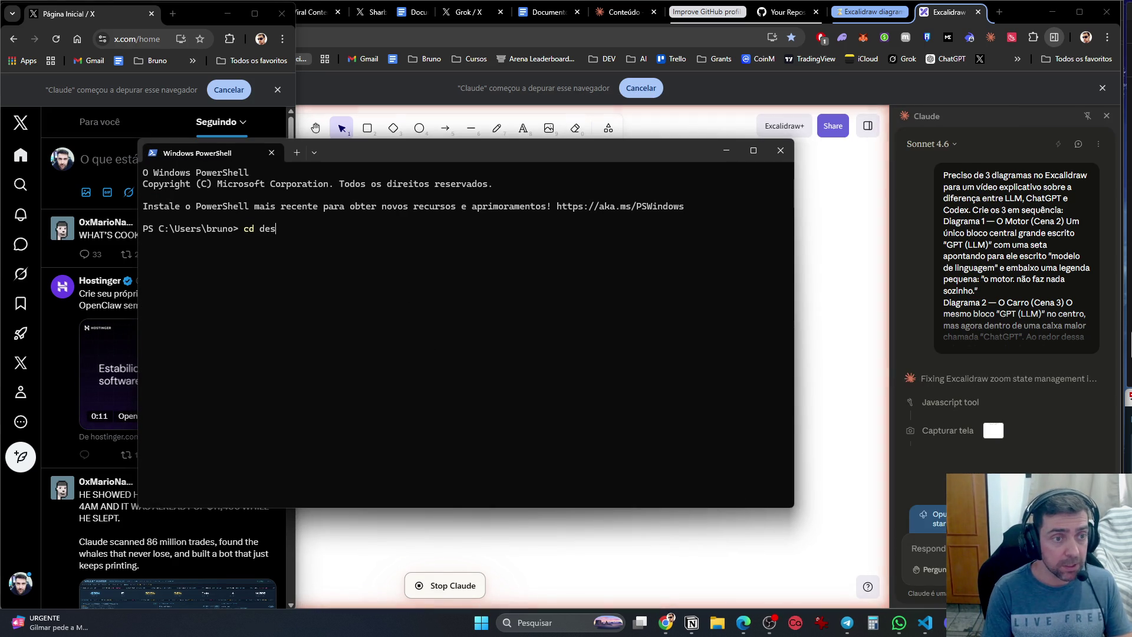
{"action": "key", "text": "Tab"}
{"action": "type", "text": "proje"}
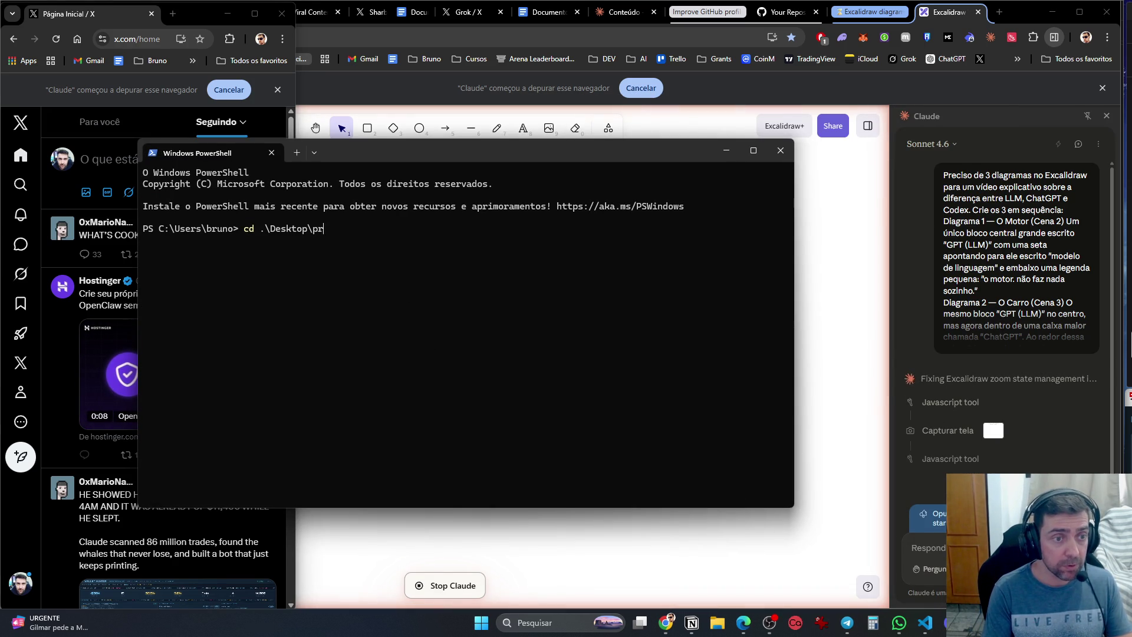
{"action": "type", "text": "tos"}
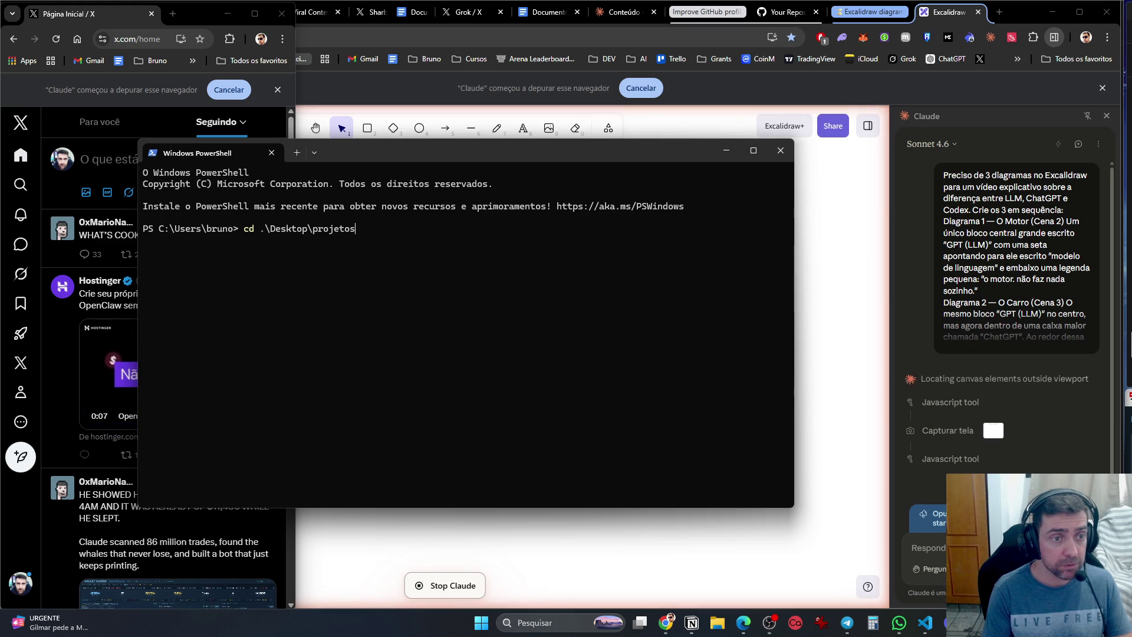
{"action": "key", "text": "Return"}
{"action": "type", "text": "op\\projetos> claudecode"}
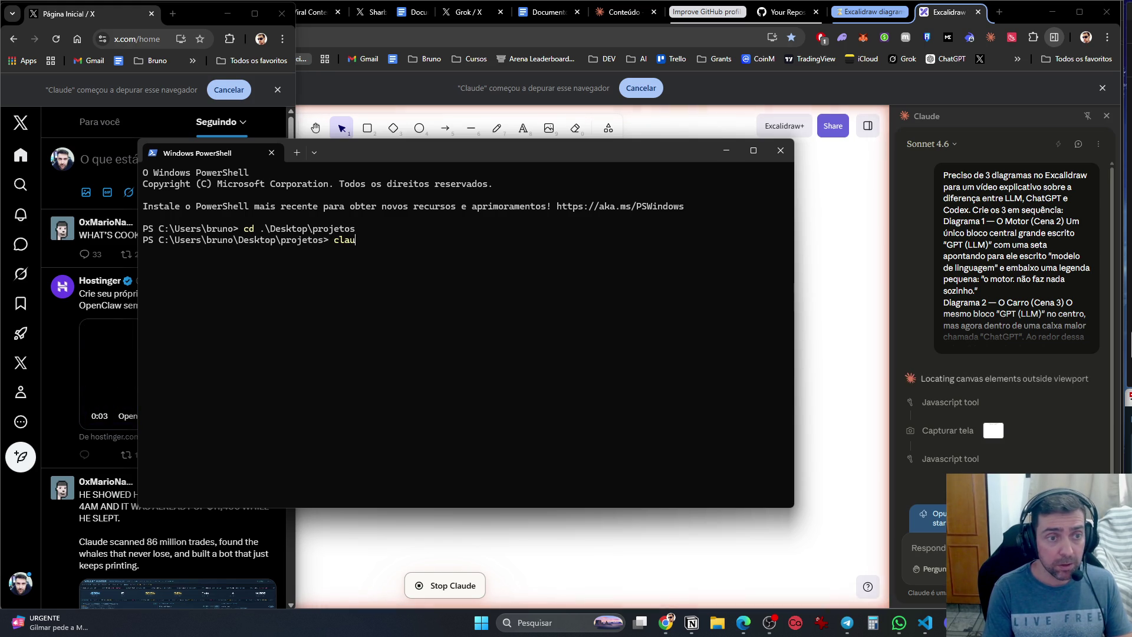
{"action": "key", "text": "Return"}
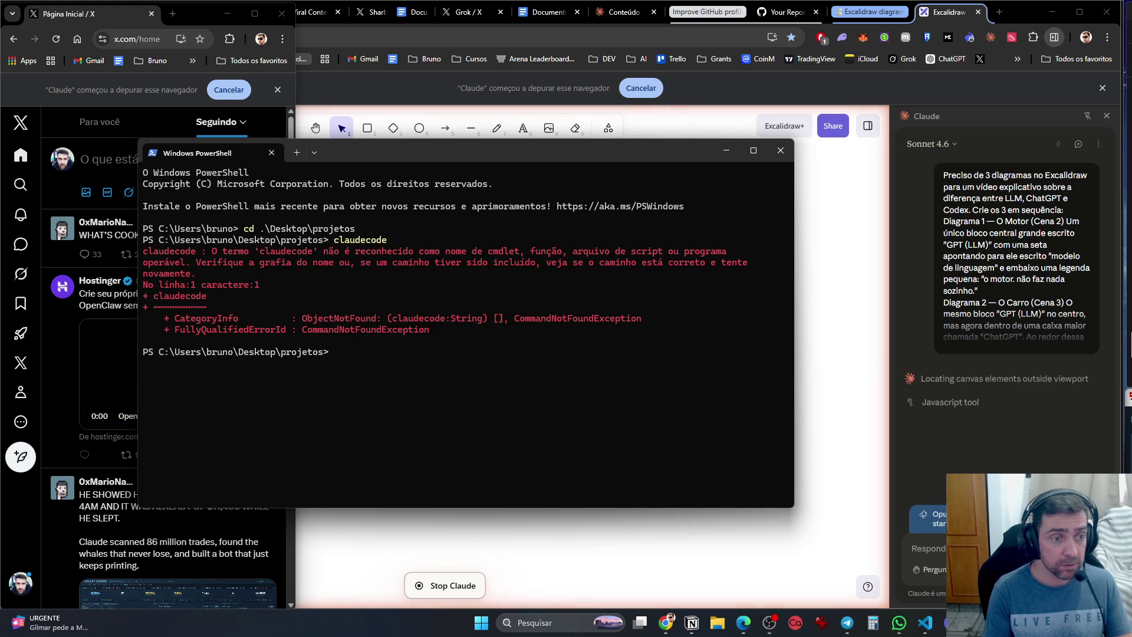
{"action": "type", "text": "aude code"}
{"action": "key", "text": "Return"}
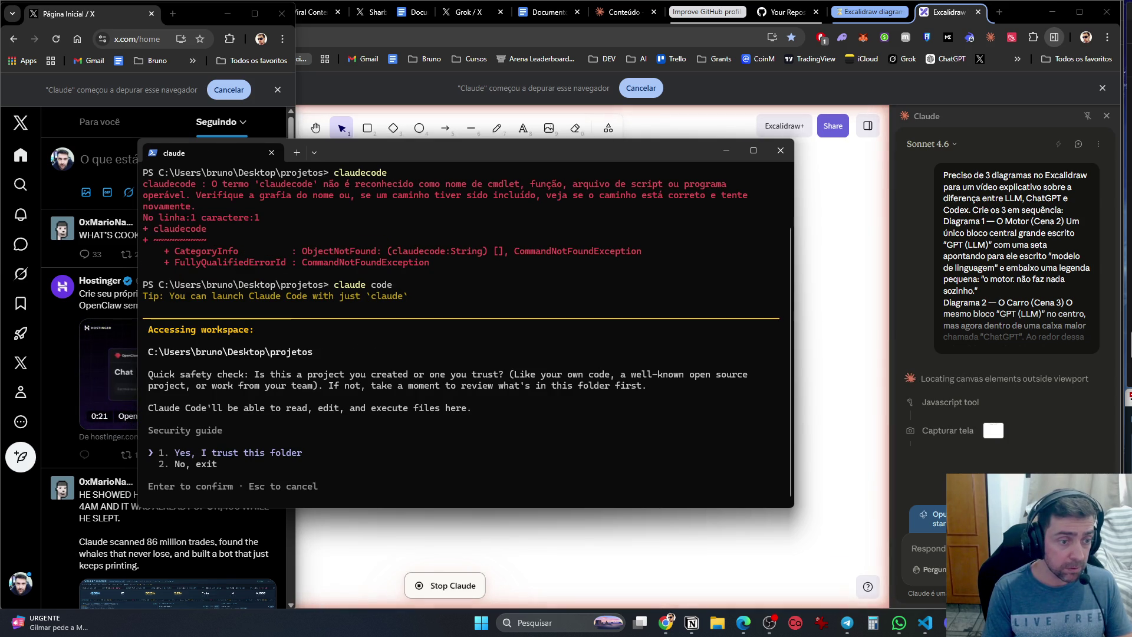
{"action": "key", "text": "Return"}
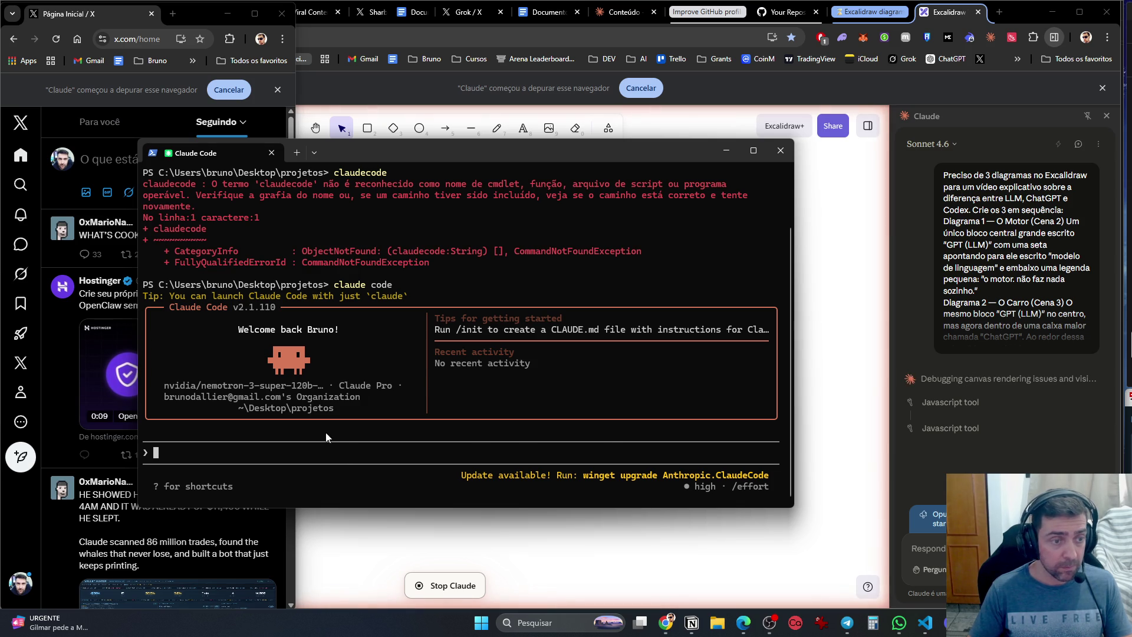
Reopen Terminal, restart Claude Code in Desktop\projetos, and narrow the window to a slim column
{"action": "key", "text": "alt+F4"}
{"action": "key", "text": "super"}
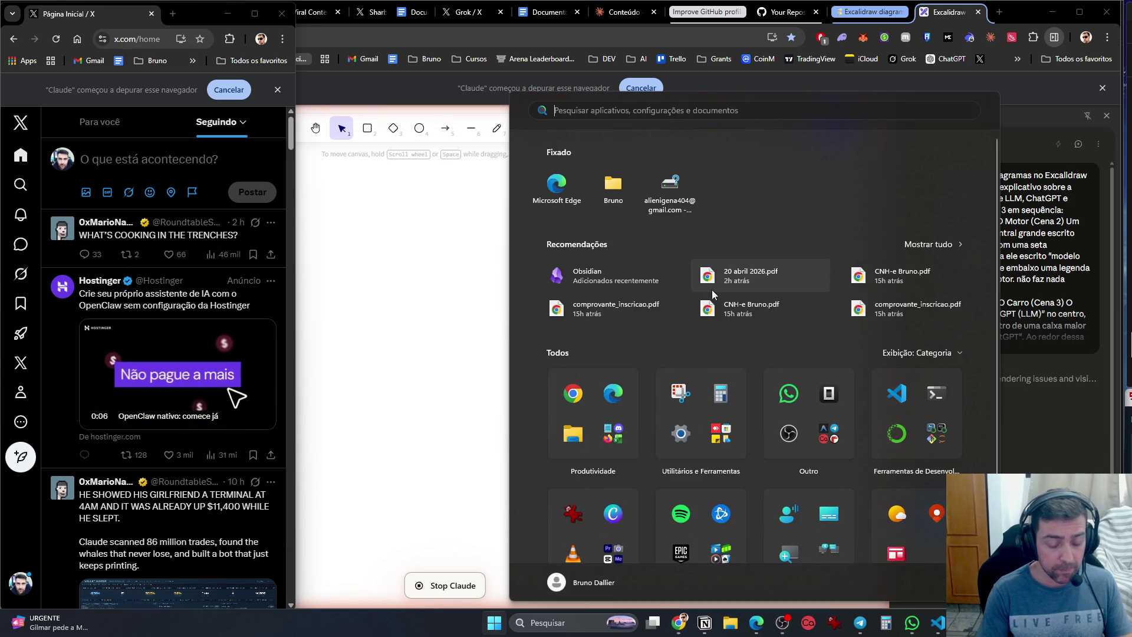
{"action": "type", "text": "terminal"}
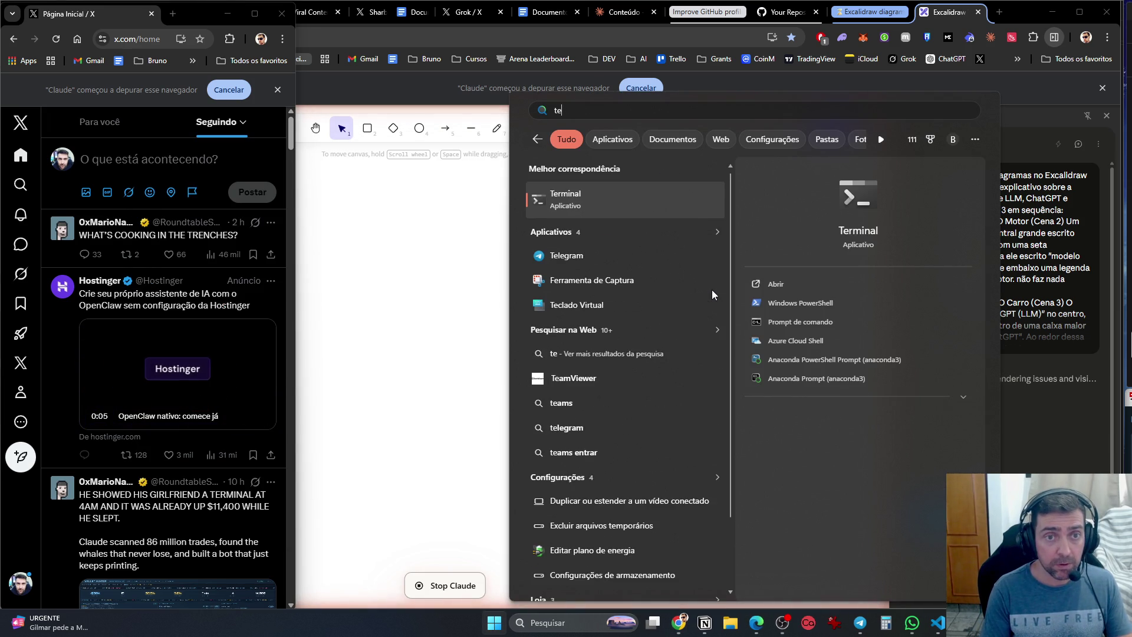
{"action": "key", "text": "Return"}
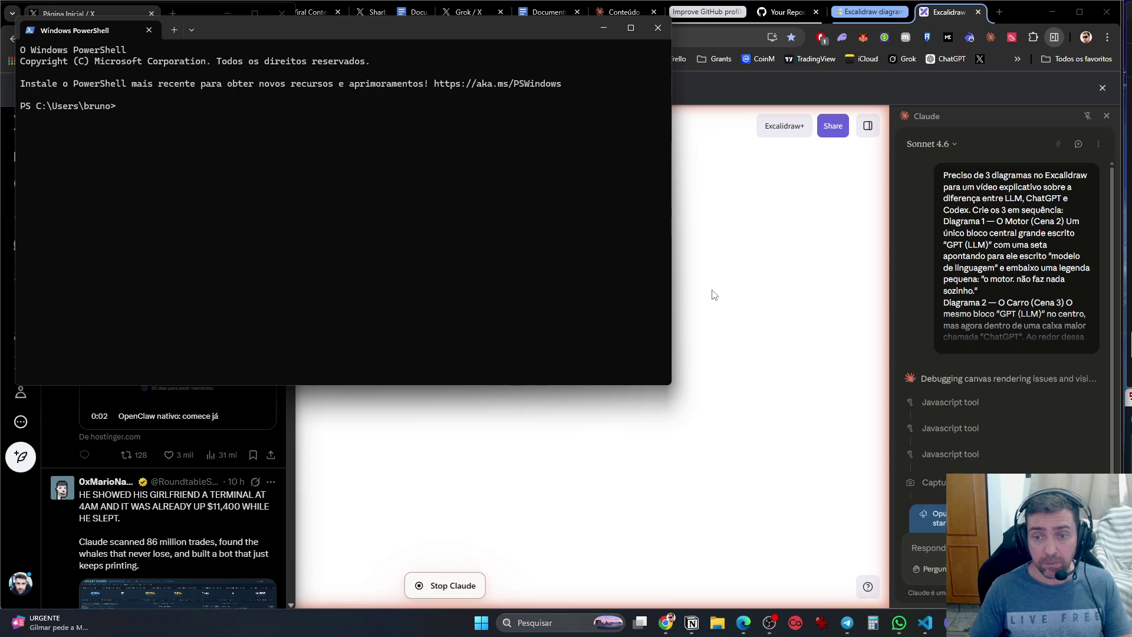
{"action": "type", "text": "cd"}
{"action": "key", "text": "Tab"}
{"action": "type", "text": "projetos"}
{"action": "key", "text": "Return"}
{"action": "type", "text": "claude"}
{"action": "key", "text": "Return"}
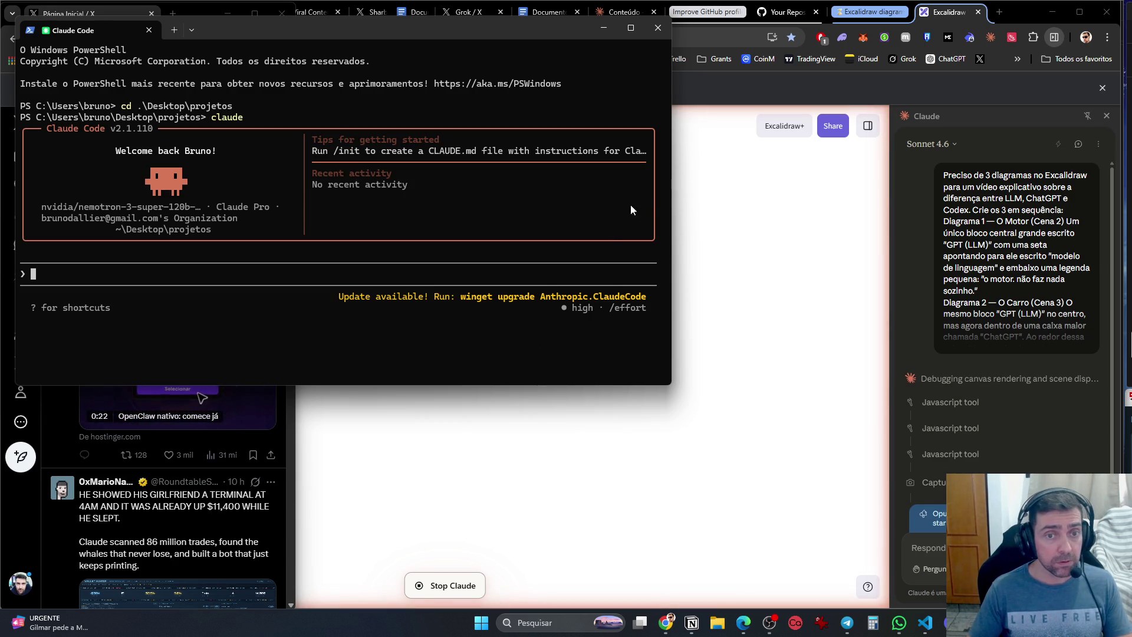
{"action": "left_click_drag", "start_coordinate": [671, 227], "coordinate": [164, 243]}
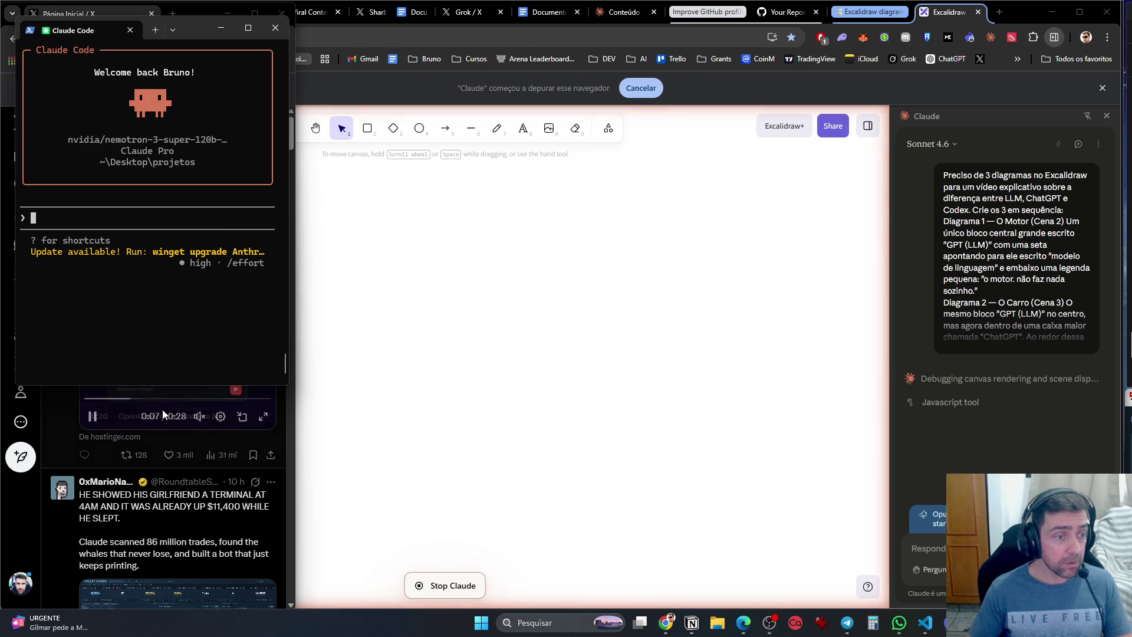